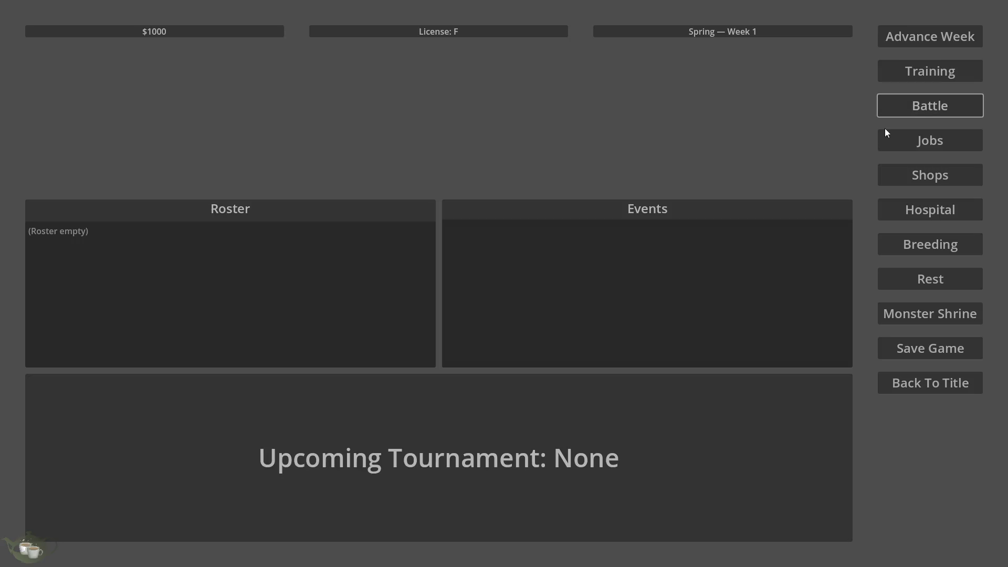
Open and close the Jobs Board several times, ending back on the hub.
left_click(930, 147)
left_click(716, 167)
left_click(927, 143)
left_click(709, 166)
left_click(900, 139)
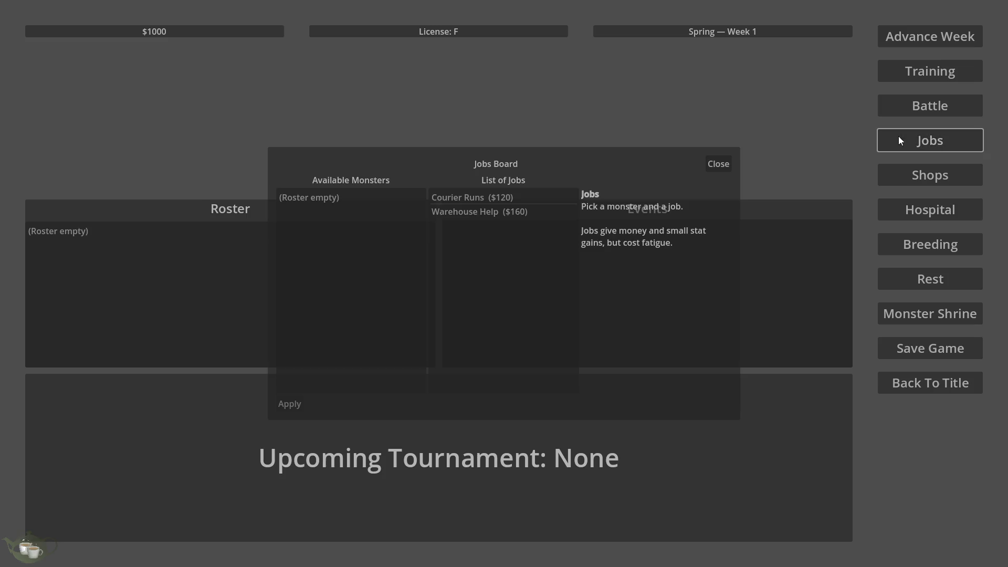
left_click(710, 160)
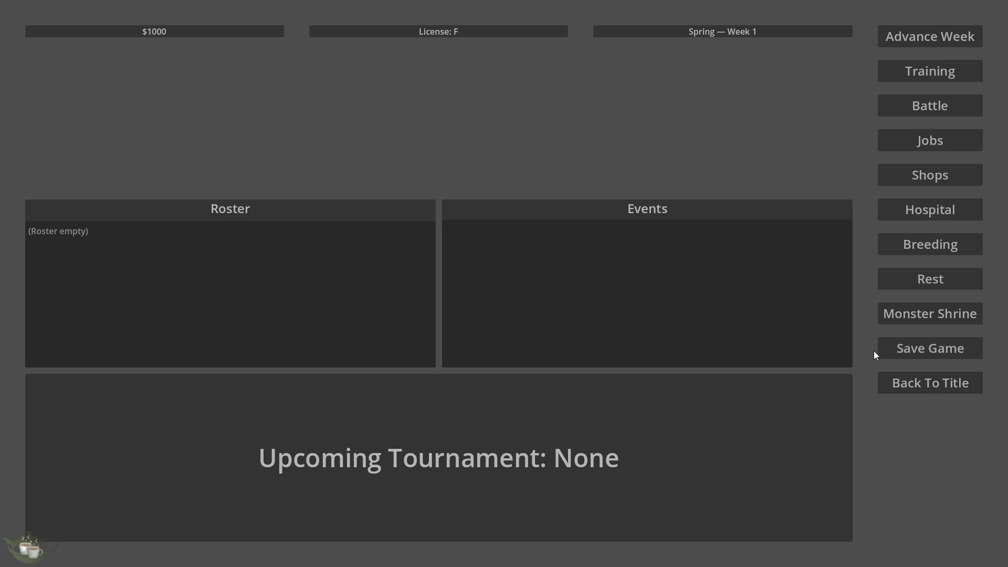
Visit the save slot screen twice, returning to the hub each time.
left_click(911, 351)
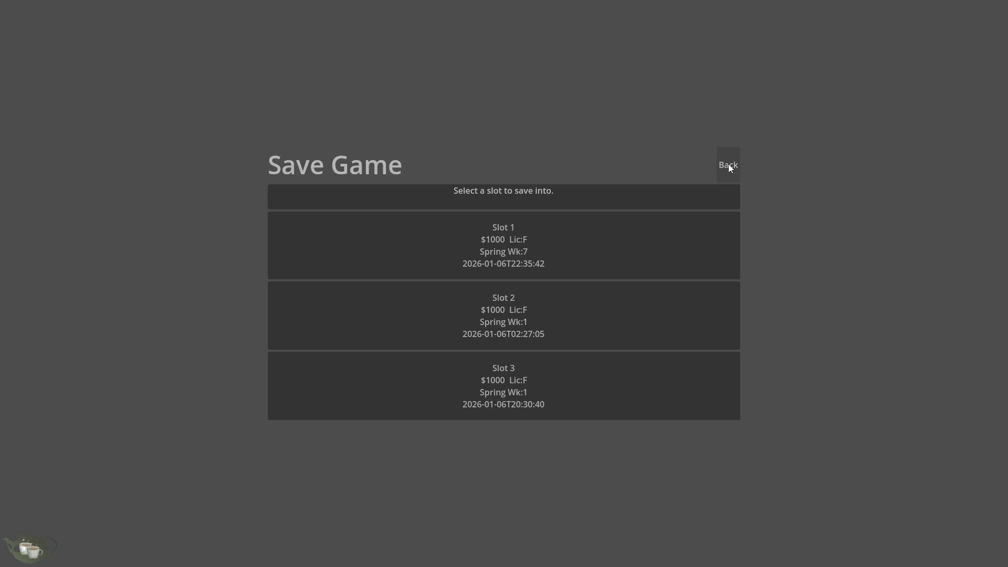
left_click(729, 164)
left_click(924, 349)
left_click(724, 170)
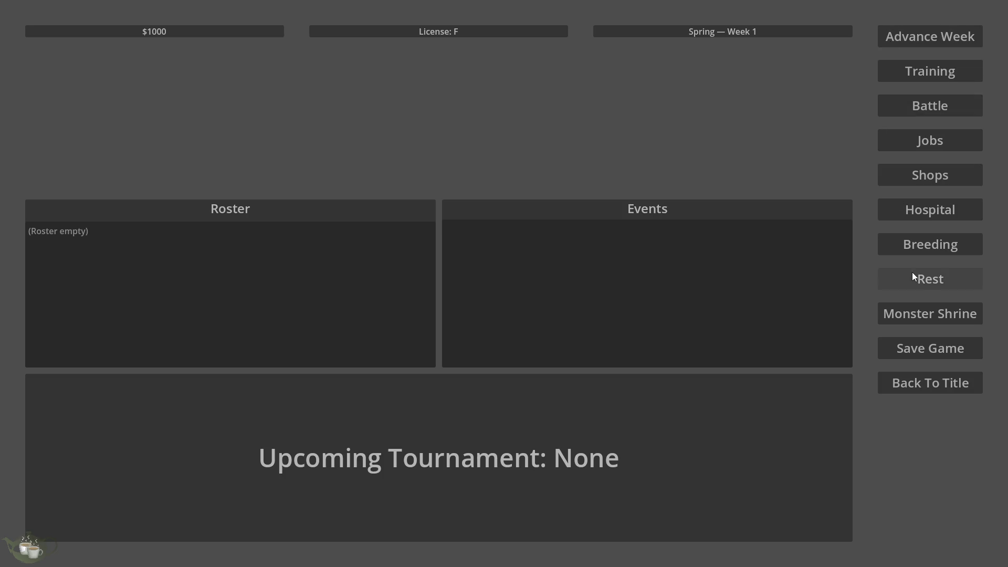
Open the Jobs Board and compare the Courier Runs and Warehouse Help details.
left_click(944, 134)
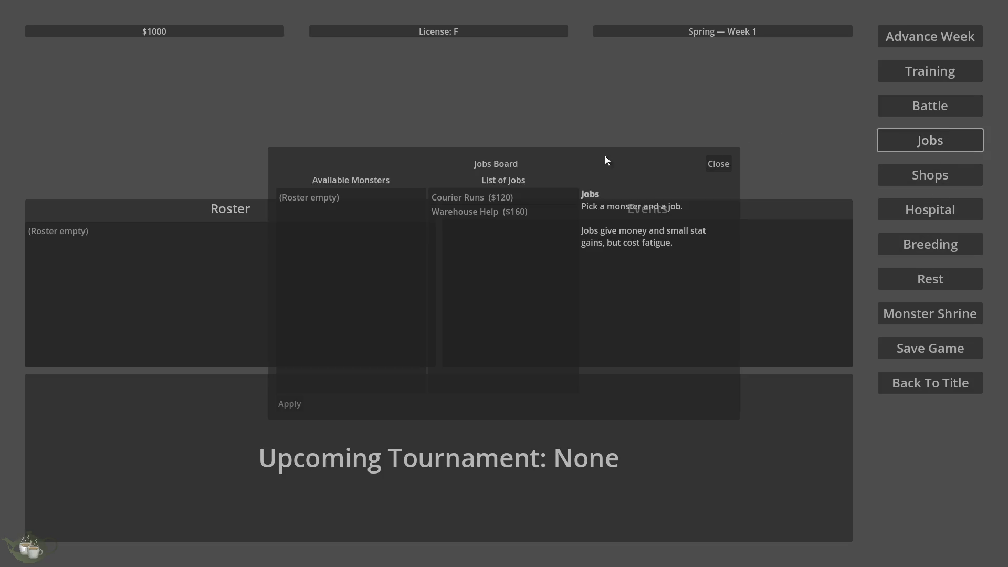
left_click(497, 197)
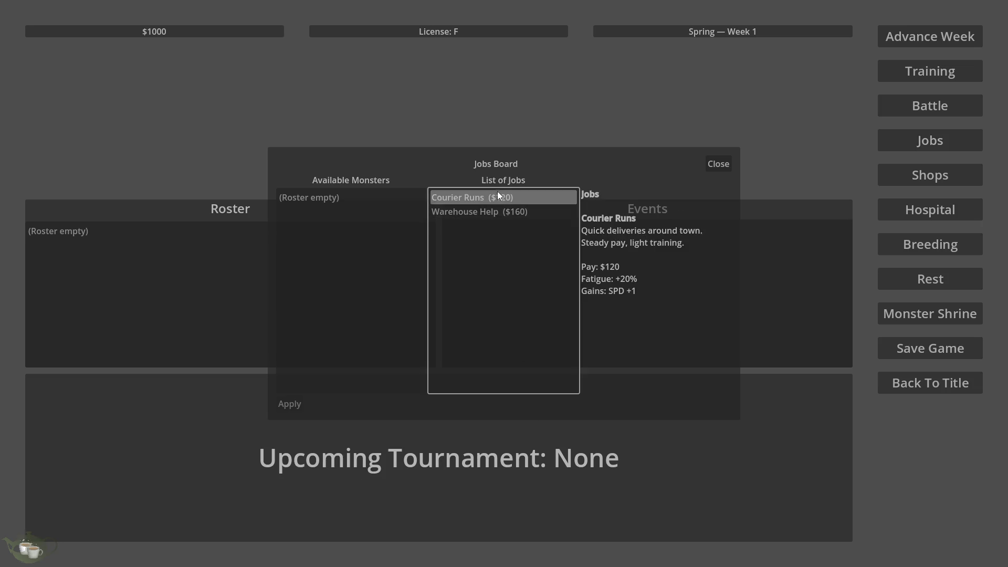
left_click(499, 212)
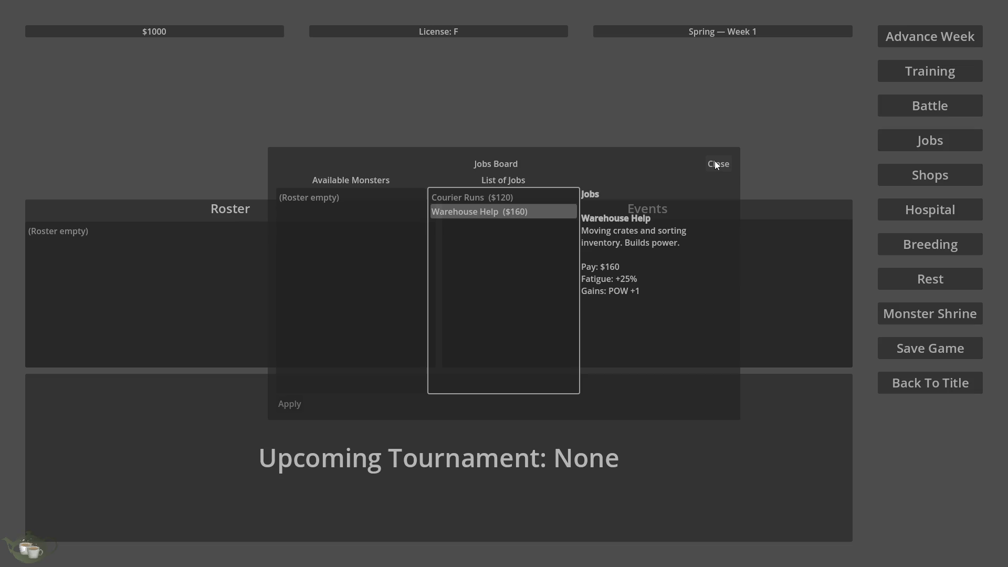
left_click(324, 198)
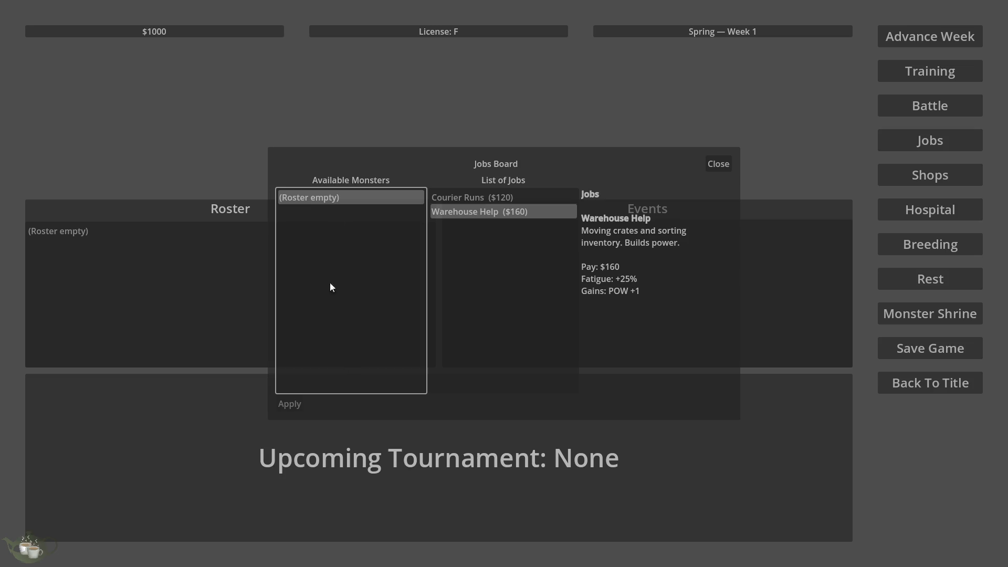
left_click(520, 198)
left_click(516, 213)
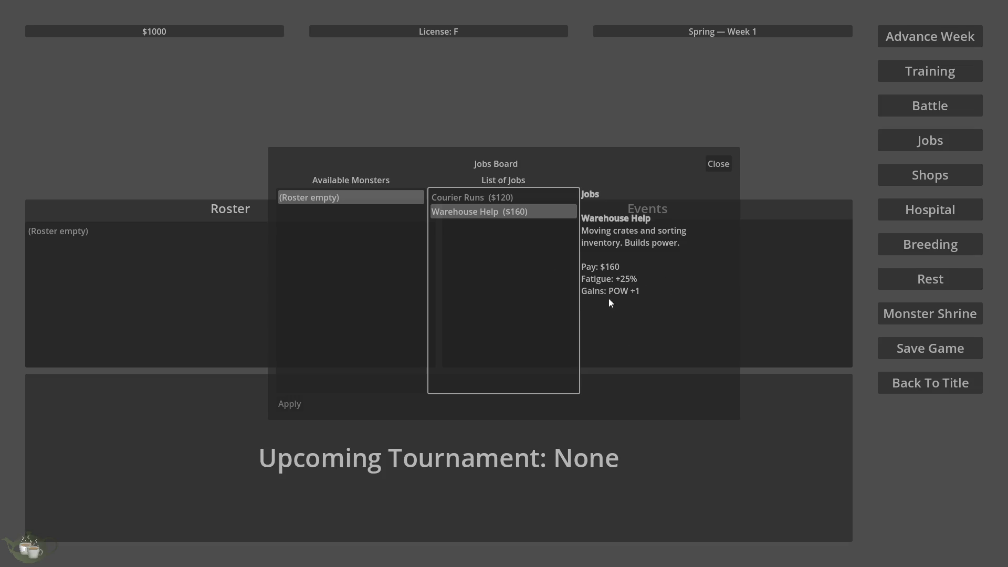
left_click(501, 200)
left_click(489, 213)
Keep alternating between Courier Runs and Warehouse Help details, then show the desktop.
left_click(497, 196)
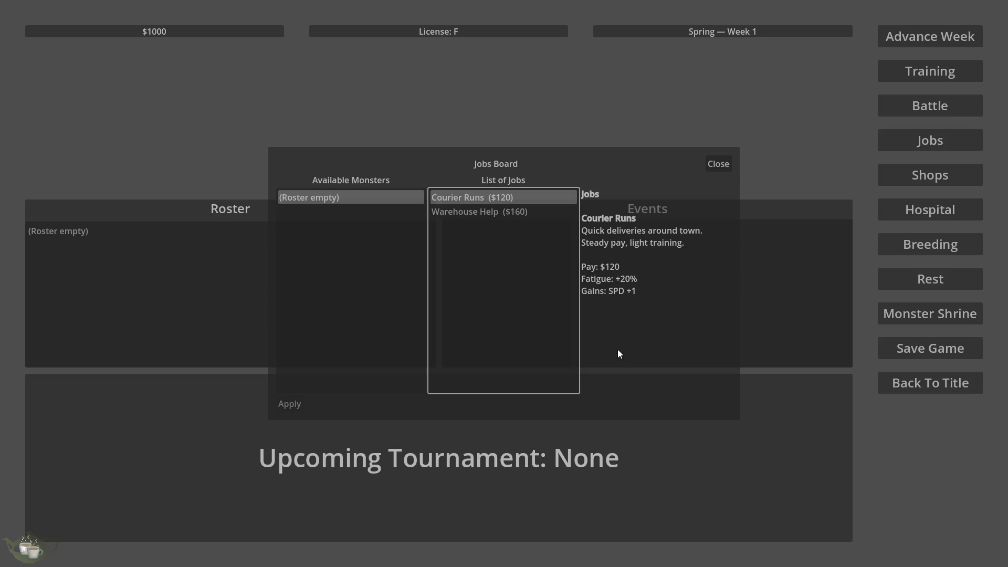
left_click(527, 212)
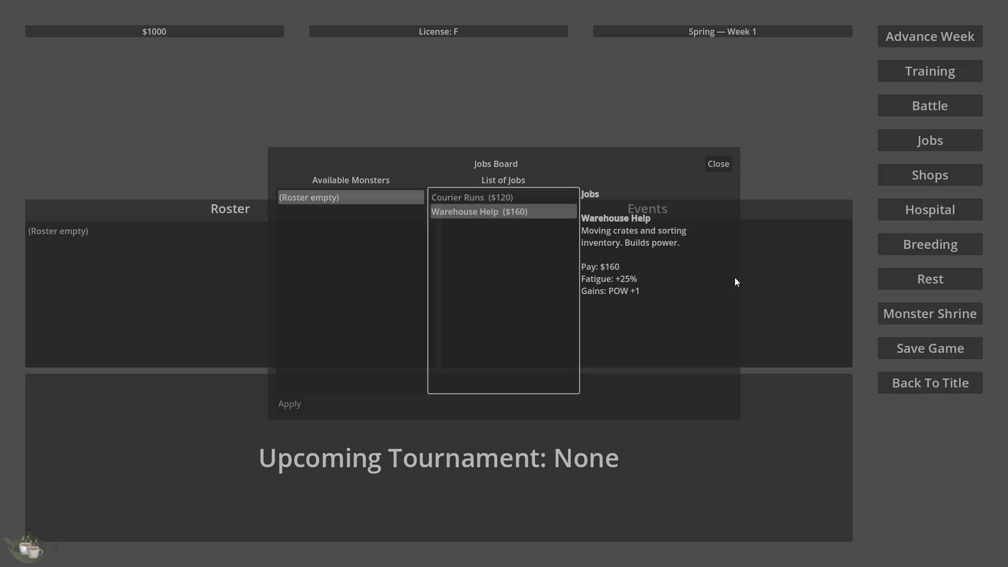
left_click(519, 197)
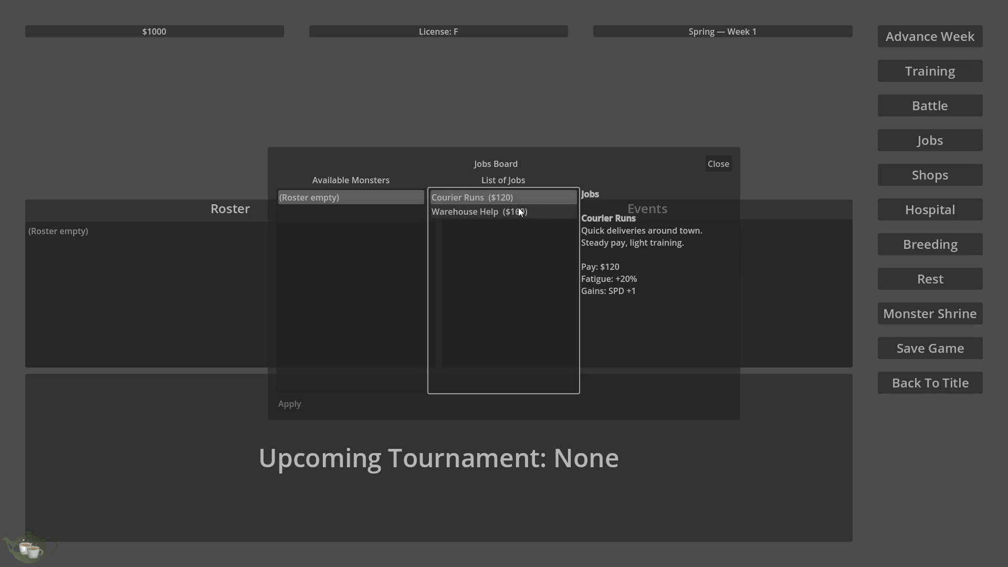
left_click(518, 210)
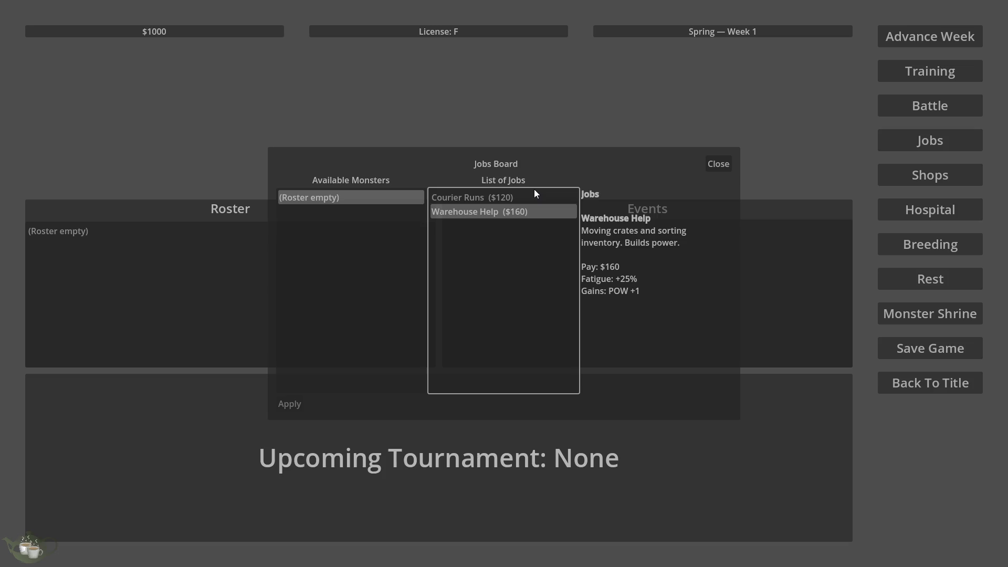
left_click(527, 197)
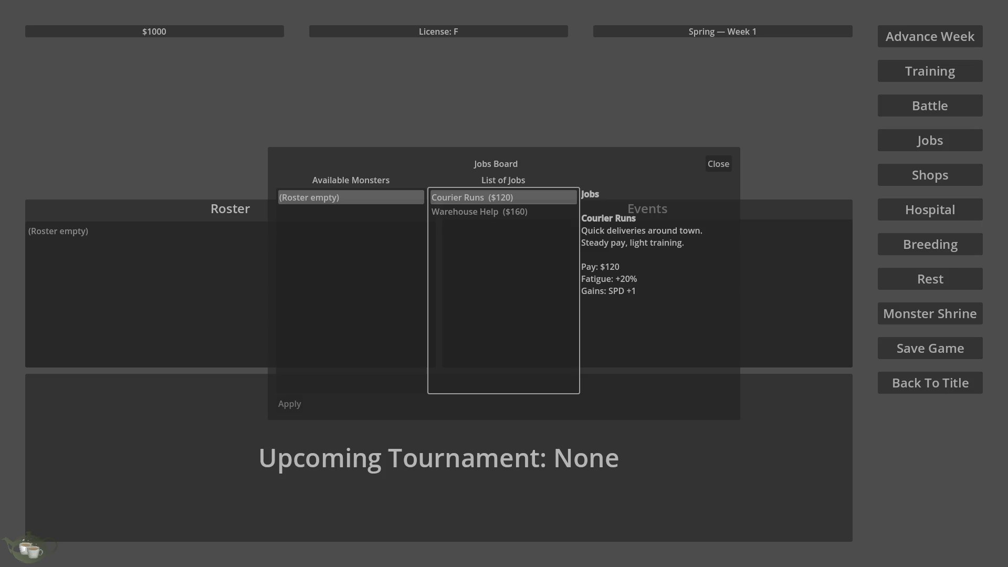
key("super+d")
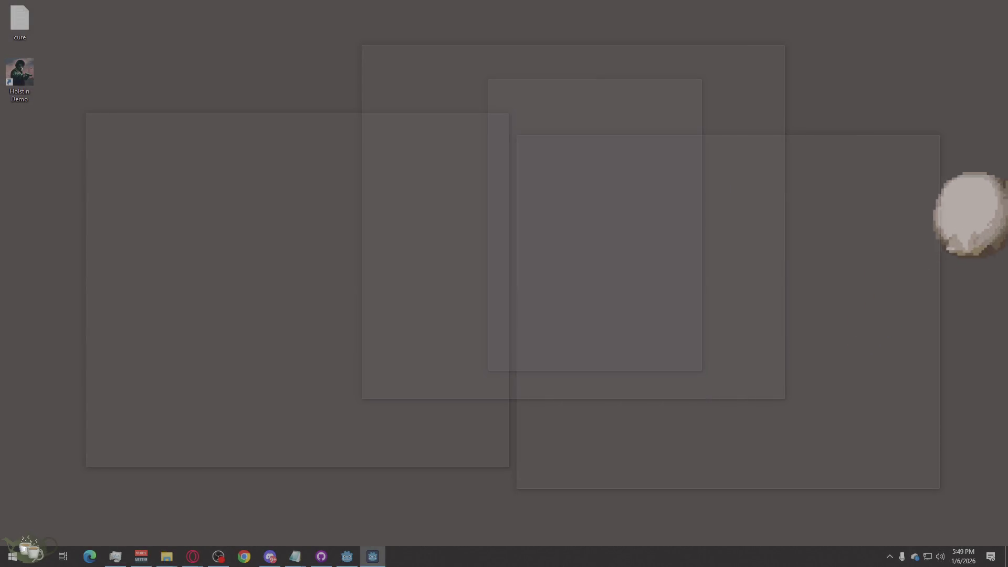
Return to the game, select Warehouse Help, close the Jobs Board, then reopen it.
key("super+d")
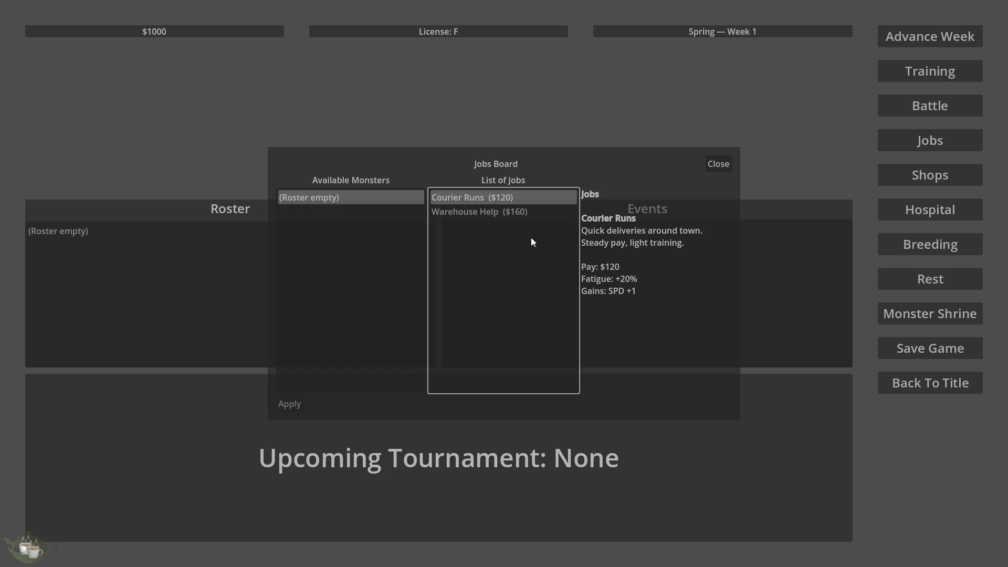
left_click(543, 210)
left_click(719, 165)
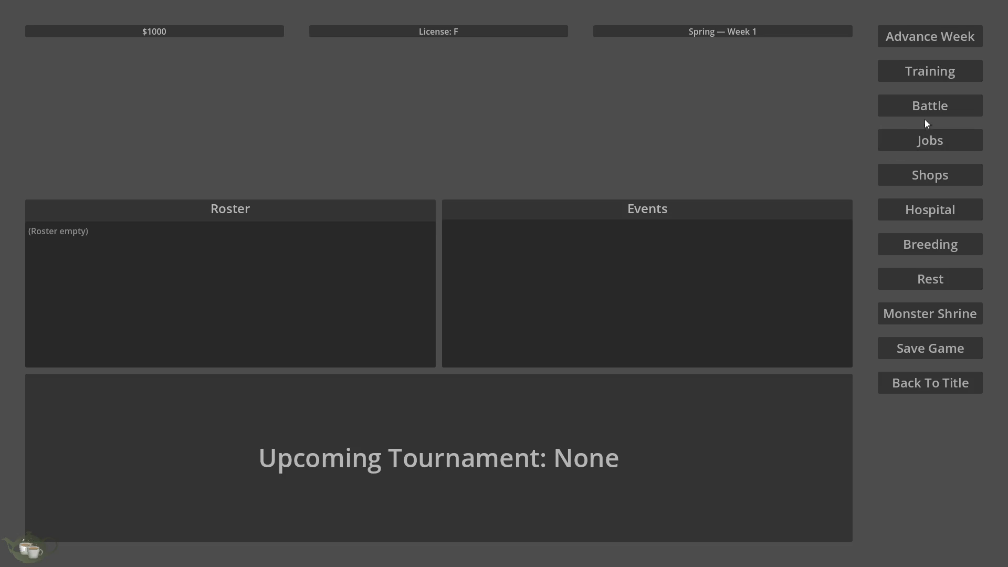
left_click(918, 150)
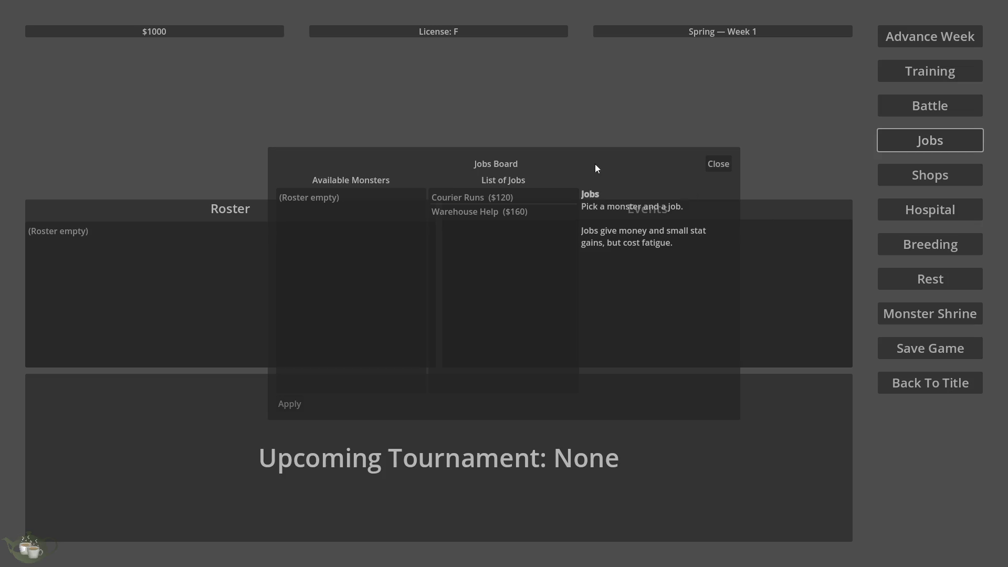
left_click(315, 198)
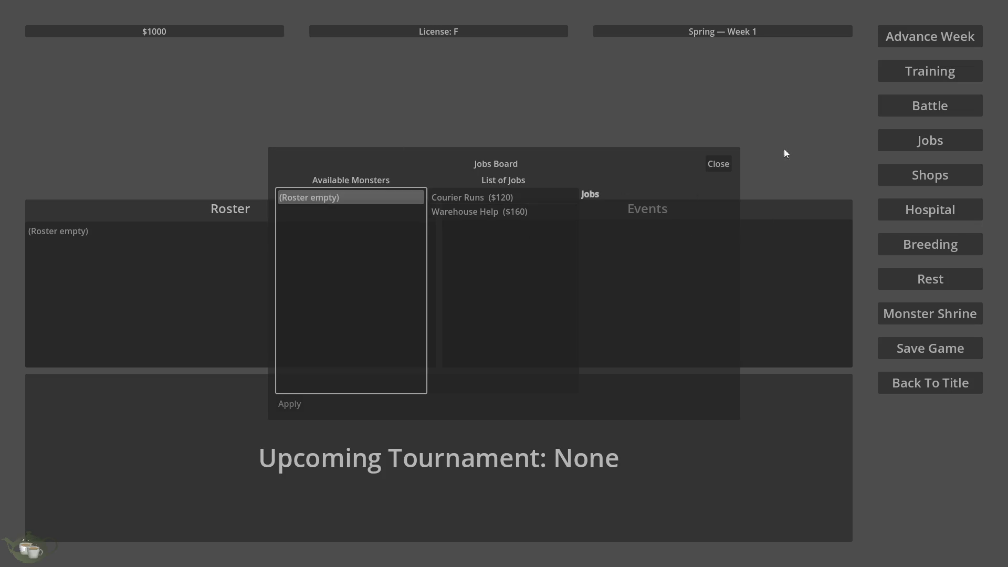
left_click(474, 212)
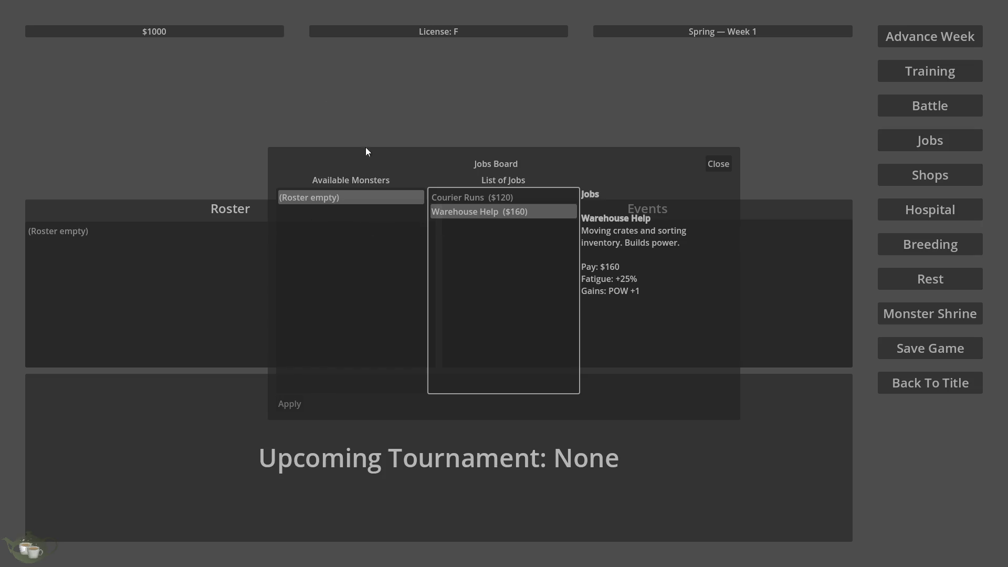
left_click(723, 165)
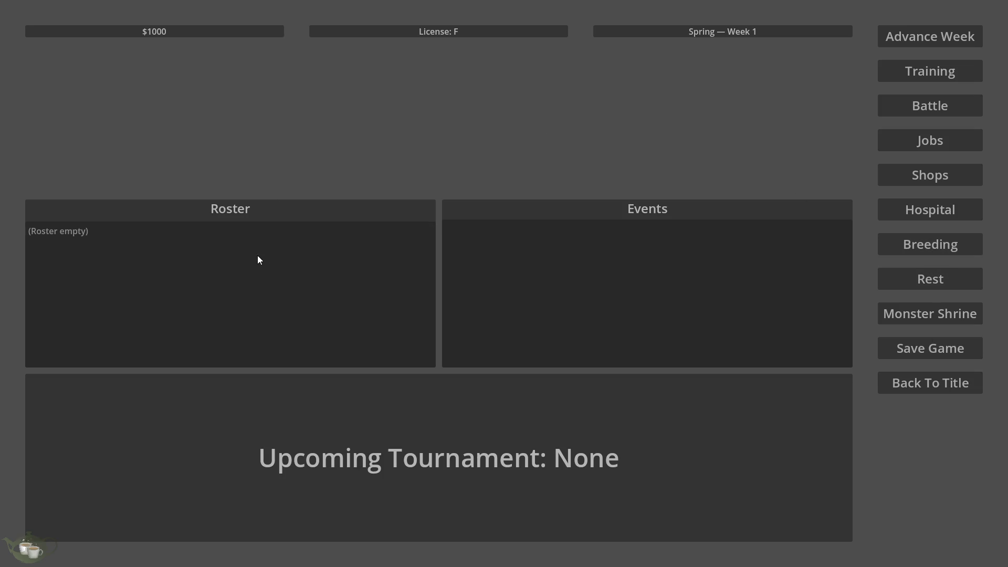
left_click(932, 71)
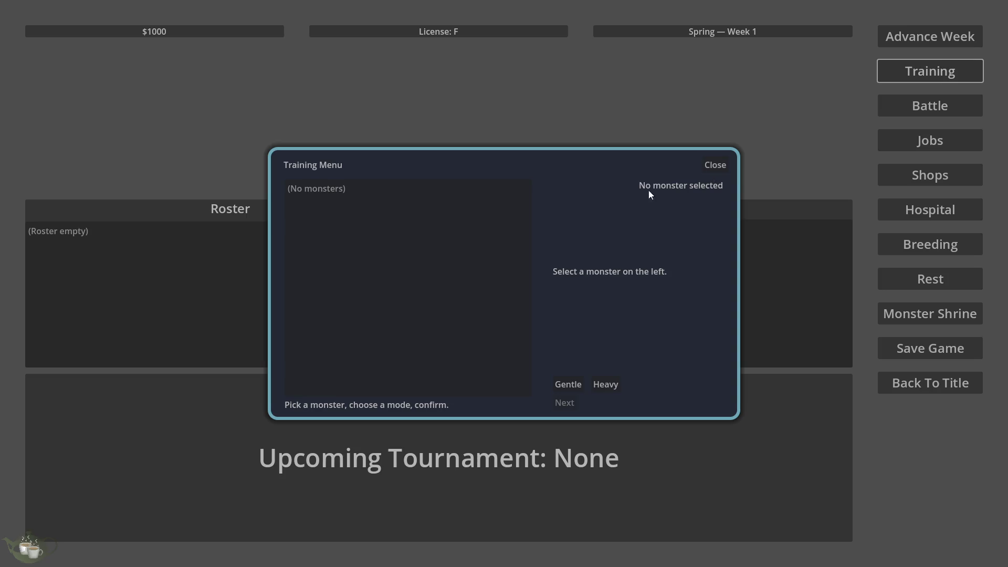
Try Gentle and Heavy training, close the menu, go back to the title and quit.
left_click(569, 389)
left_click(606, 391)
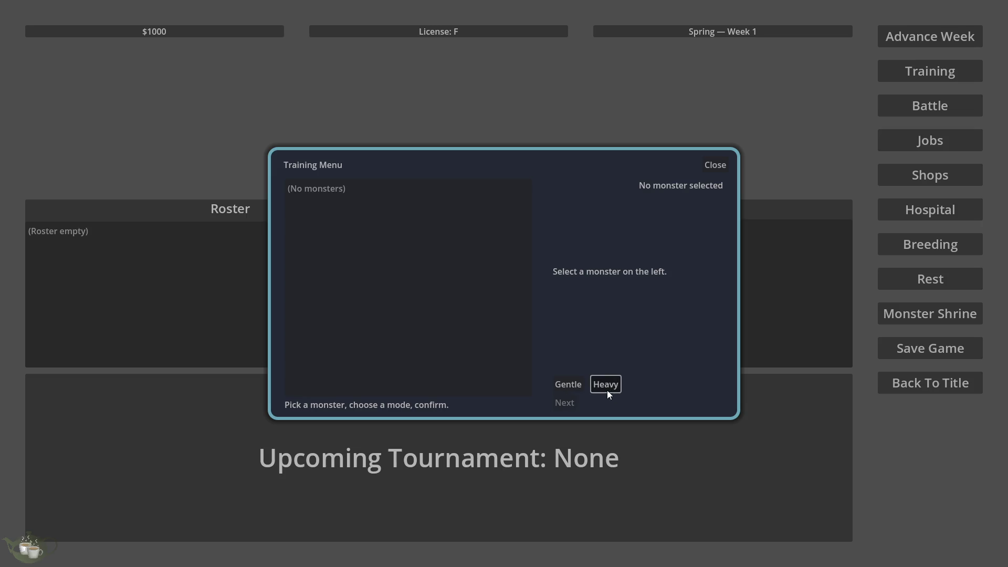
left_click(714, 167)
left_click(914, 391)
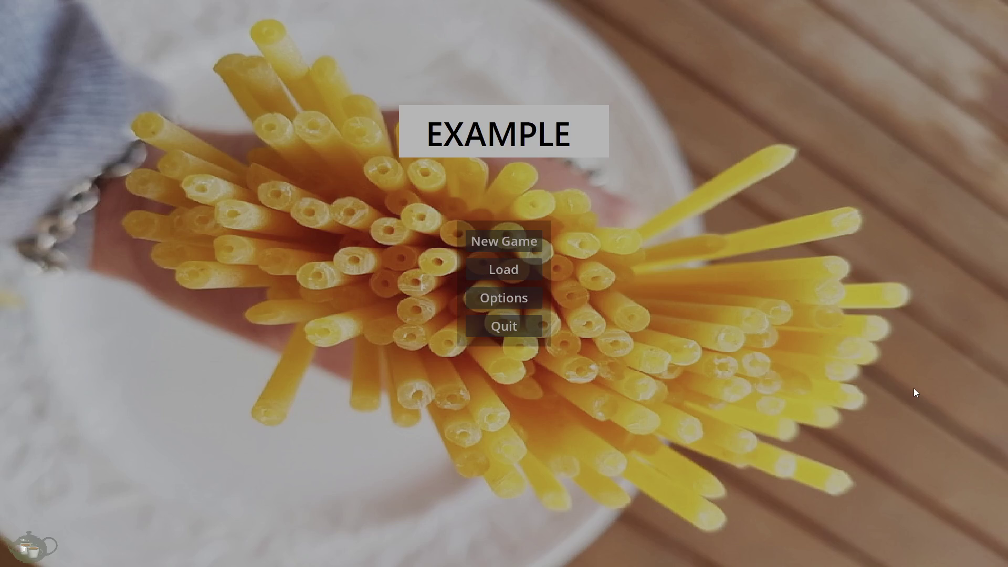
left_click(508, 325)
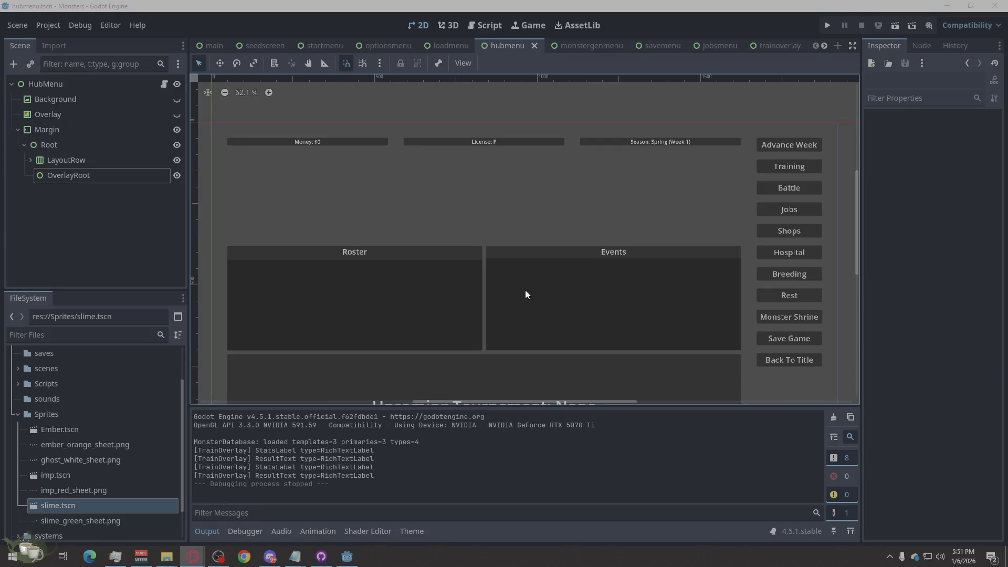
scroll(584, 202, "down", 2)
scroll(539, 349, "up", 1)
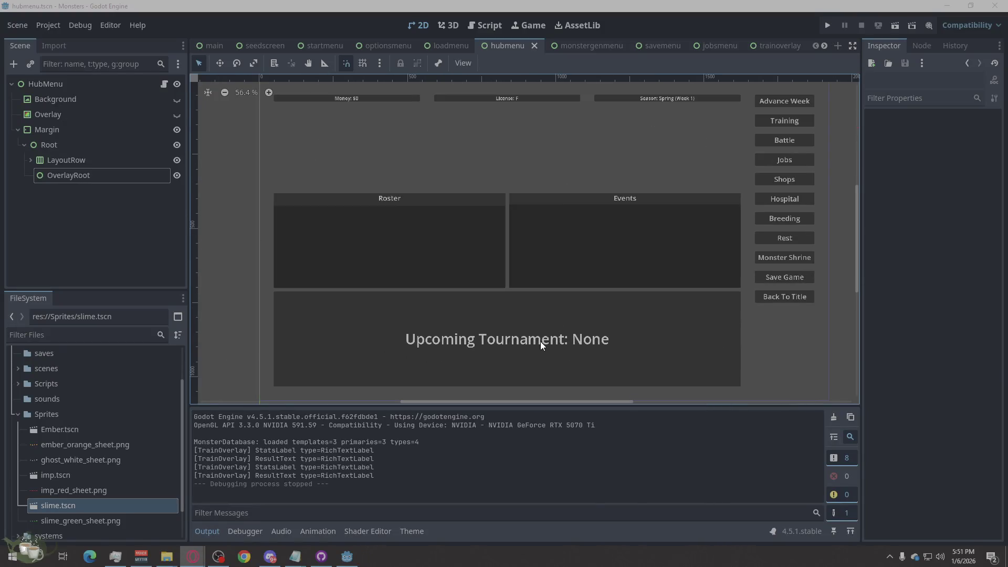
scroll(532, 271, "down", 1)
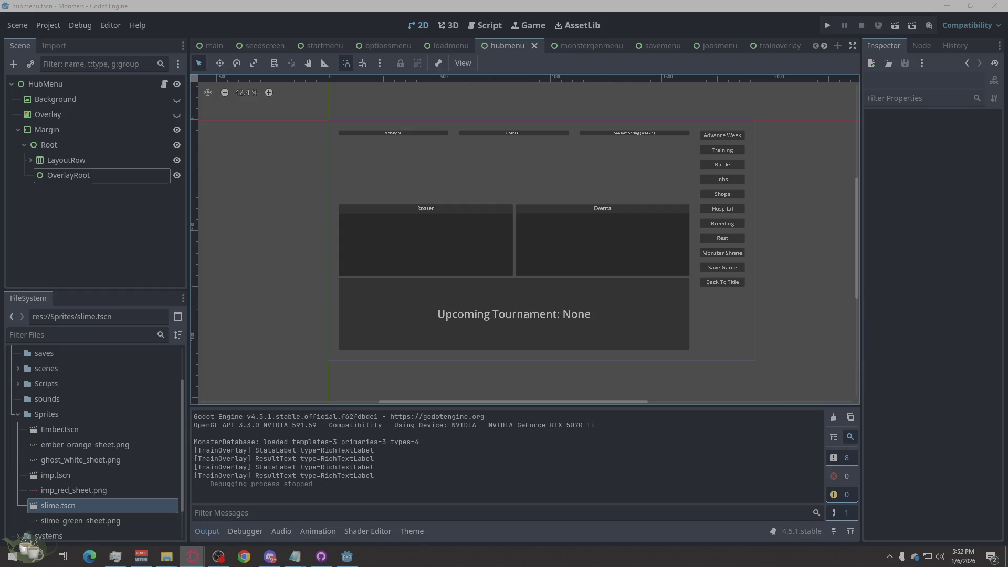
key("alt+Tab")
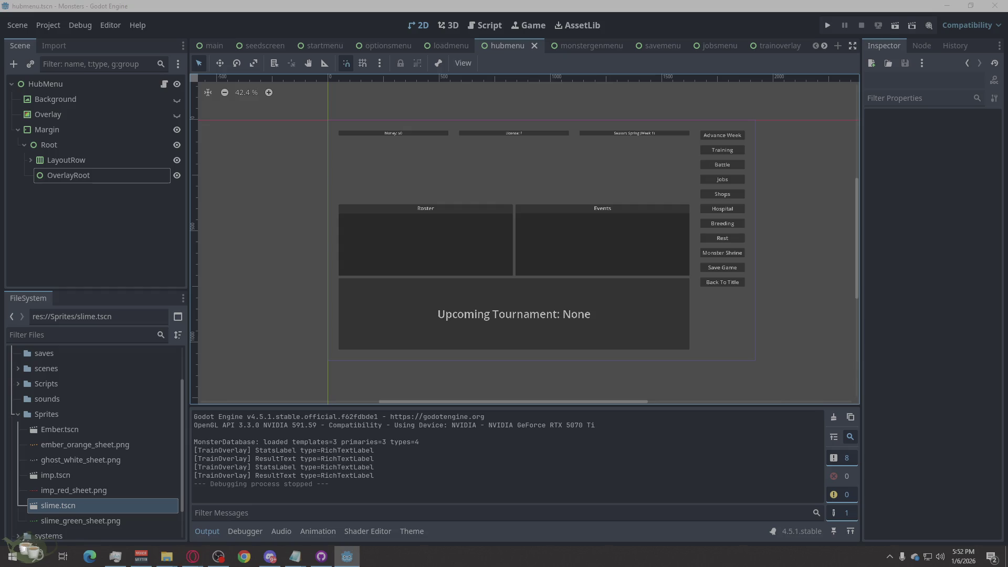
key("alt+Tab")
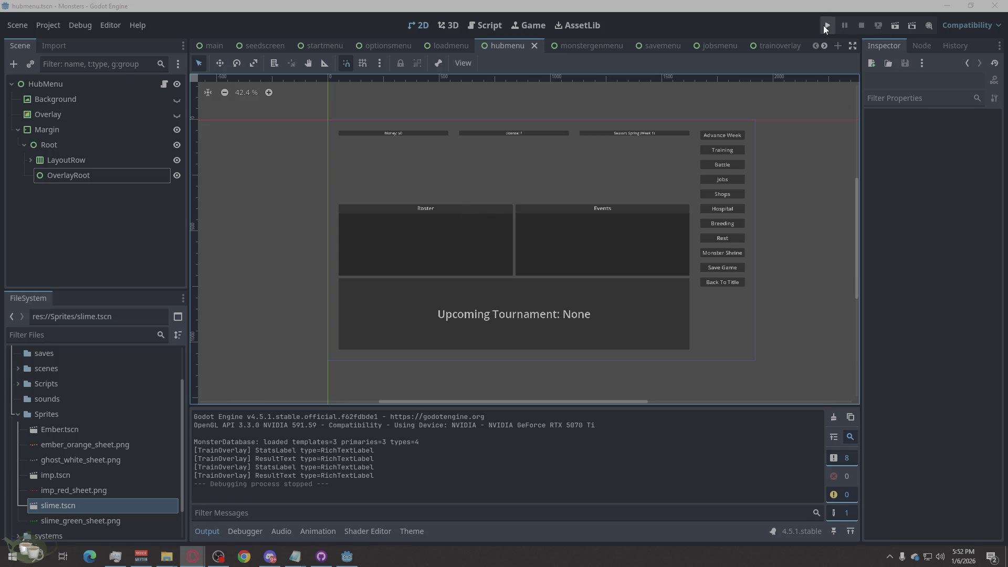
Launch a new game, open and close Training and Jobs, then quit back to the editor.
left_click(825, 26)
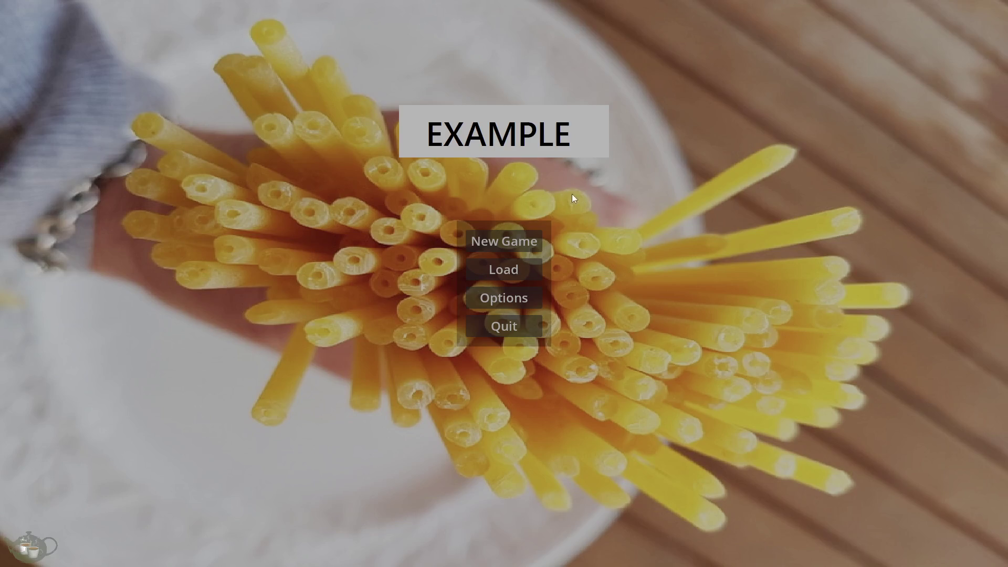
left_click(512, 239)
left_click(929, 72)
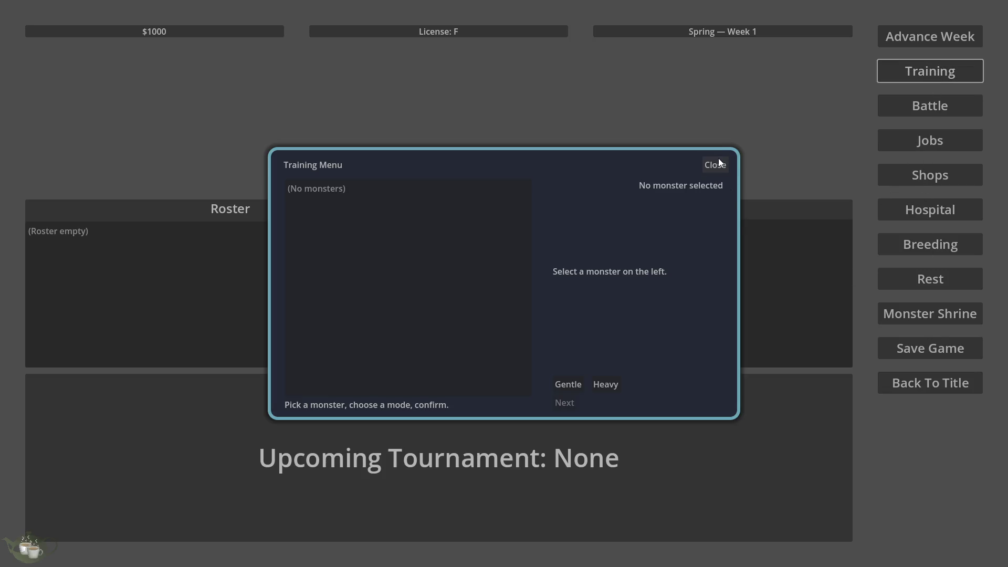
left_click(718, 160)
left_click(929, 139)
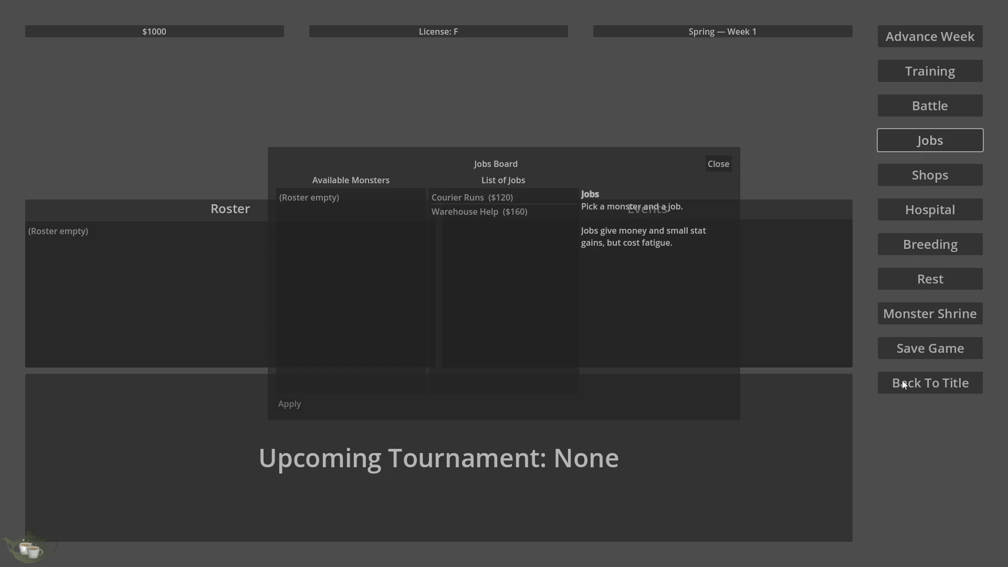
left_click(719, 163)
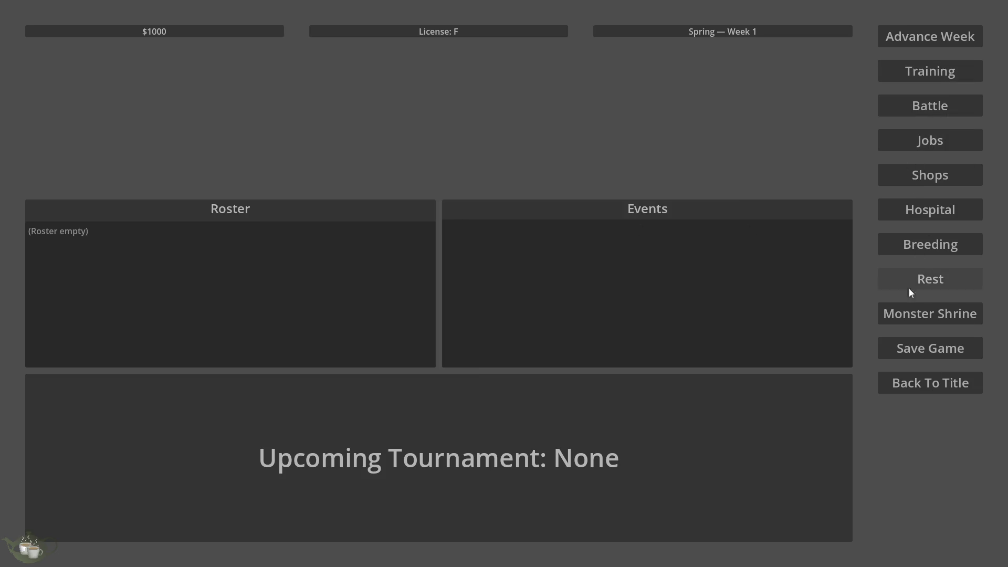
left_click(911, 381)
left_click(475, 317)
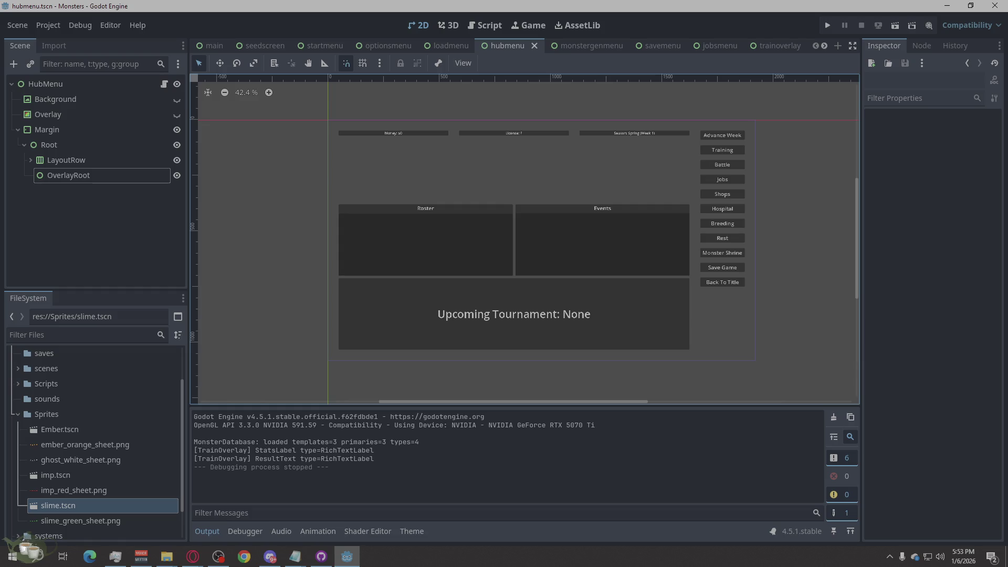
Switch to the Script workspace to view GameState.gd.
key("alt+Tab")
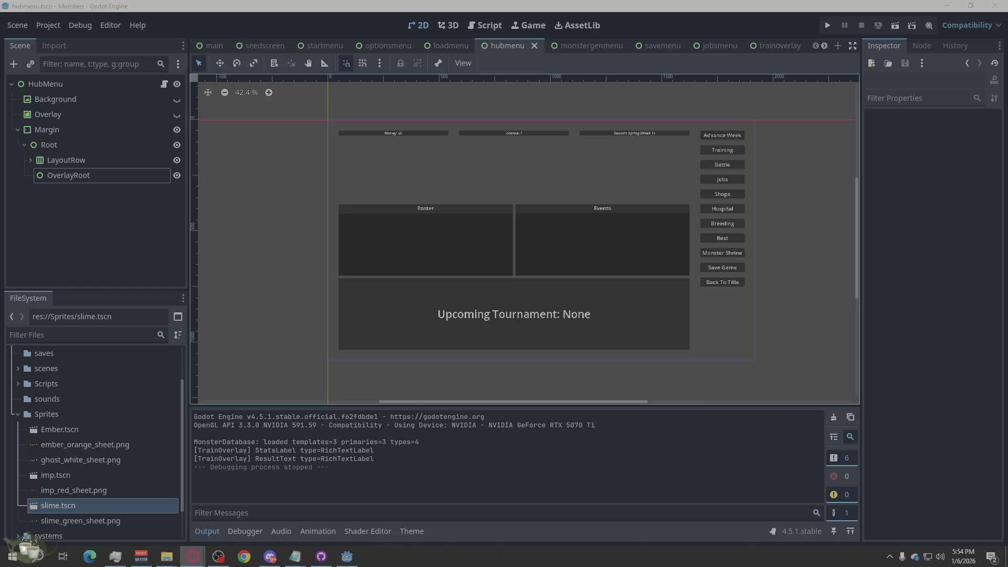
left_click(484, 26)
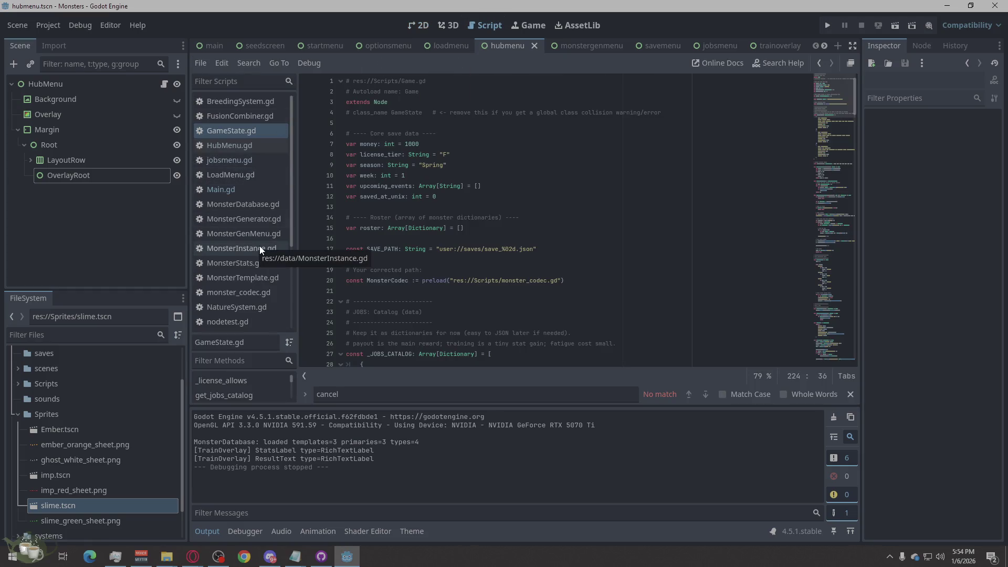
Open MonsterDatabase.gd and scroll through its _finalize_indexes code.
left_click(263, 204)
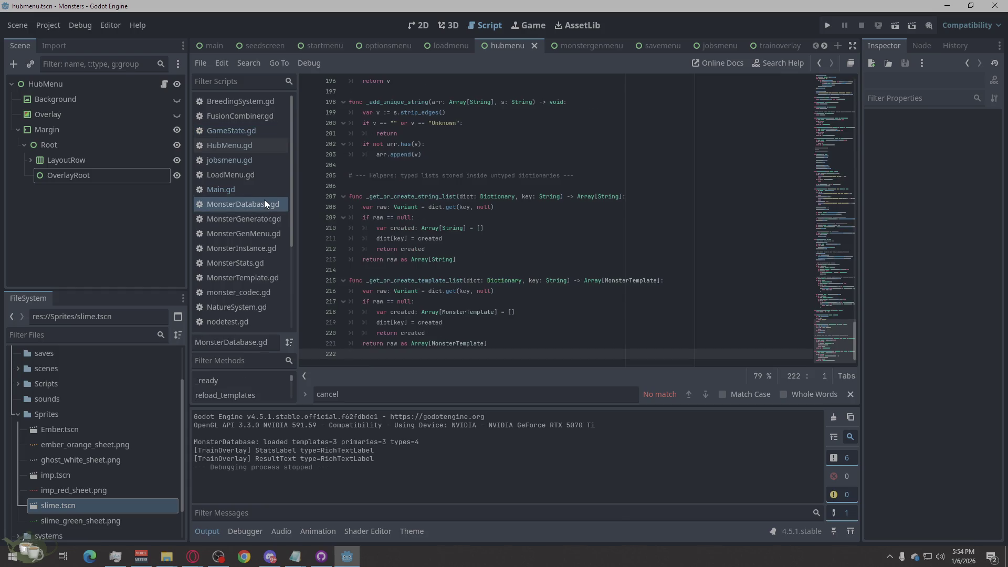
scroll(563, 312, "down", 10)
scroll(556, 312, "up", 10)
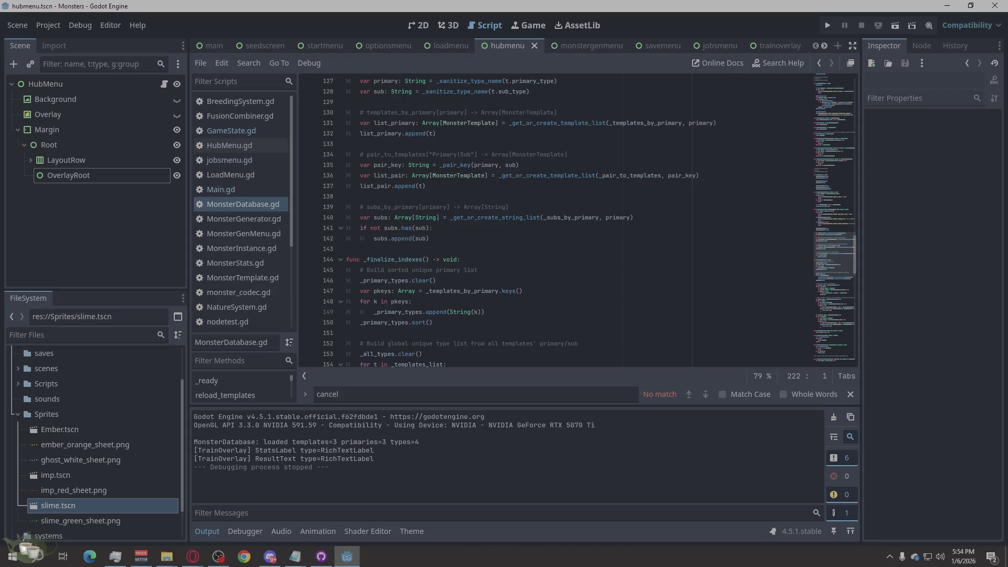
key("alt+Tab")
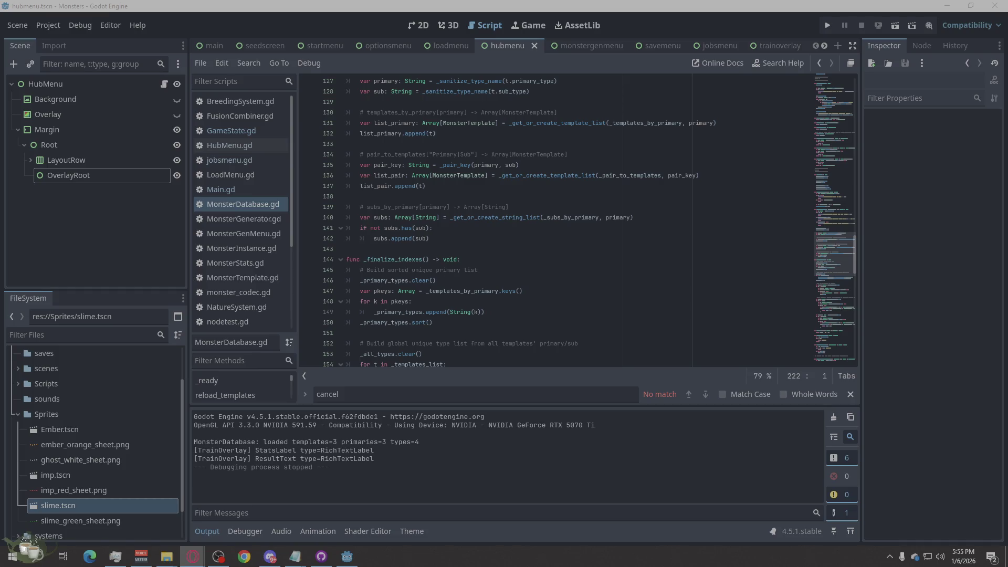
Expand the systems folder in the FileSystem dock, then bring up a blank Paint canvas.
scroll(46, 494, "down", 1)
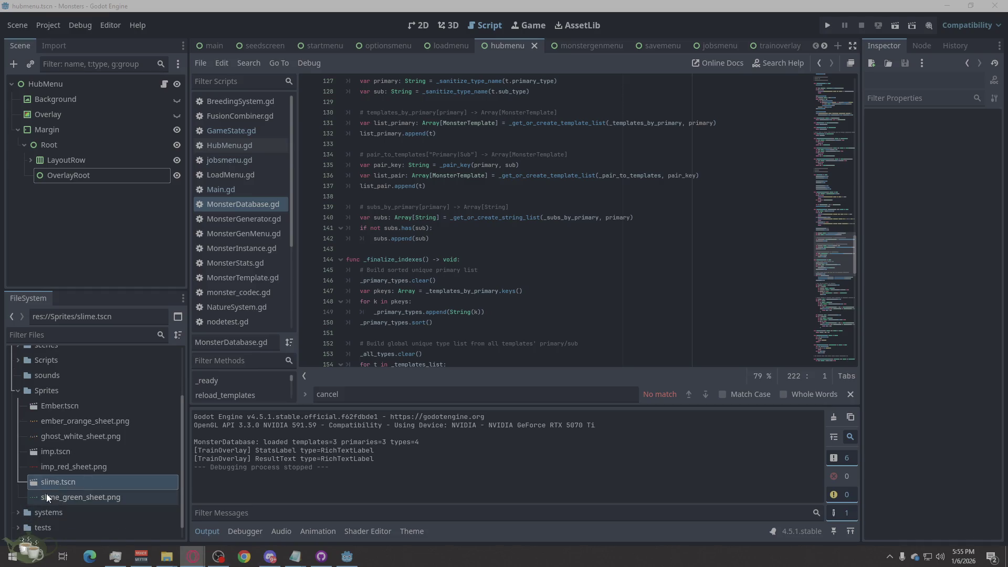
left_click(18, 510)
scroll(102, 445, "down", 4)
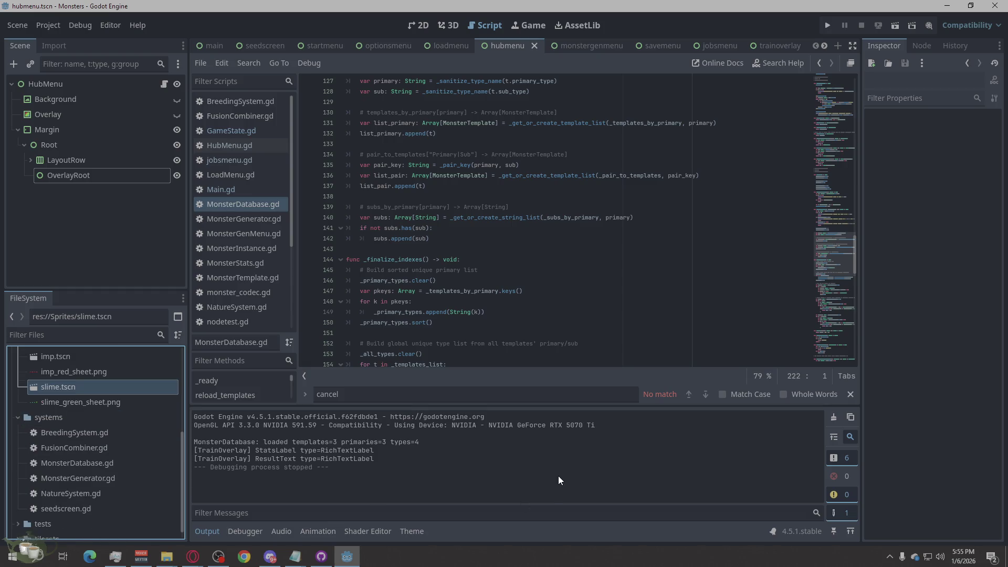
key("super+5")
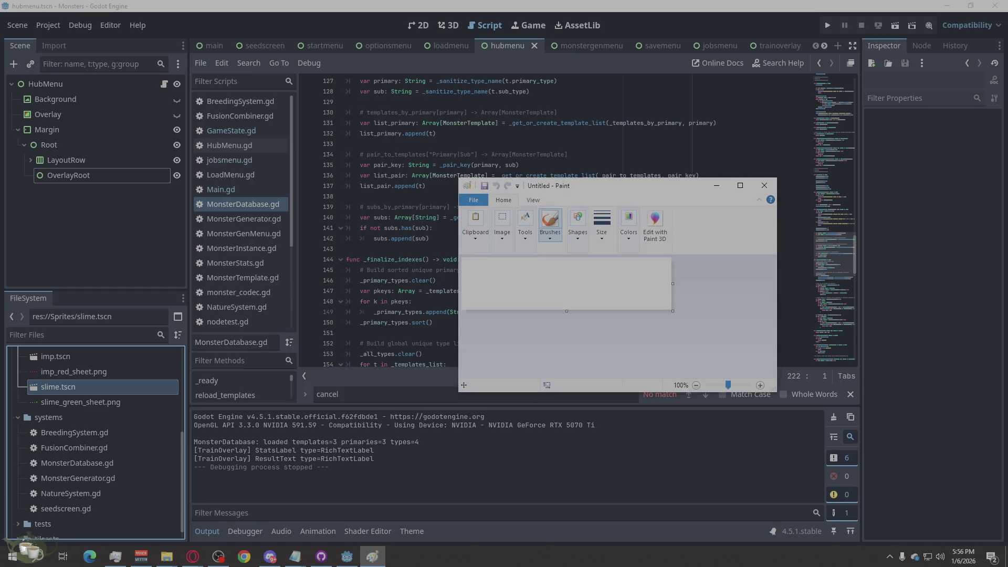
Use File > Open to browse to Desktop\My Project\monsters, checking its Assets subfolder.
left_click(486, 200)
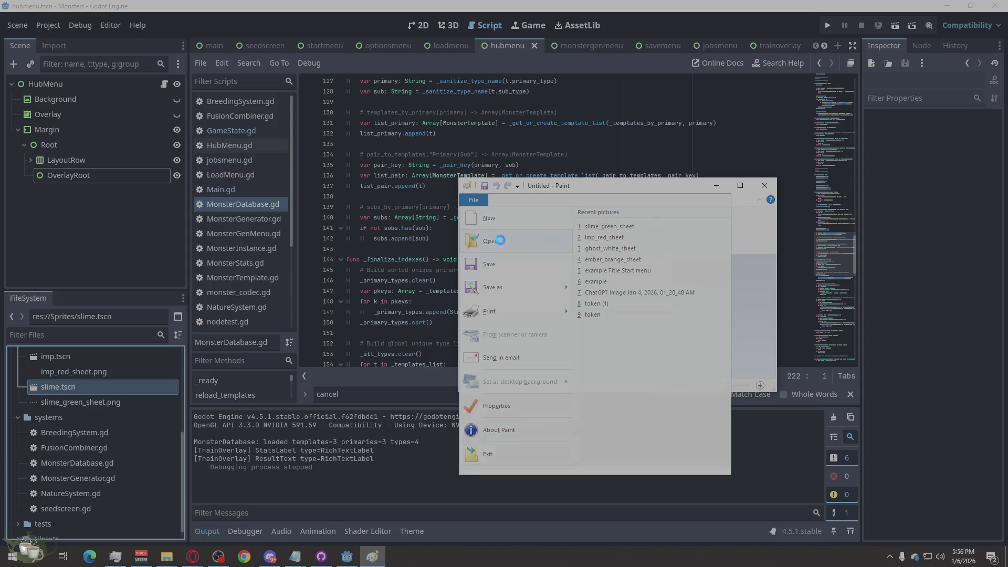
left_click(490, 241)
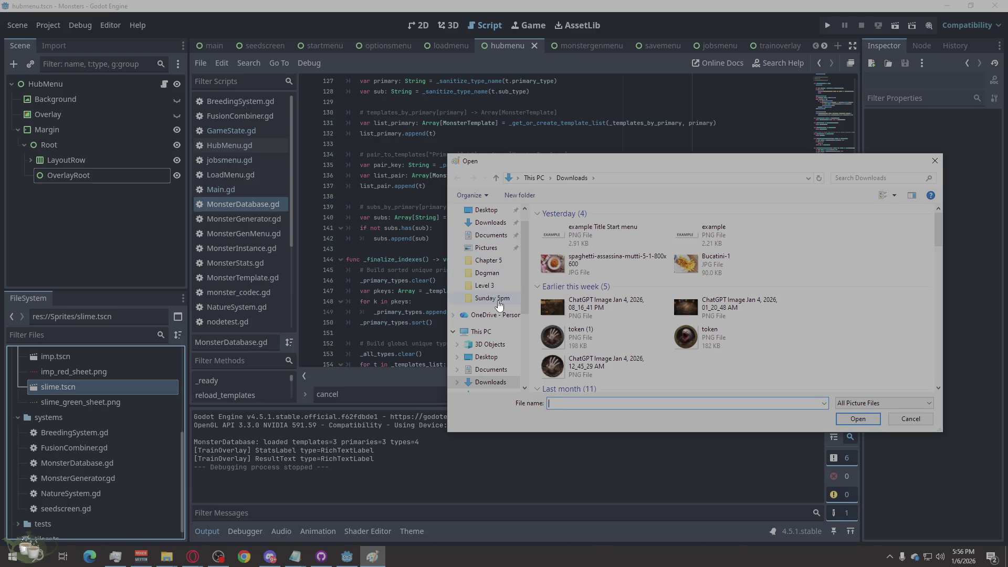
left_click(484, 275)
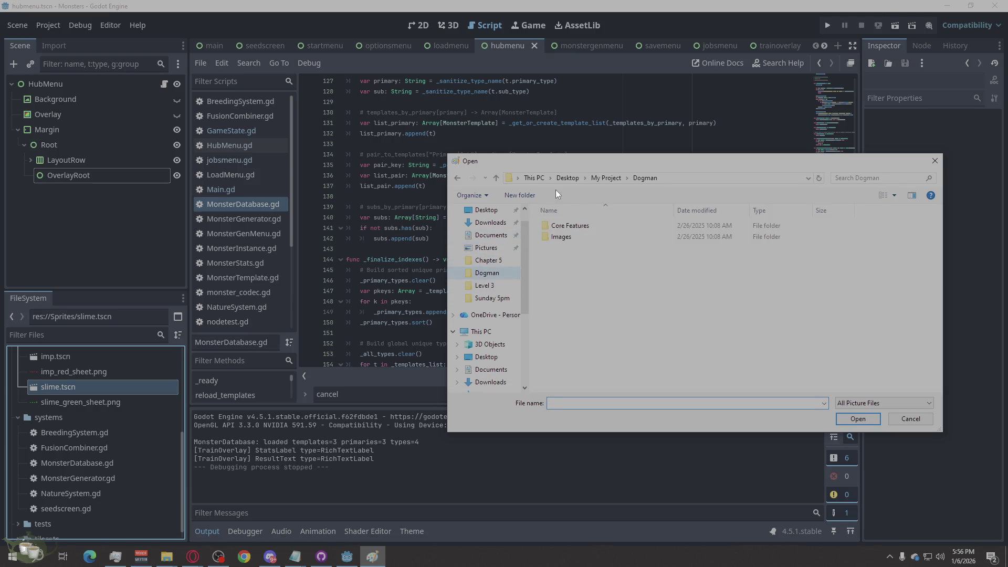
left_click(596, 177)
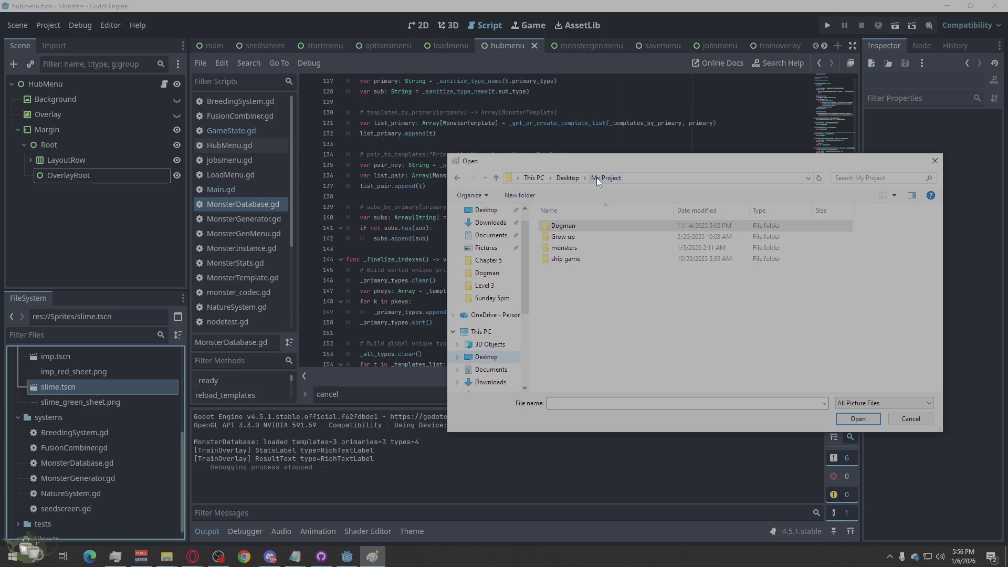
double_click(568, 250)
double_click(566, 225)
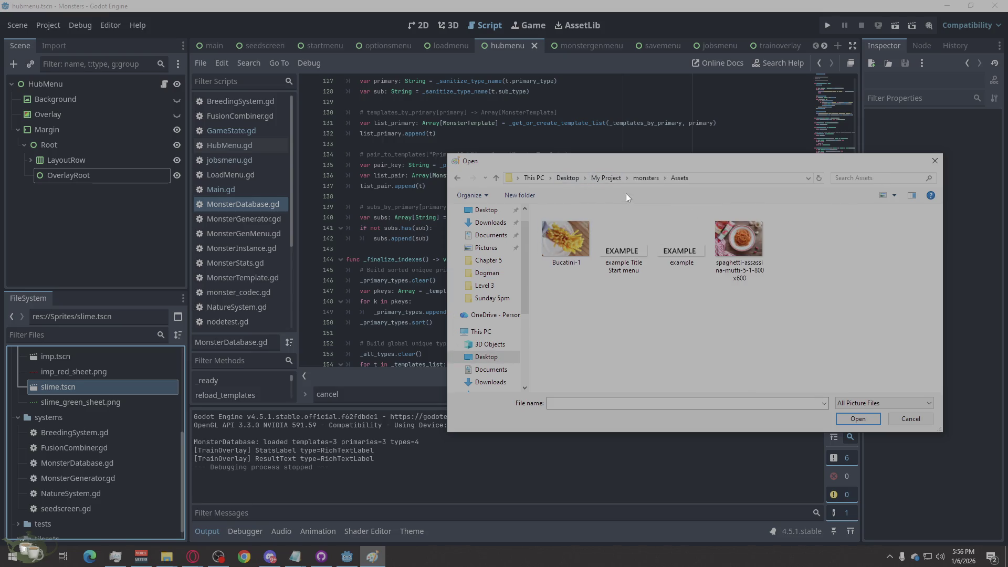
left_click(644, 178)
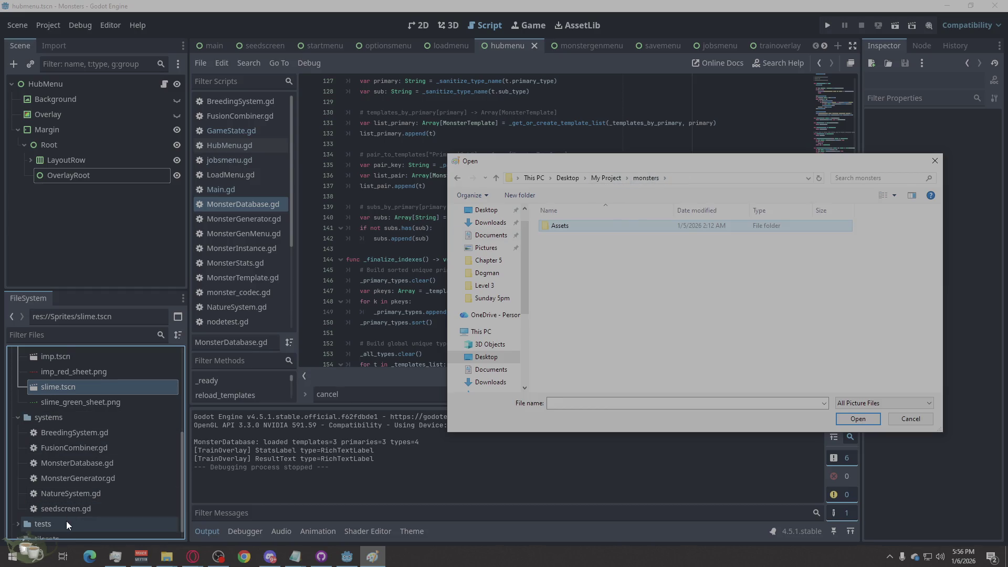
scroll(66, 521, "down", 1)
scroll(79, 403, "up", 5)
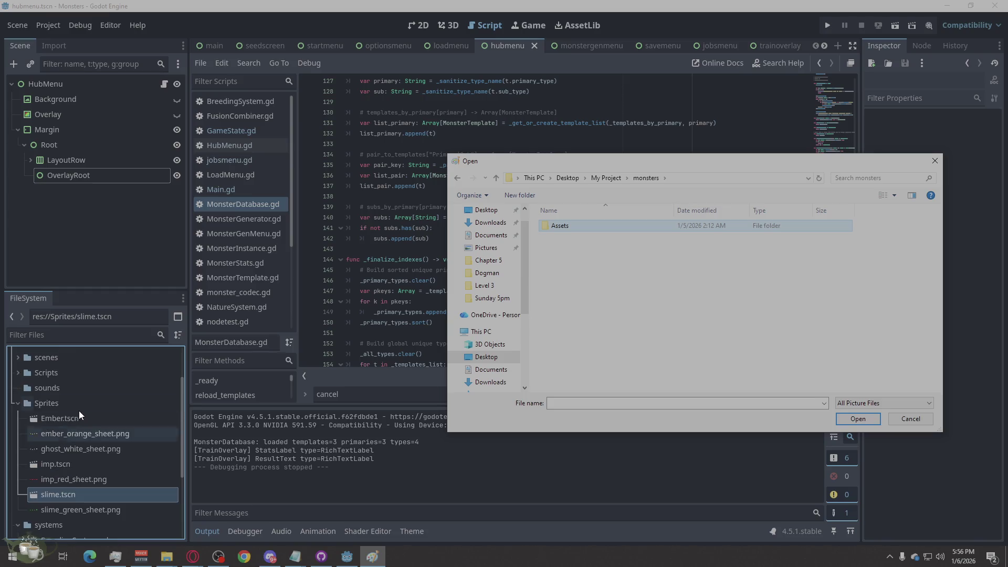
Copy the ember, ghost_white, imp_red and slime_green sprite sheets from the Sprites folder.
right_click(75, 410)
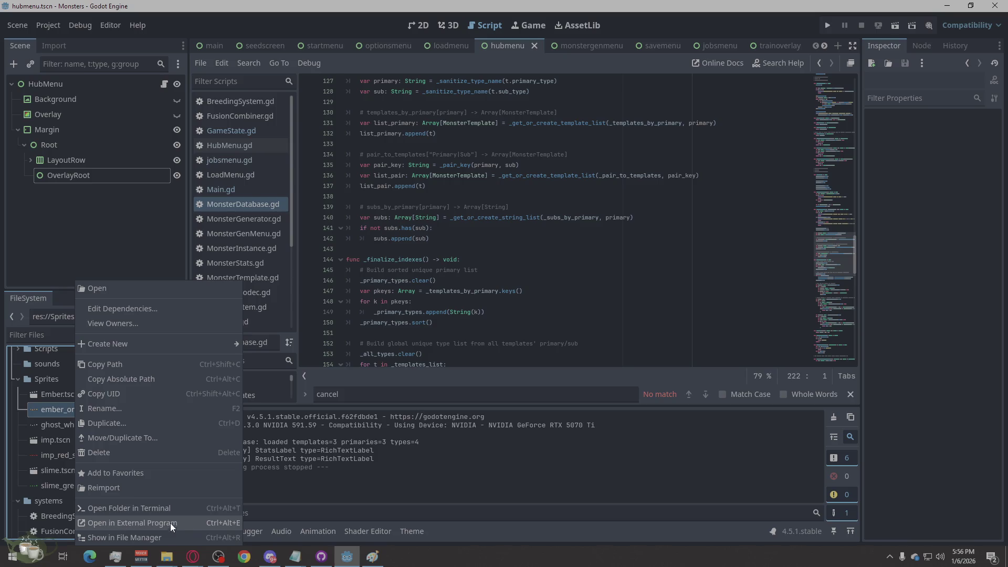
left_click(162, 534)
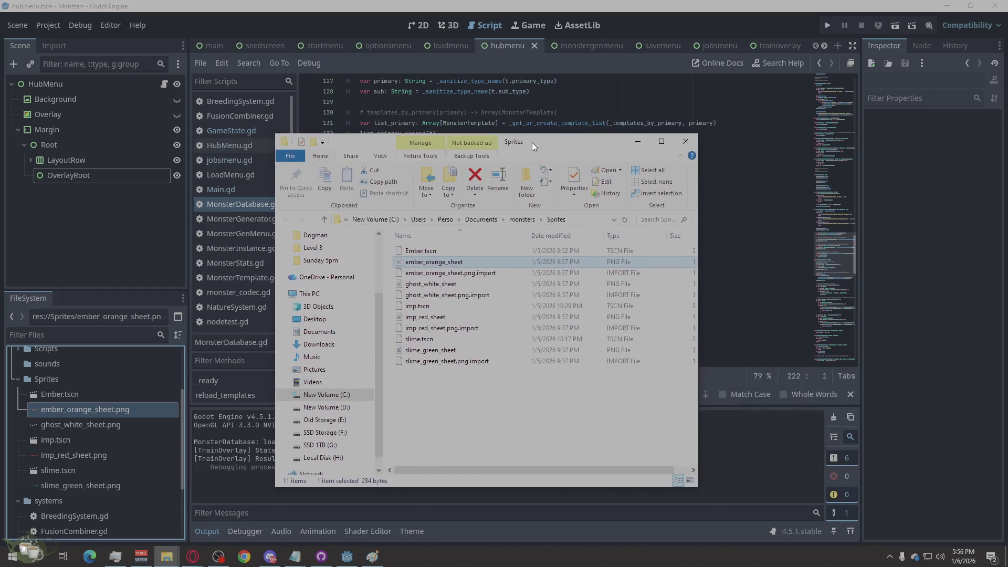
left_click(391, 260, "ctrl")
left_click(366, 290, "ctrl")
left_click(357, 323, "ctrl")
right_click(357, 323)
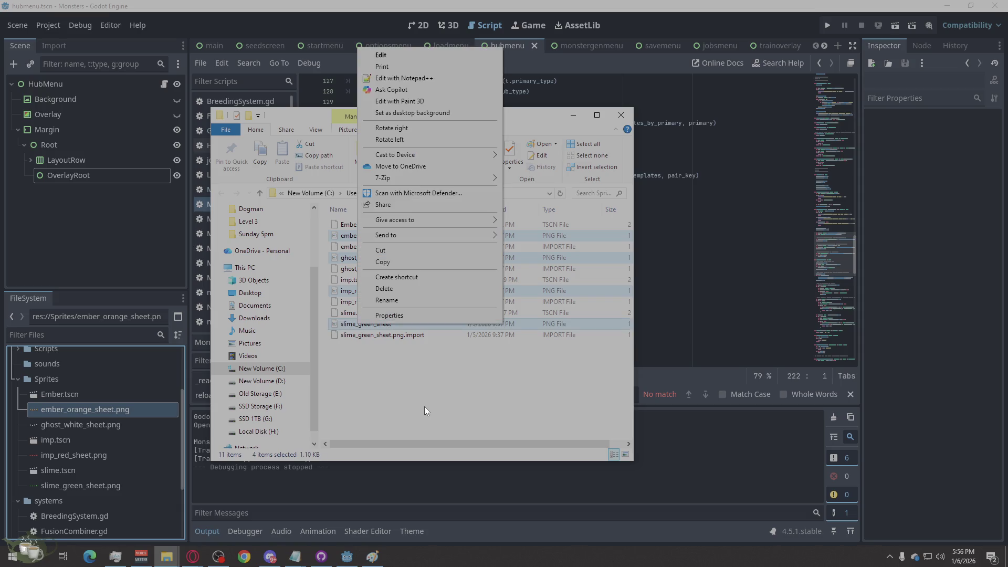
left_click(399, 263)
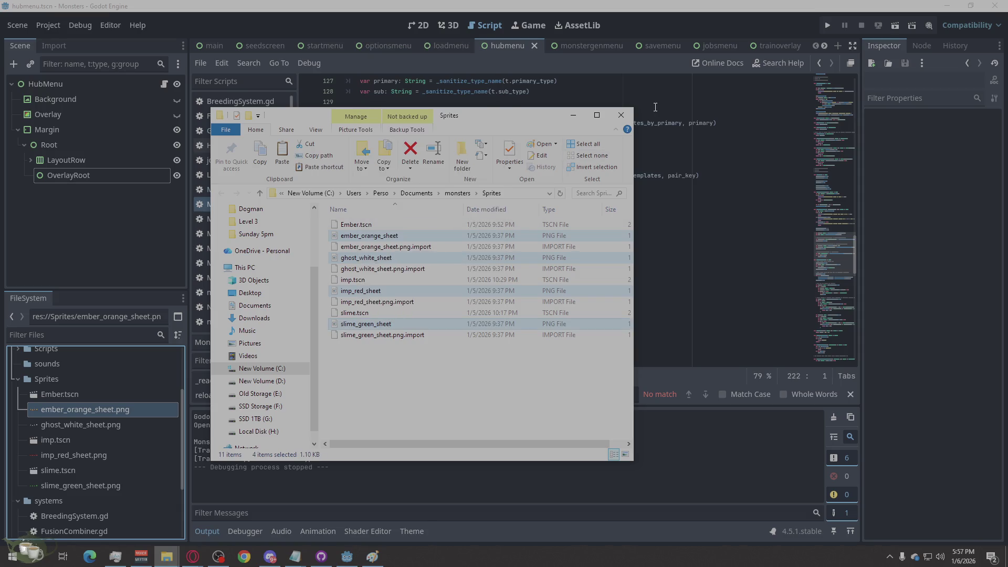
Close the Sprites and monster_ranch_pack folder windows and bring up the Godot download folder.
left_click(620, 118)
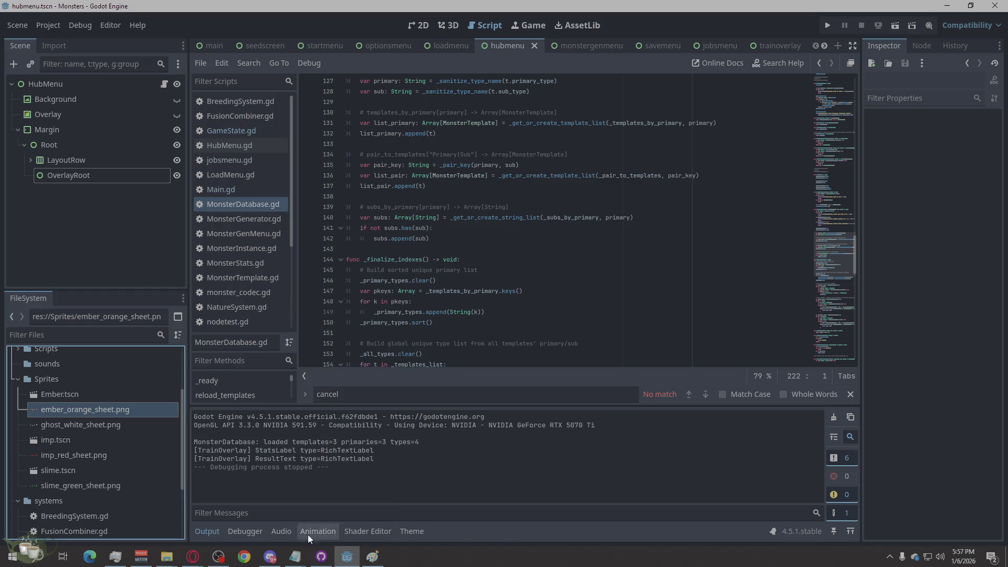
mouse_move(166, 556)
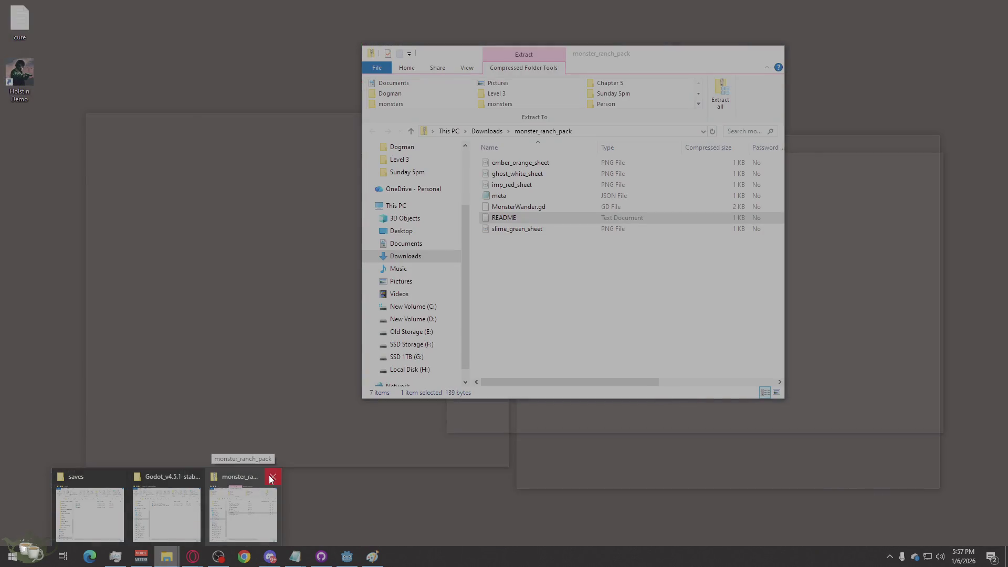
left_click(272, 478)
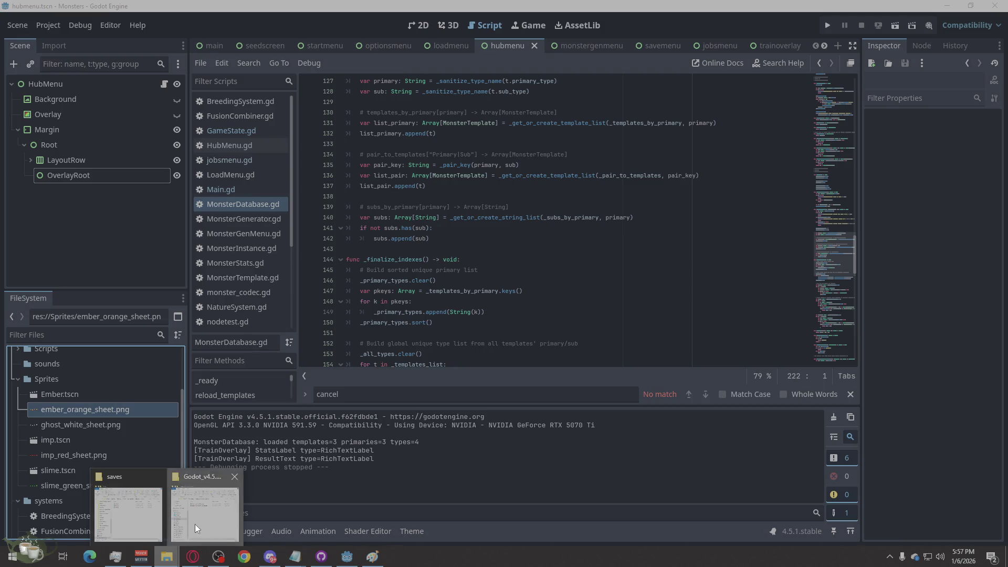
left_click(194, 520)
scroll(584, 300, "up", 1)
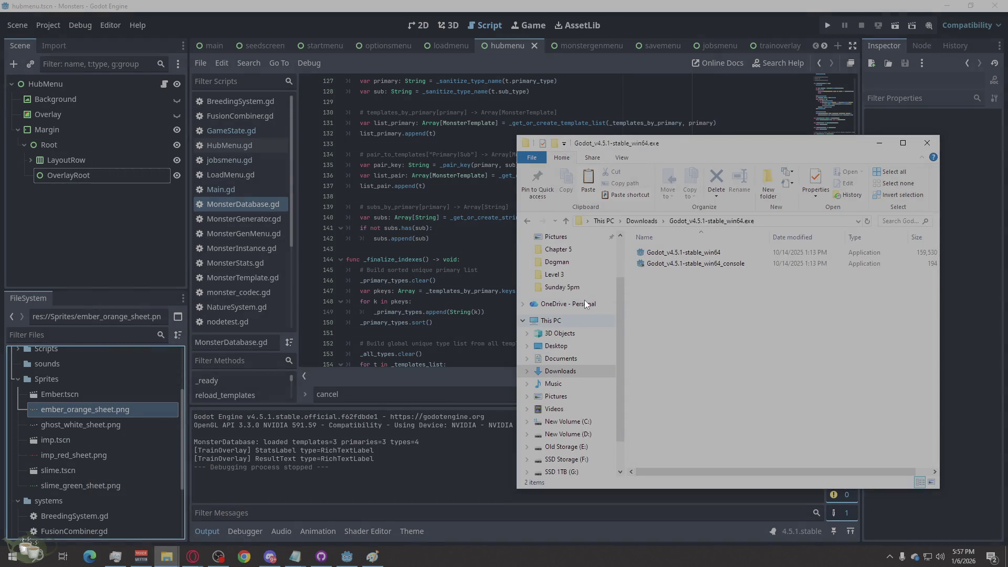
Navigate to My Project\monsters\Assets and paste the four sprite sheets there.
left_click(576, 270)
left_click(599, 263)
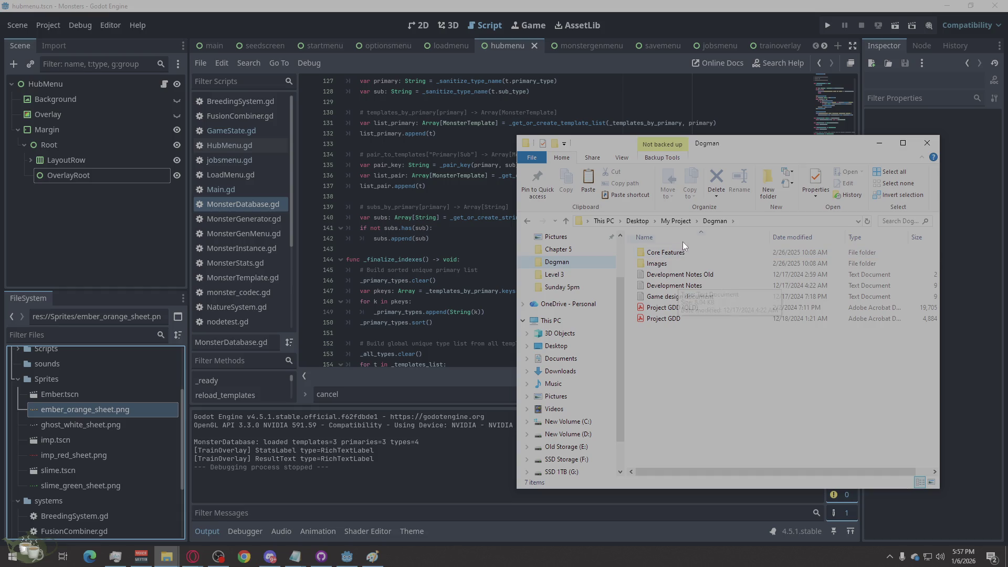
left_click(675, 221)
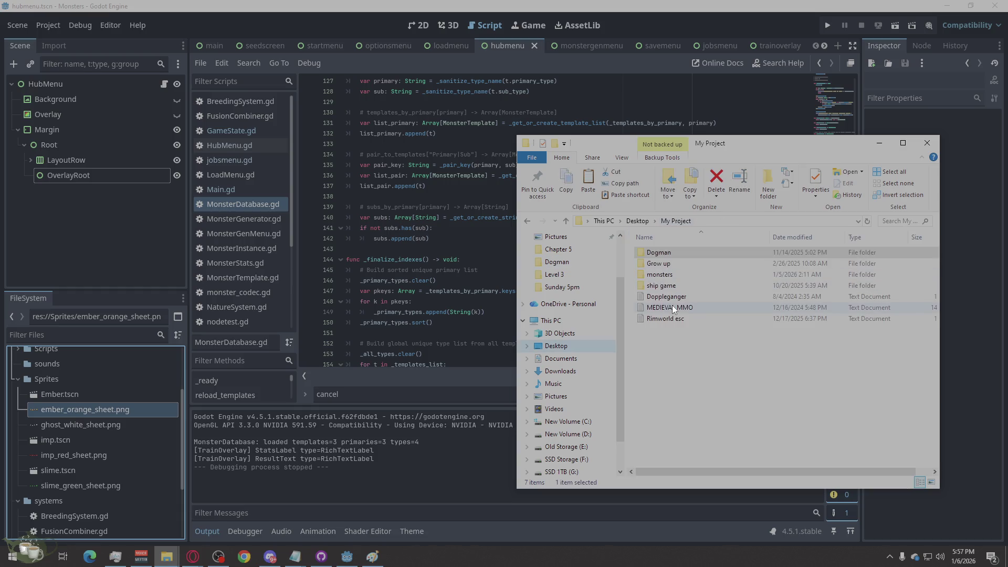
double_click(673, 276)
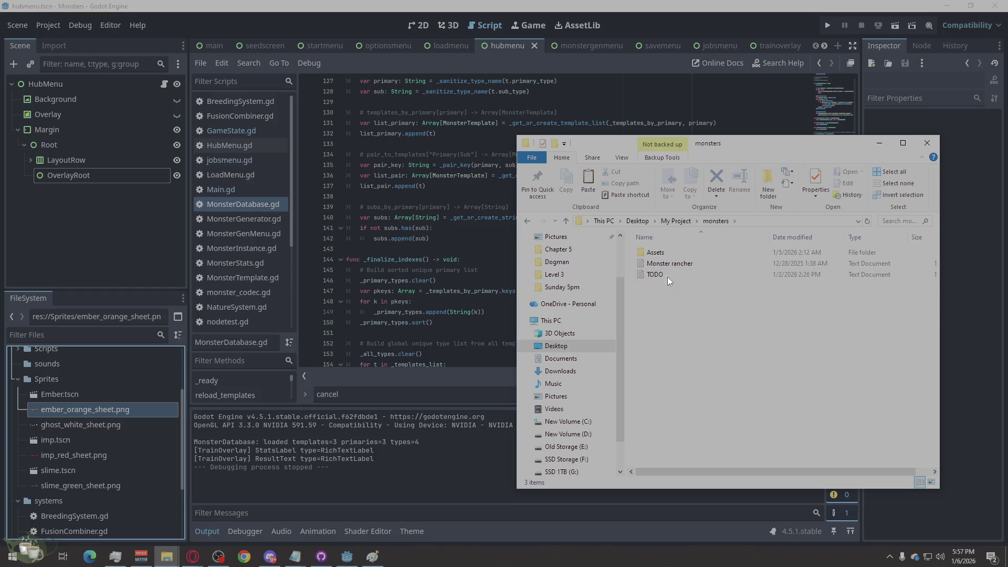
double_click(669, 254)
right_click(680, 348)
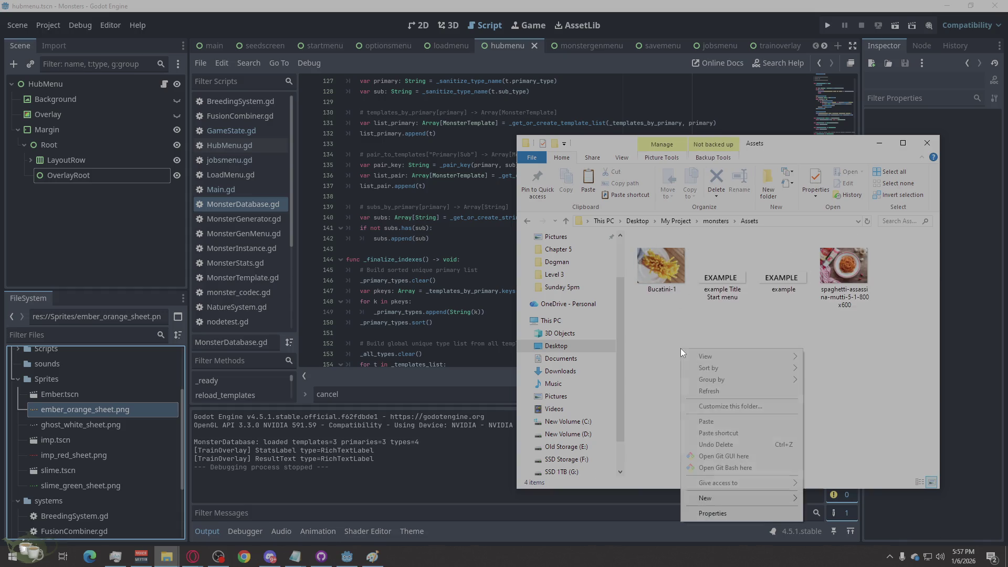
left_click(715, 423)
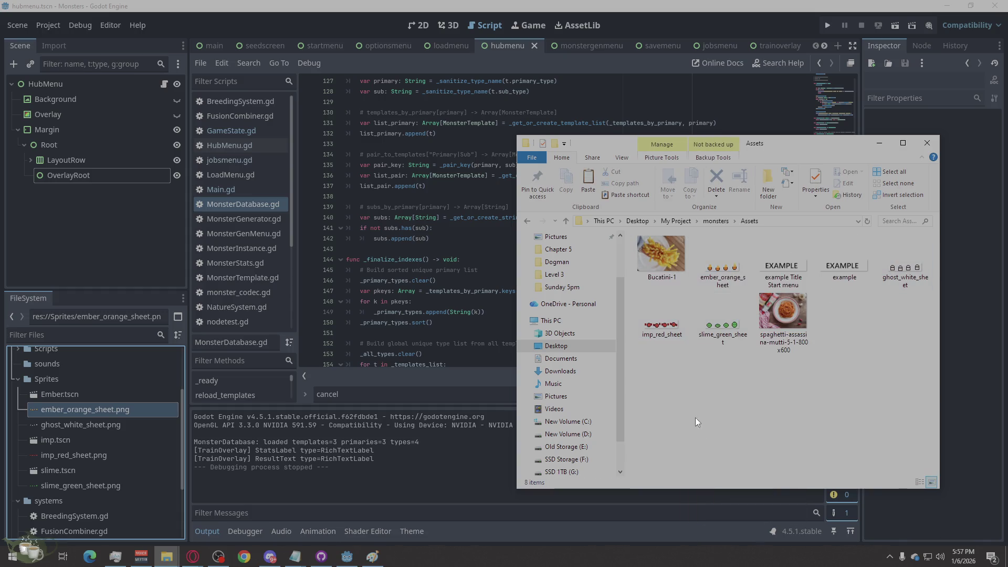
Open slime_green_sheet in Paint and close the Assets folder window.
mouse_move(790, 152)
left_mouse_down()
mouse_move(541, 131)
mouse_move(429, 144)
left_mouse_up()
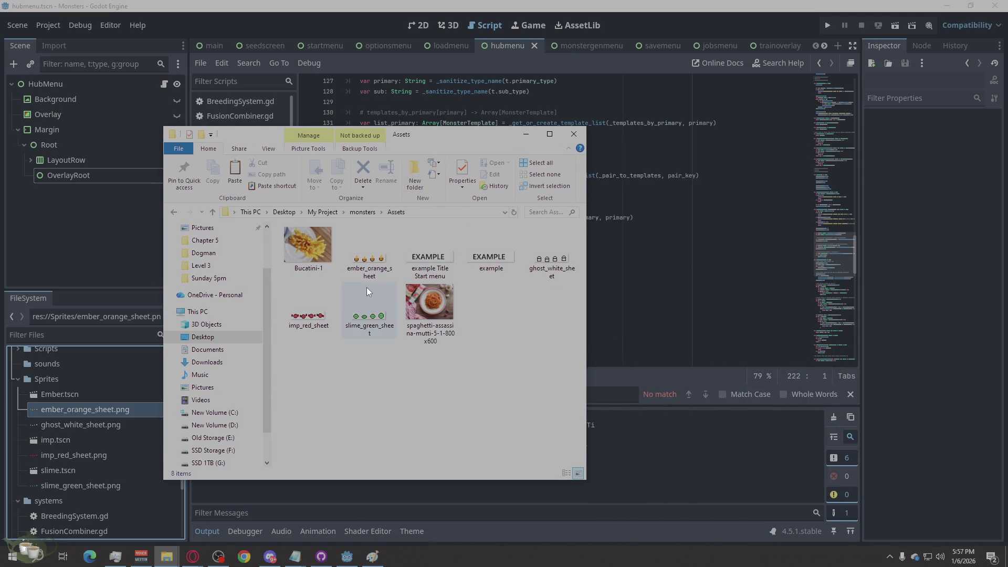
double_click(362, 327)
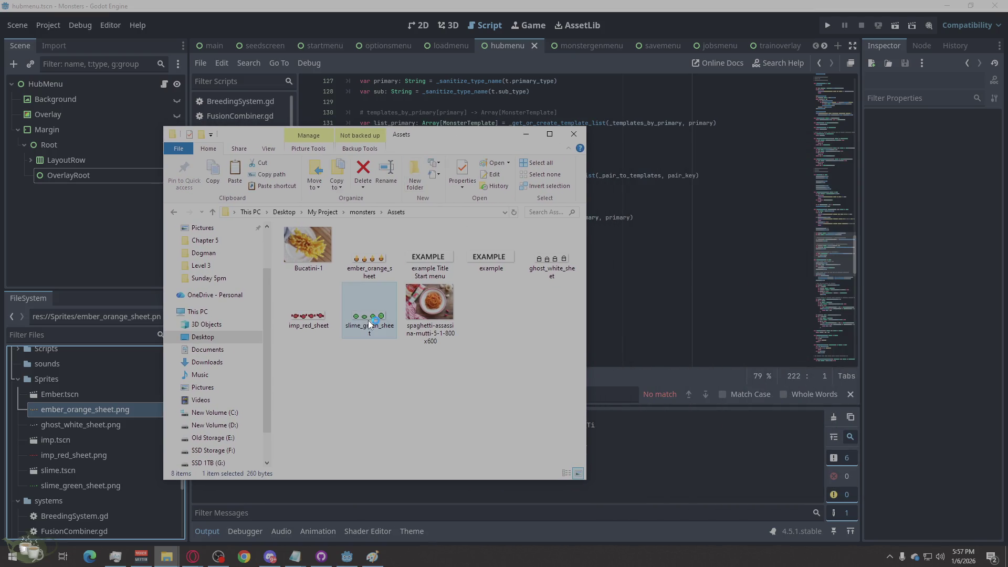
left_click(572, 138)
mouse_move(372, 555)
left_click(400, 526)
key("ctrl+o")
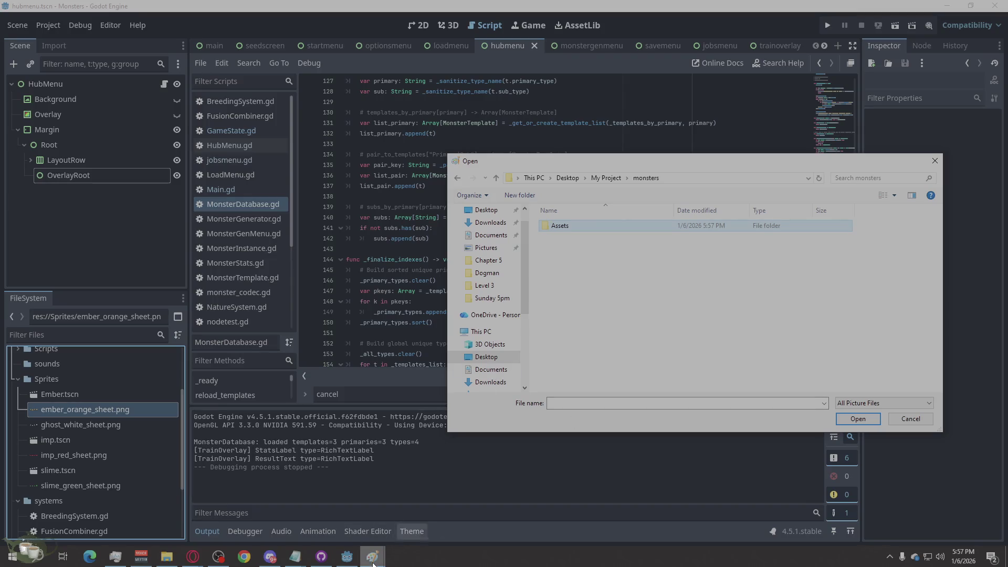
Dismiss the stray Open dialog and Untitled window, then enlarge and reposition the slime sheet.
mouse_move(372, 556)
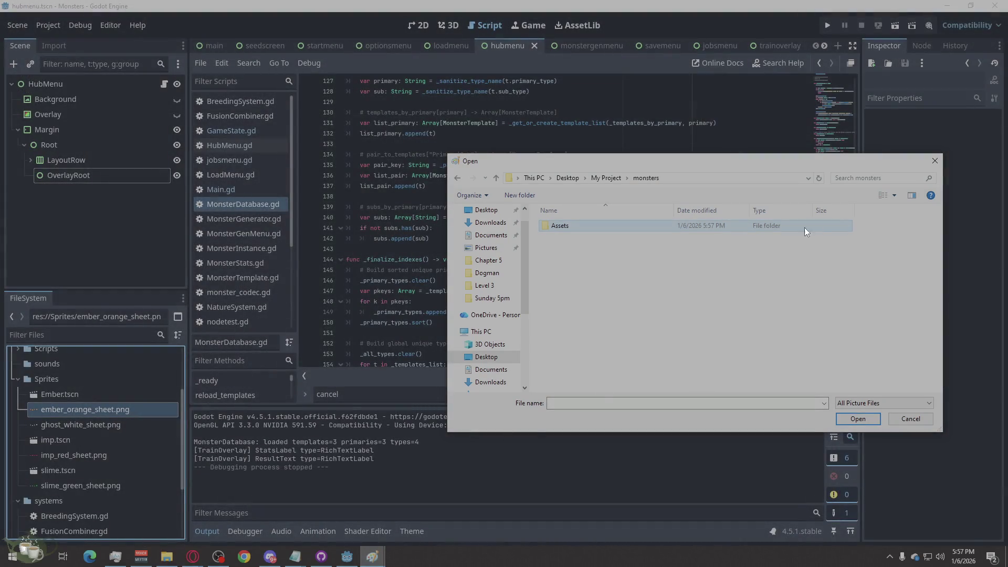
left_click(934, 160)
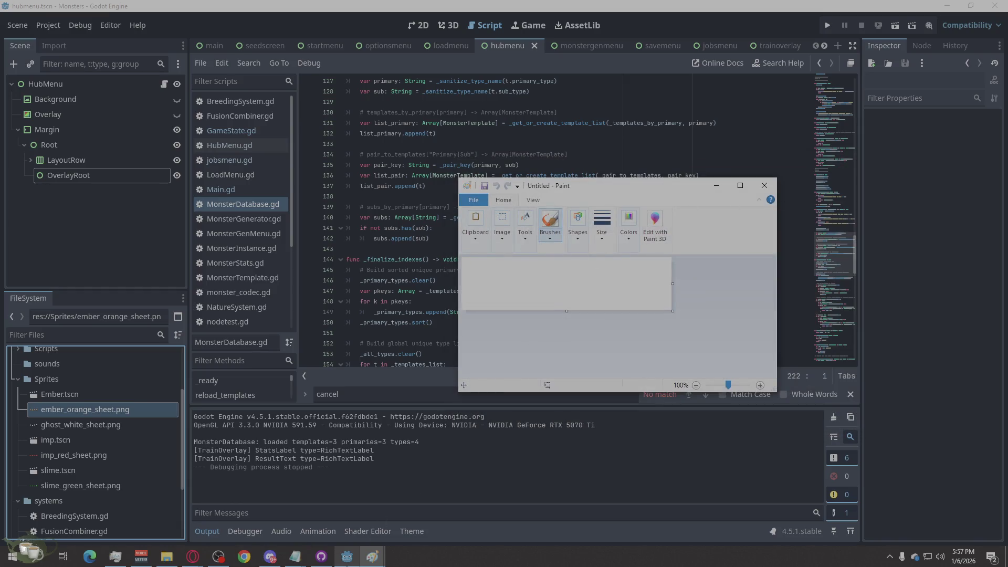
left_click(372, 555)
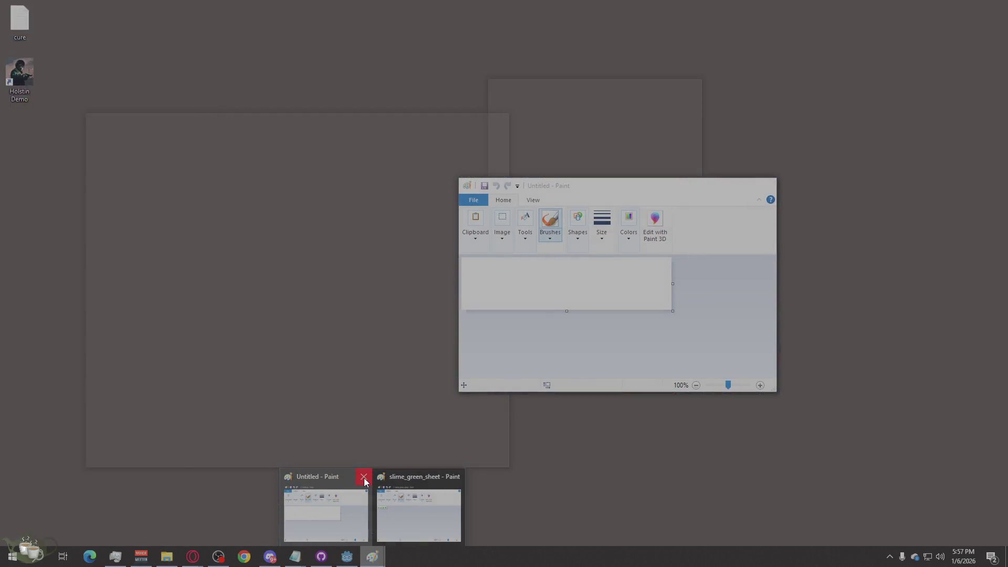
left_click(363, 476)
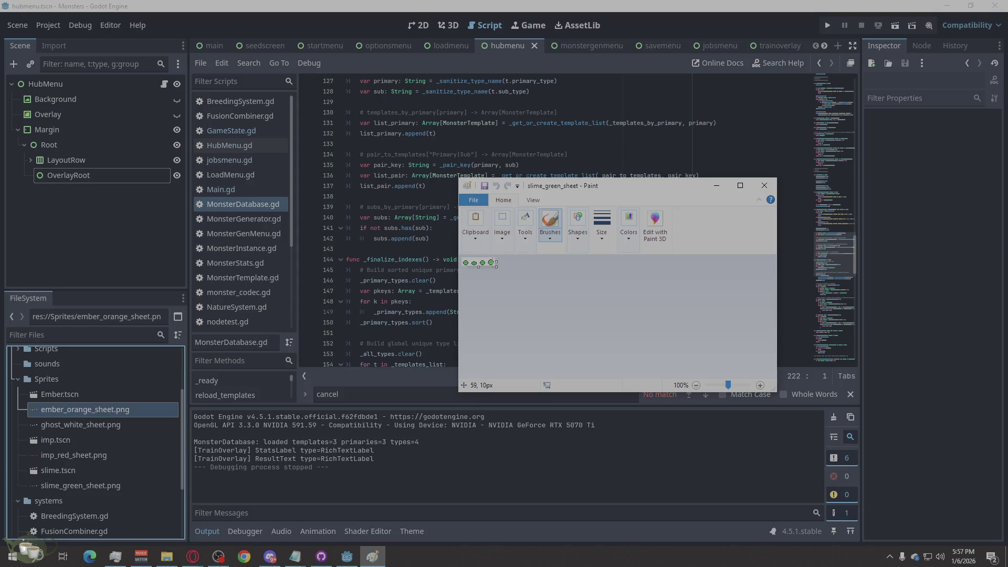
scroll(495, 262, "up", 7)
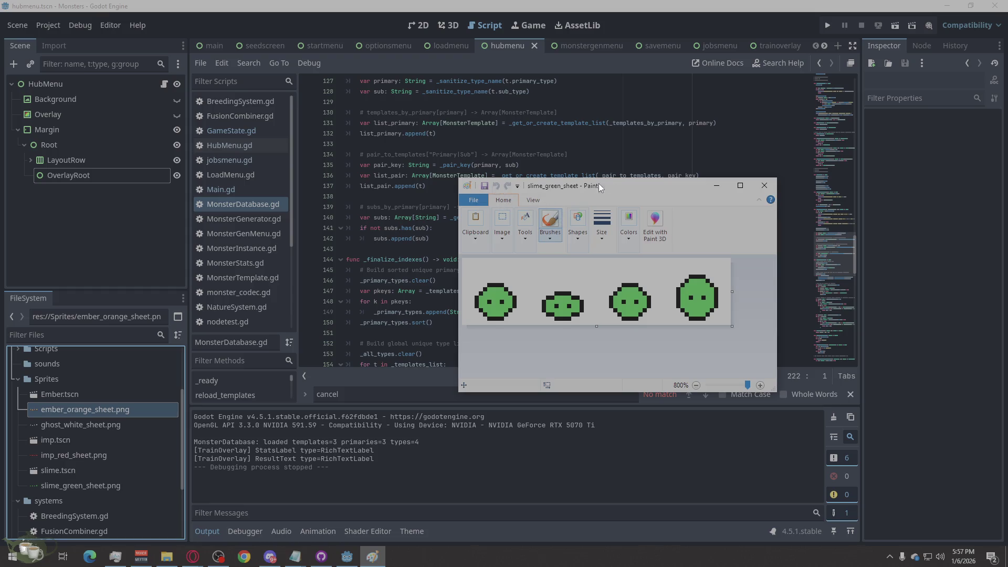
mouse_move(772, 389)
left_mouse_down()
mouse_move(869, 449)
mouse_move(913, 505)
left_mouse_up()
left_click_drag(697, 194, 581, 140)
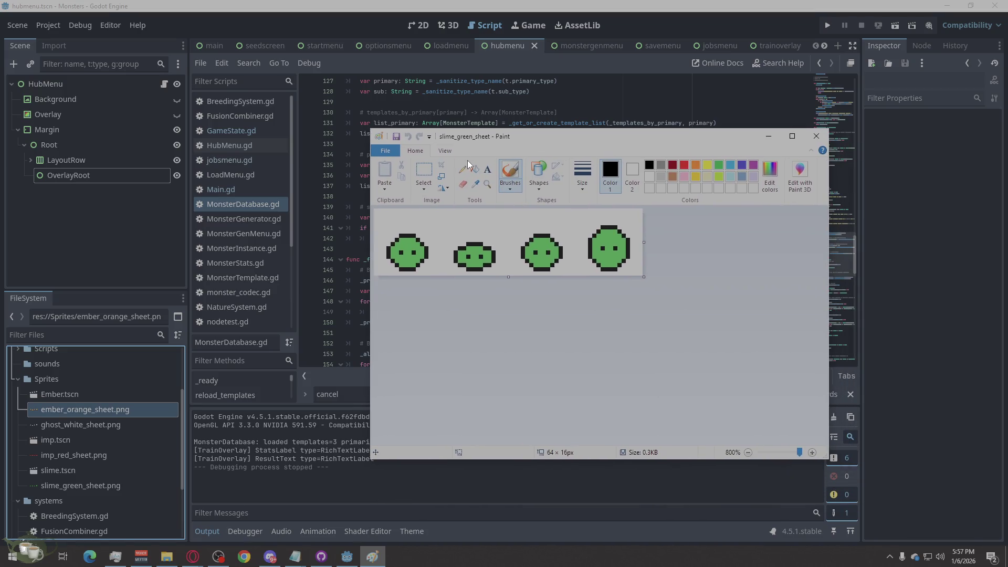
Fill each of the four slimes with orange using Fill with color.
left_click(695, 165)
left_click(475, 169)
left_click(399, 250)
left_click(475, 253)
left_click(543, 249)
left_click(606, 242)
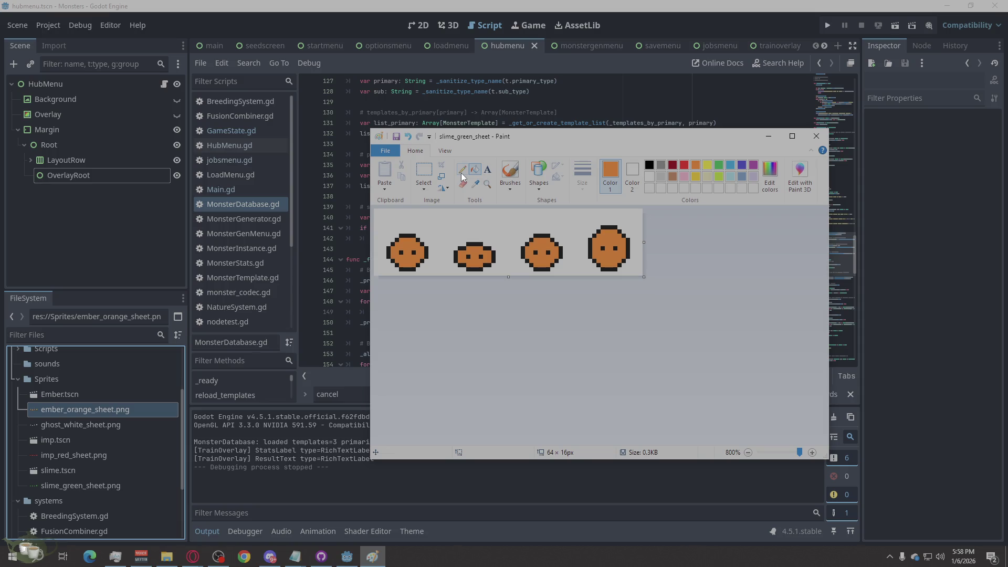
Start a second Paint window from the taskbar.
left_click(392, 151)
right_click(373, 555)
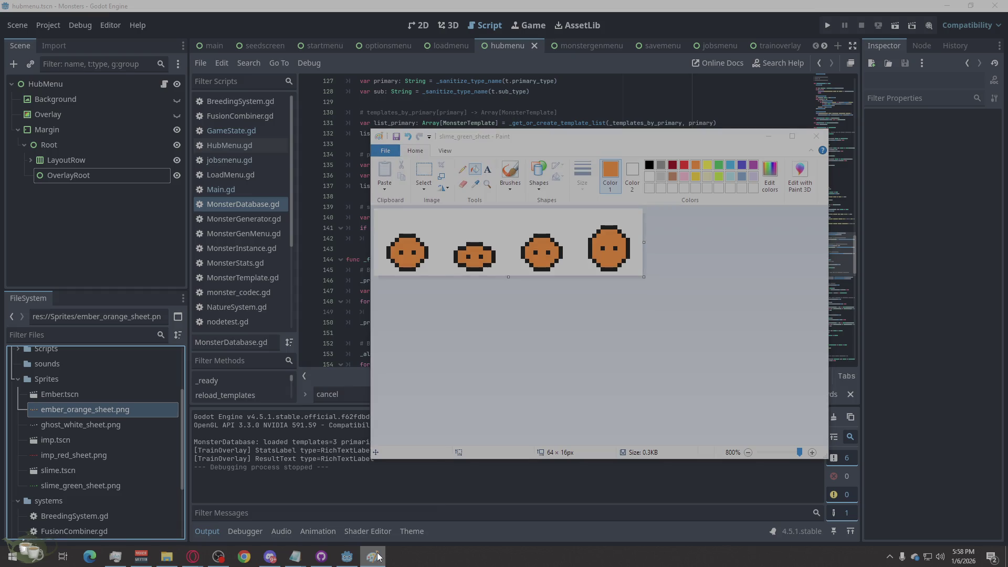
left_click(351, 505)
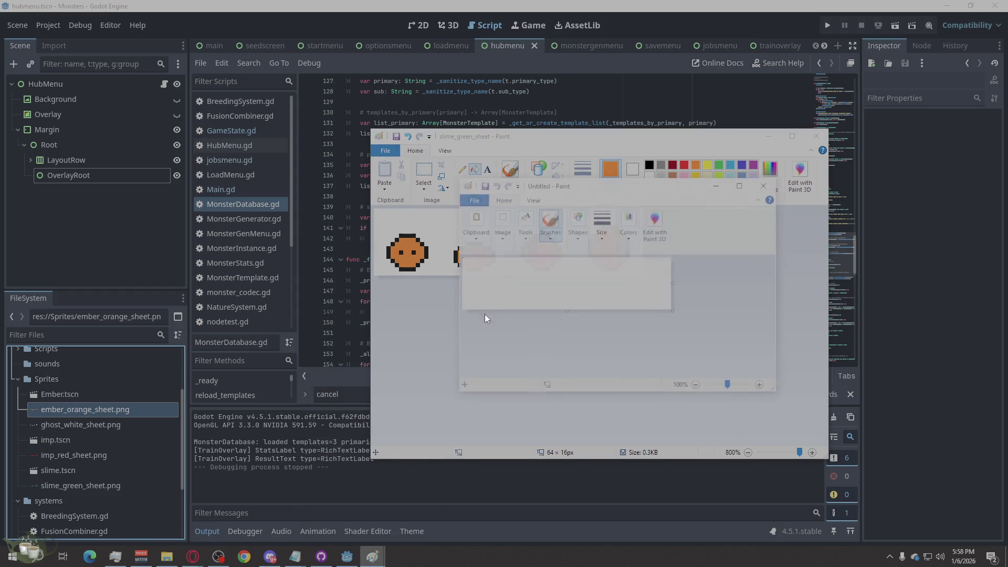
Open ember_orange_sheet from the monsters\Assets folder in the new window.
left_click(479, 203)
left_click(499, 241)
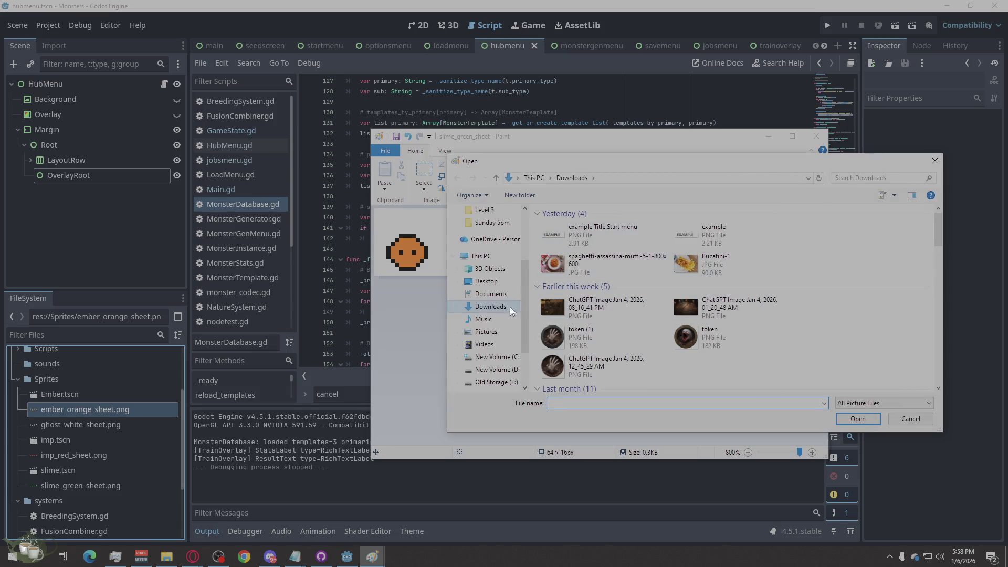
scroll(492, 304, "up", 2)
left_click(488, 260)
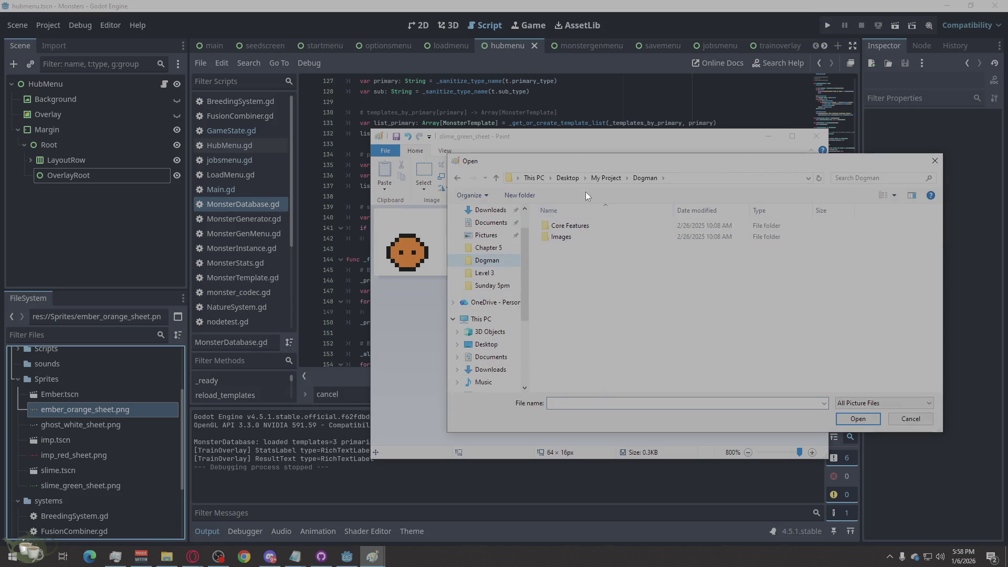
left_click(604, 178)
double_click(569, 250)
double_click(572, 227)
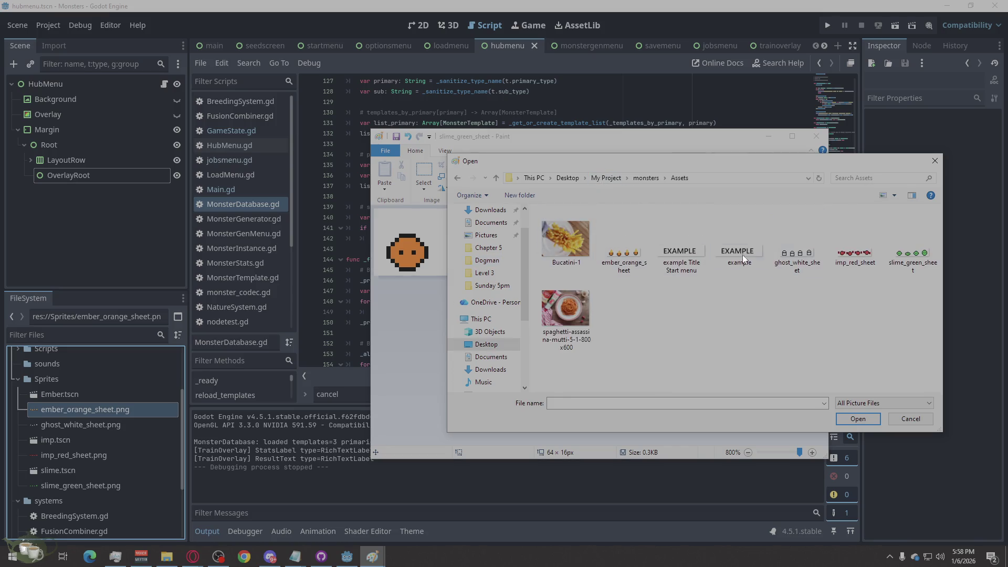
double_click(635, 251)
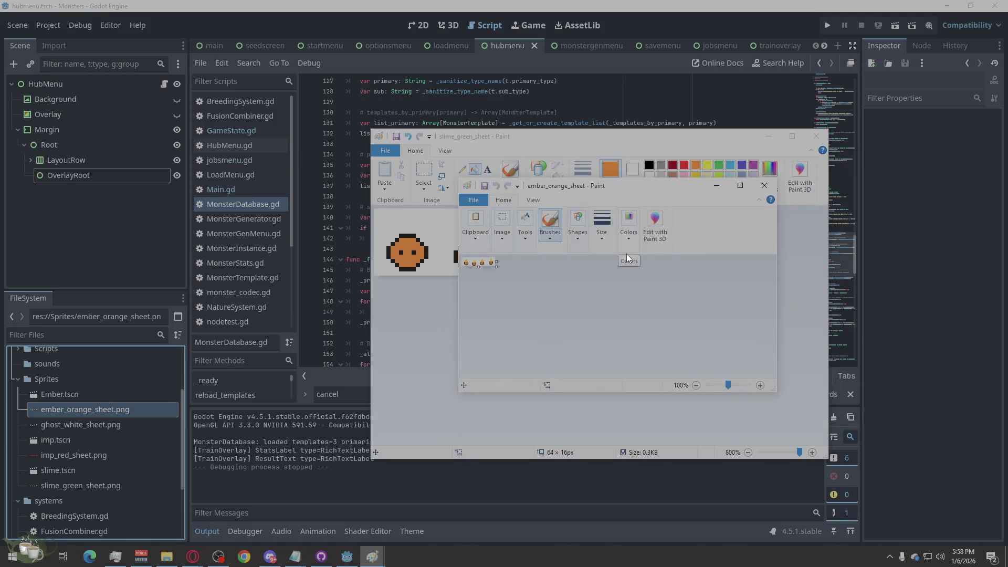
Place the ember sheet window on the left and bring the slime sheet forward.
scroll(555, 274, "up", 6, "ctrl")
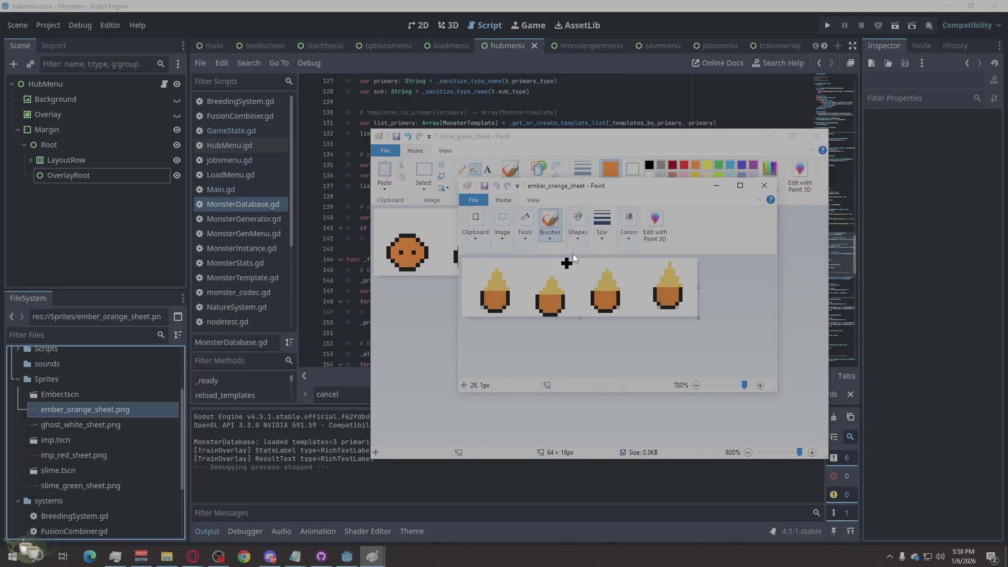
mouse_move(665, 183)
left_mouse_down()
mouse_move(231, 187)
mouse_move(271, 175)
left_mouse_up()
left_click(709, 177)
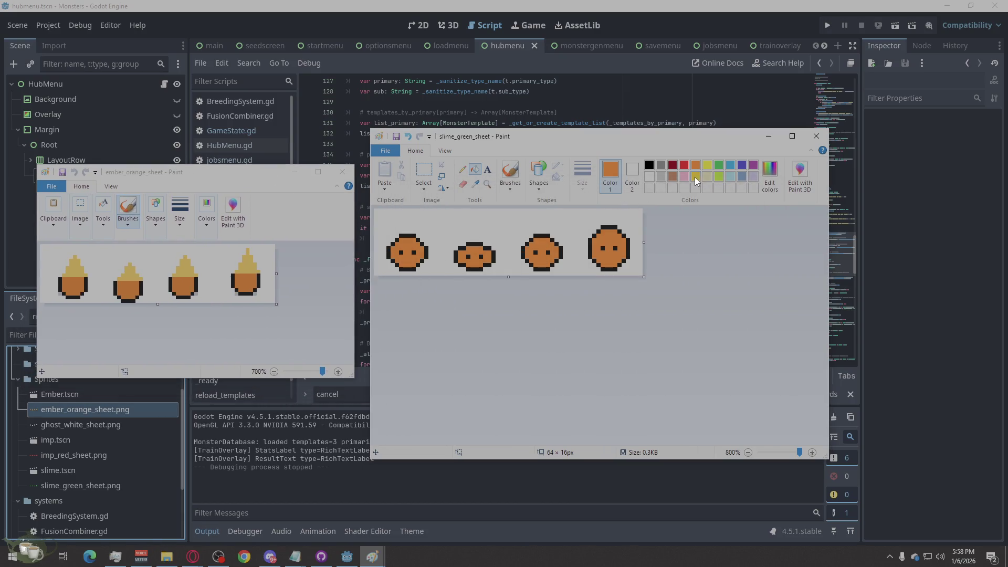
Select gold as the colour with the single-pixel Pencil tool.
left_click(694, 175)
left_click(462, 169)
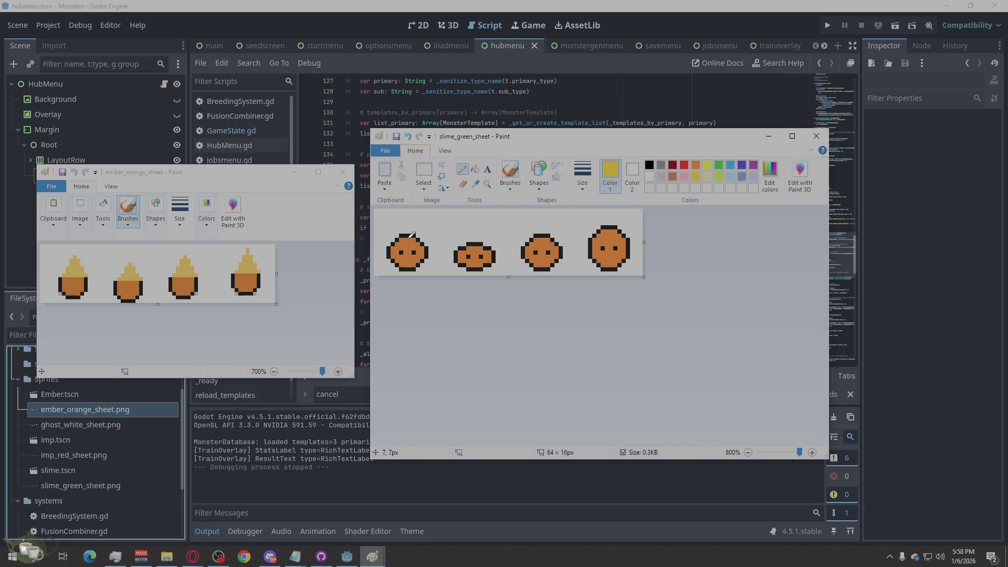
left_click(487, 183)
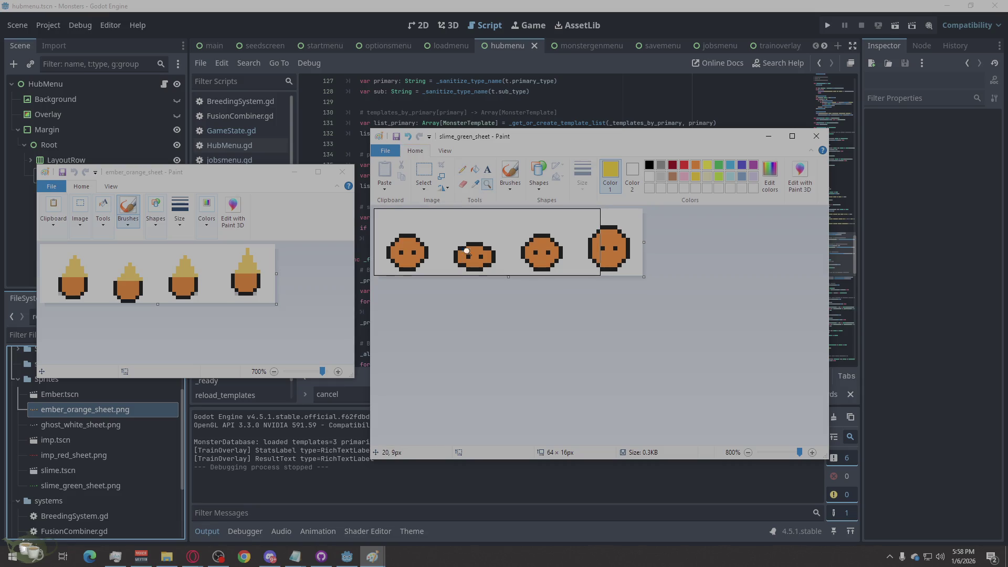
left_click(461, 169)
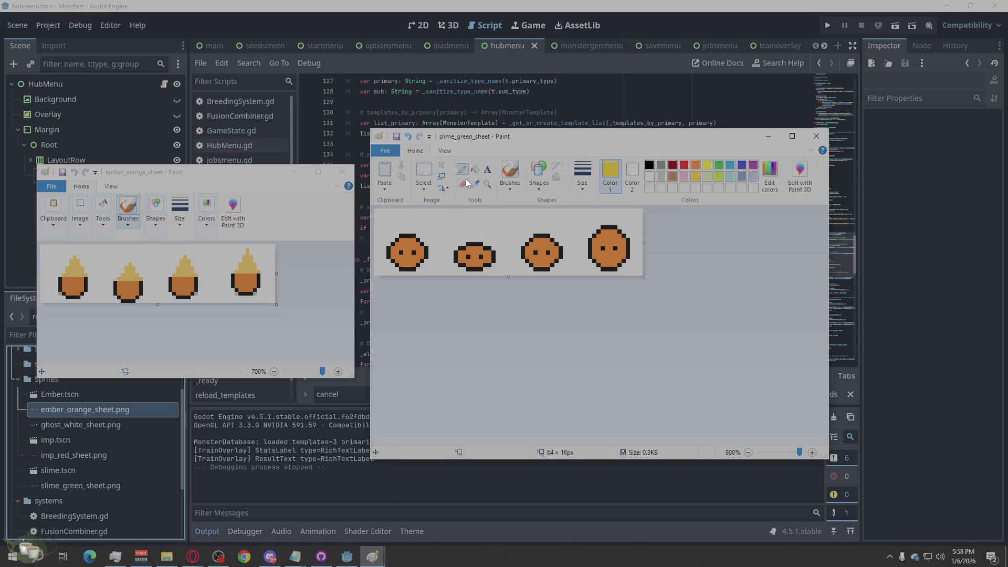
left_click(574, 182)
left_click(574, 181)
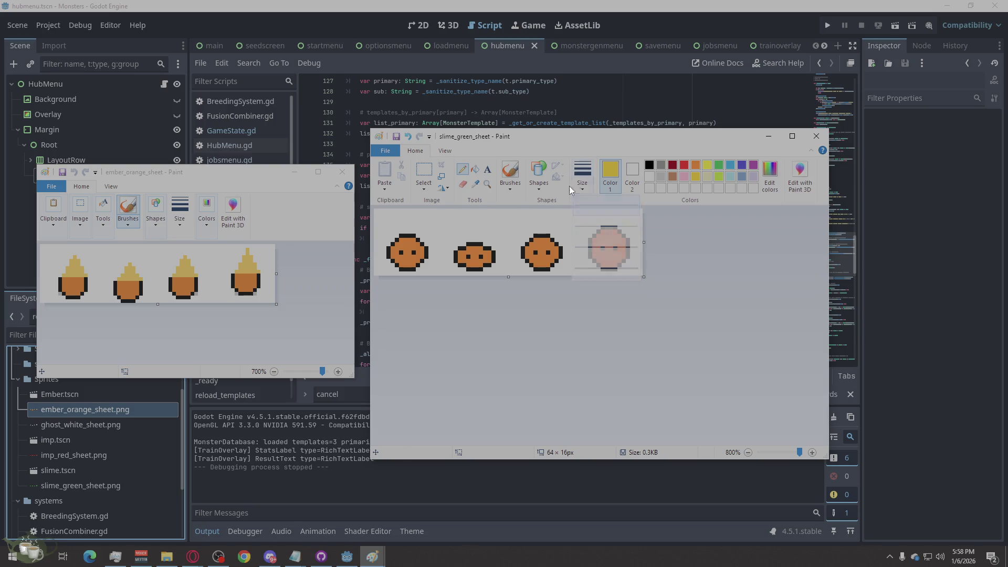
Draw a yellow flame tuft above the first slime.
left_click(395, 238)
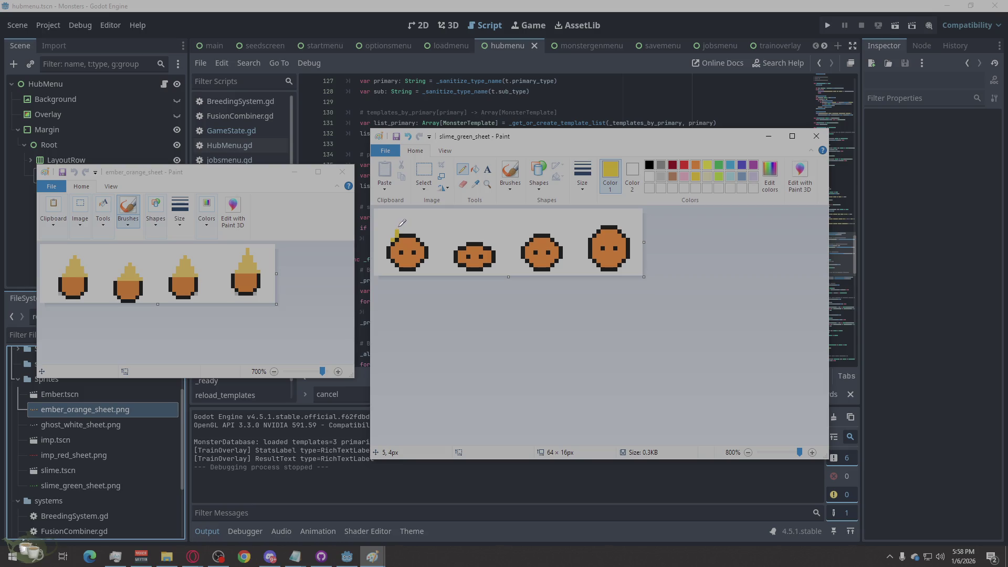
left_click(404, 228)
left_click(405, 221)
left_click(420, 237)
left_click_drag(419, 231, 412, 224)
Draw a yellow flame tuft on the second slime's top.
left_click_drag(466, 239, 486, 242)
left_click(632, 171)
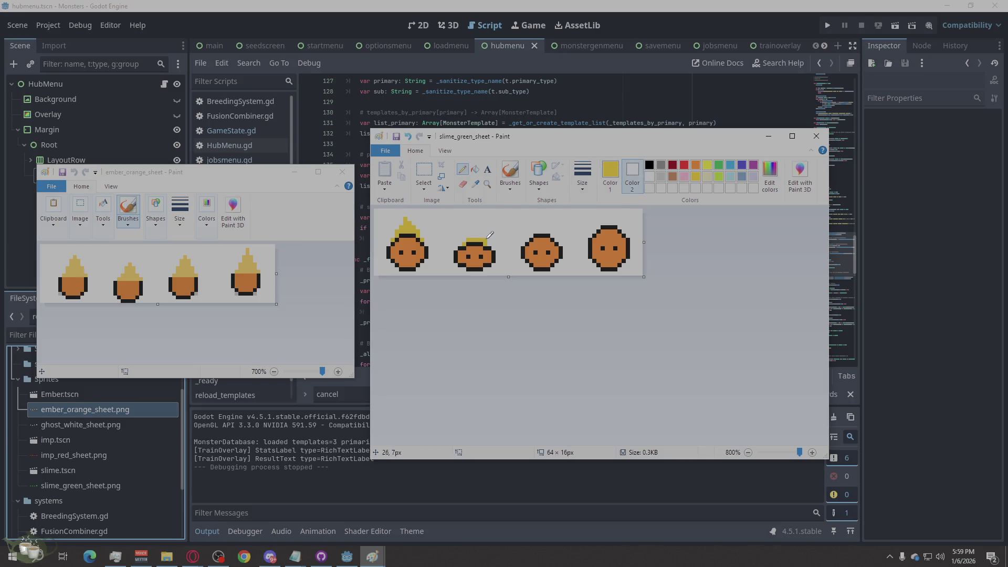
left_click(612, 171)
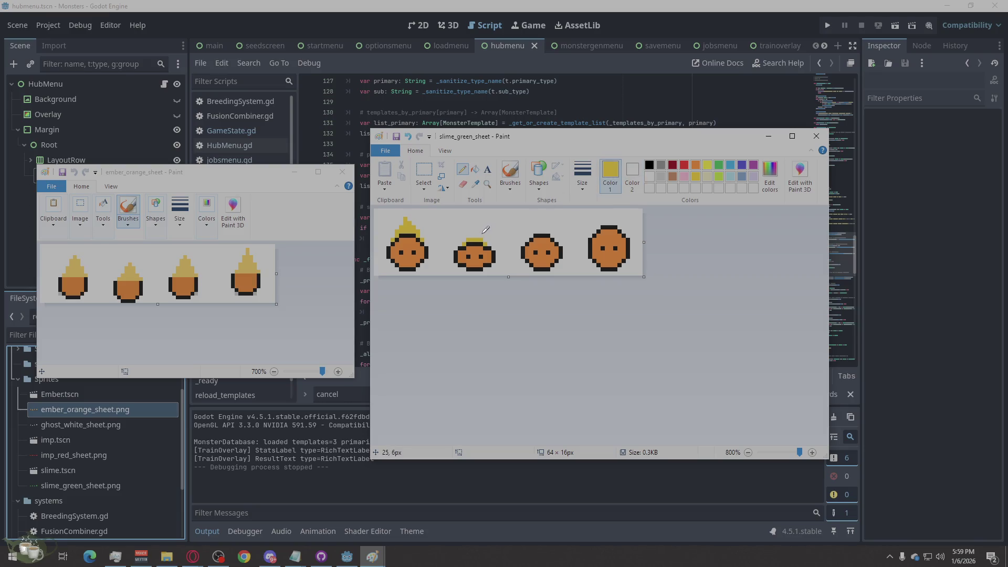
left_click(477, 235)
left_click(473, 223)
Add yellow flames to the third and fourth slimes, then maximise the window.
left_click(528, 240)
left_click(536, 231)
left_click_drag(548, 232, 539, 231)
left_click_drag(599, 228, 599, 218)
left_click(606, 219)
key("super+Up")
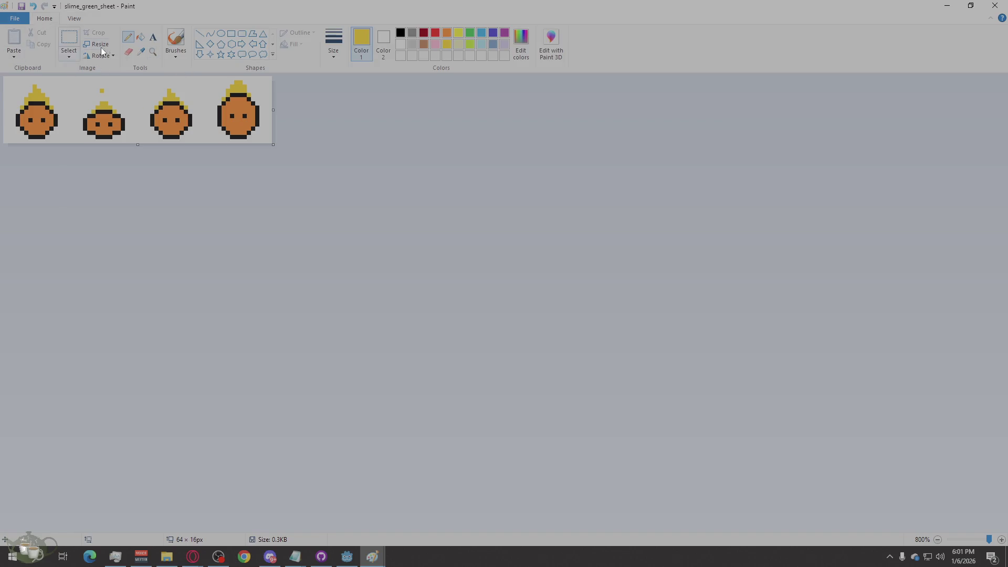
Check the image properties twice, closing them without changes.
left_click(15, 20)
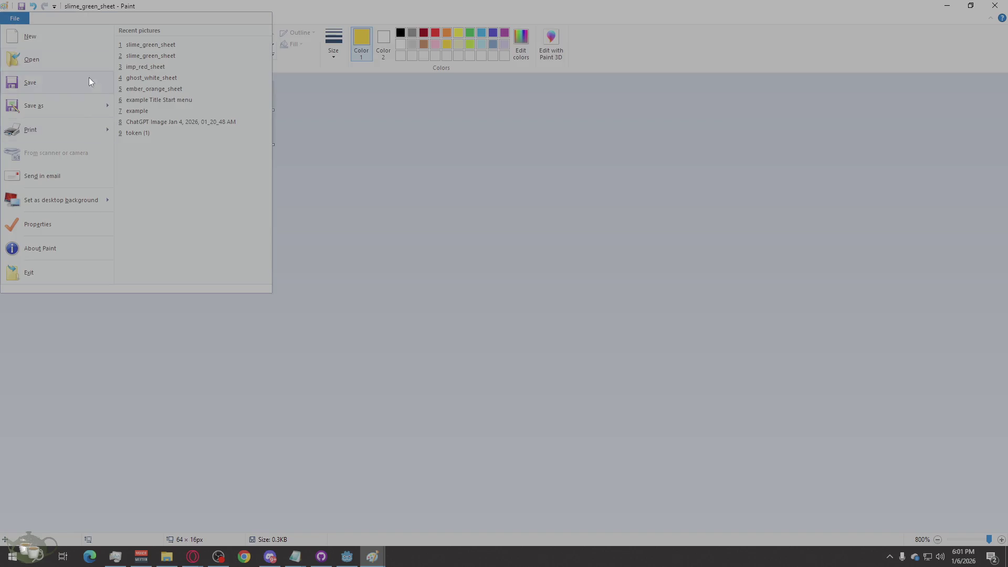
left_click(42, 223)
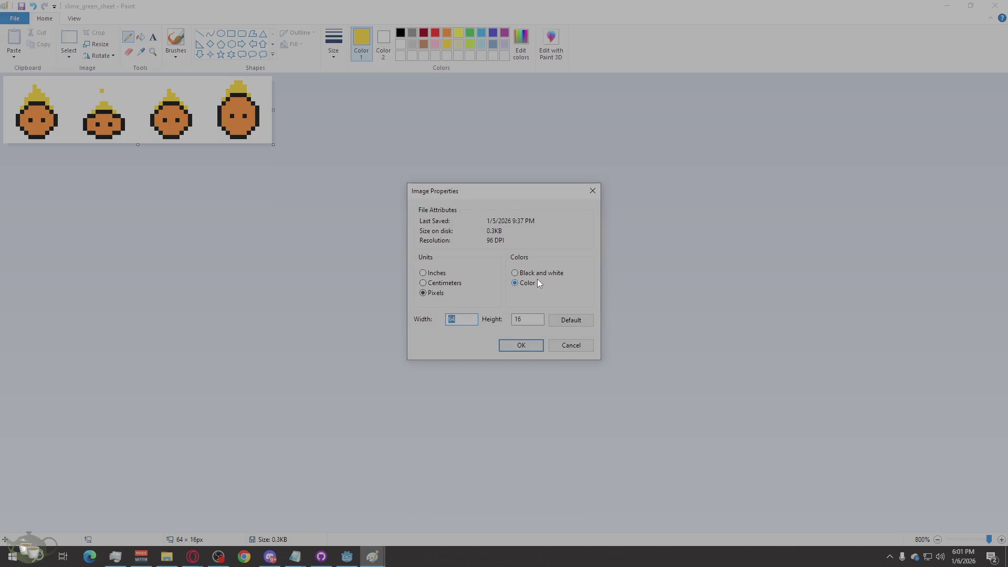
left_click(566, 347)
left_click(14, 19)
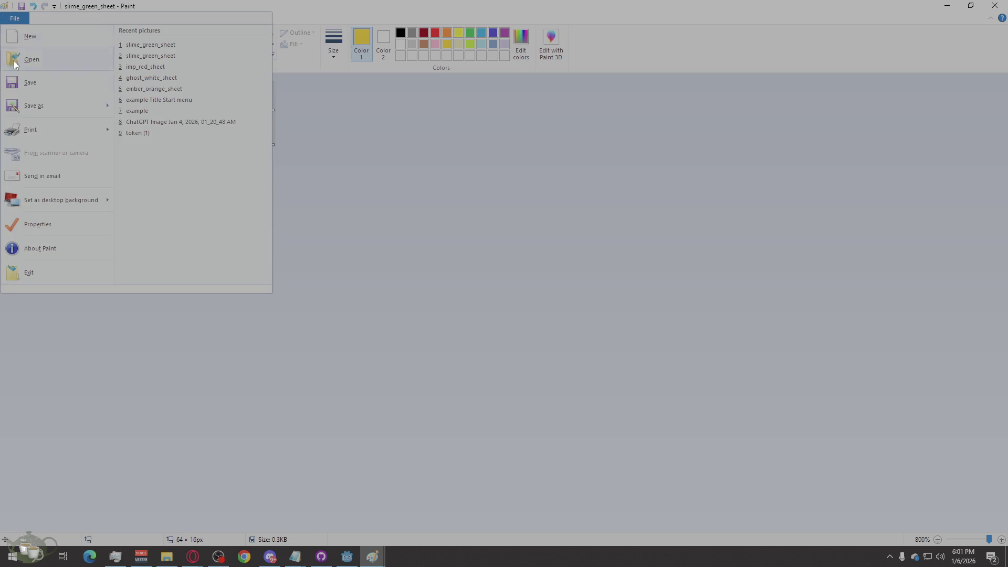
left_click(44, 230)
left_click(569, 346)
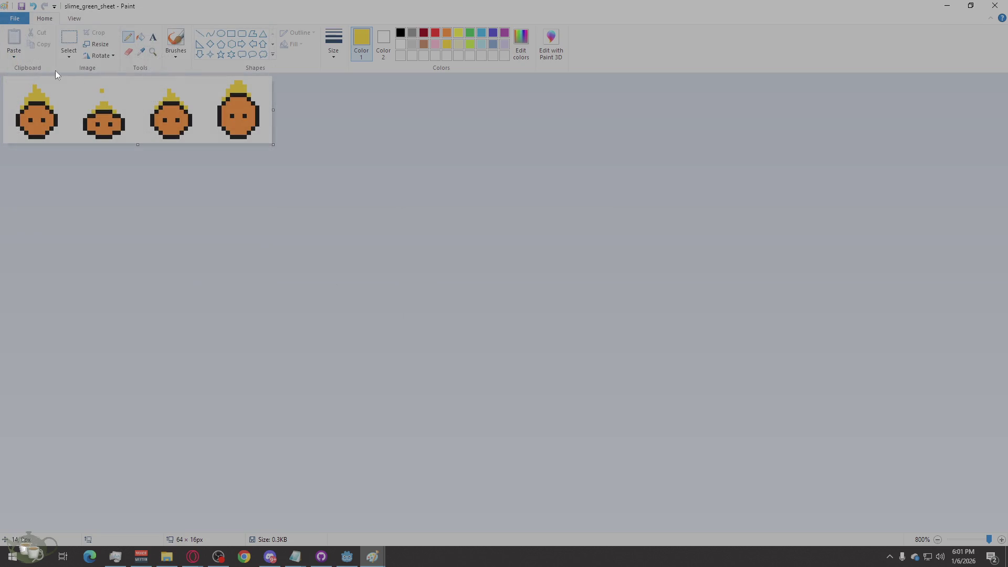
Try sending the picture as an email attachment and dismiss the mail error.
left_click(15, 18)
mouse_move(93, 206)
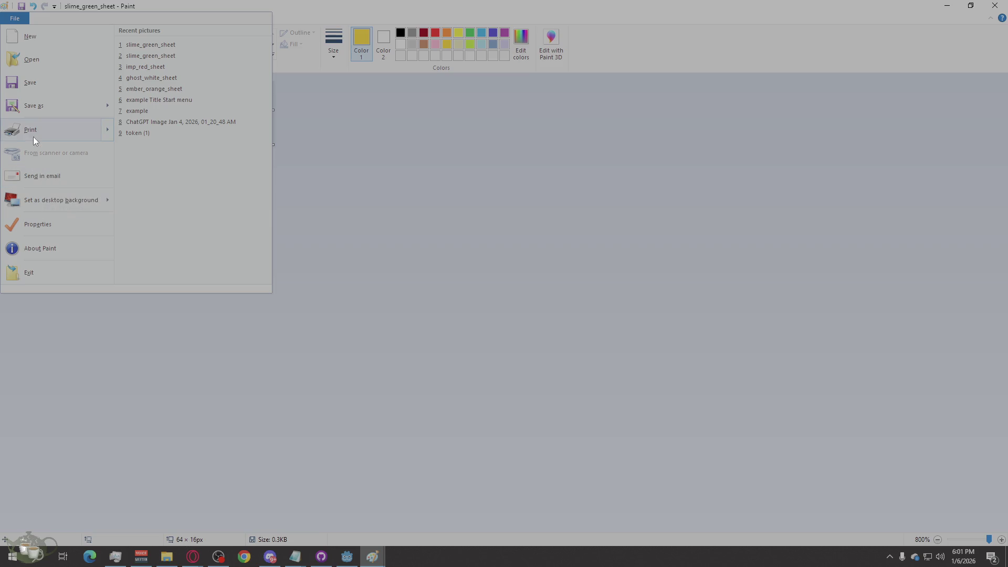
mouse_move(33, 134)
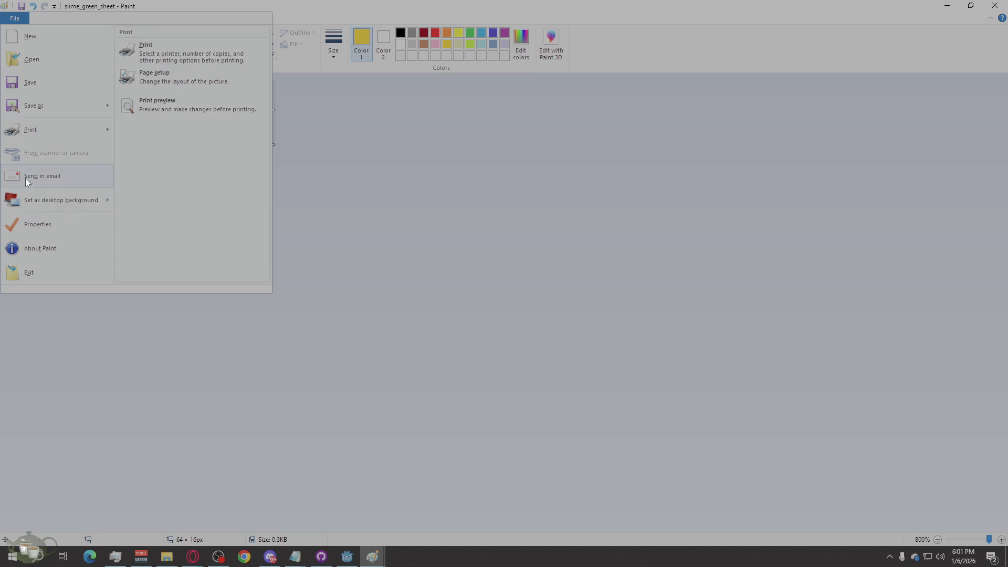
left_click(61, 178)
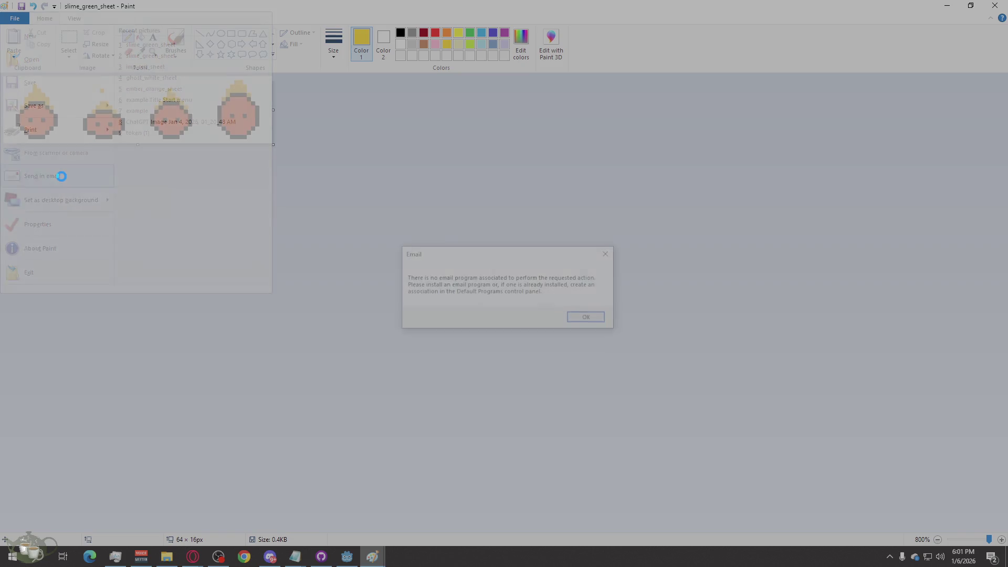
left_click(575, 318)
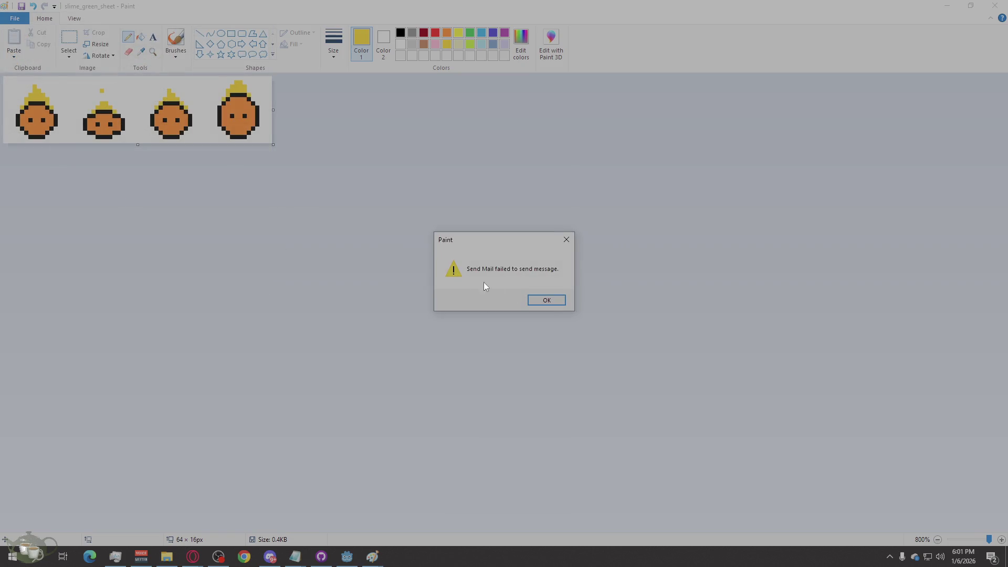
left_click(541, 304)
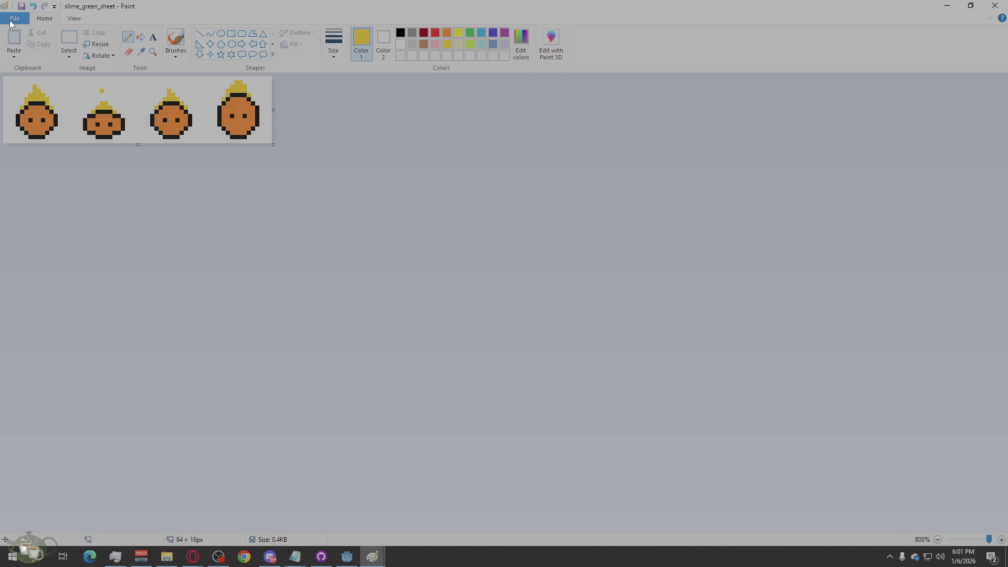
Preview the sprite sheet's print layout zoomed in, then close print preview.
left_click(11, 21)
mouse_move(46, 131)
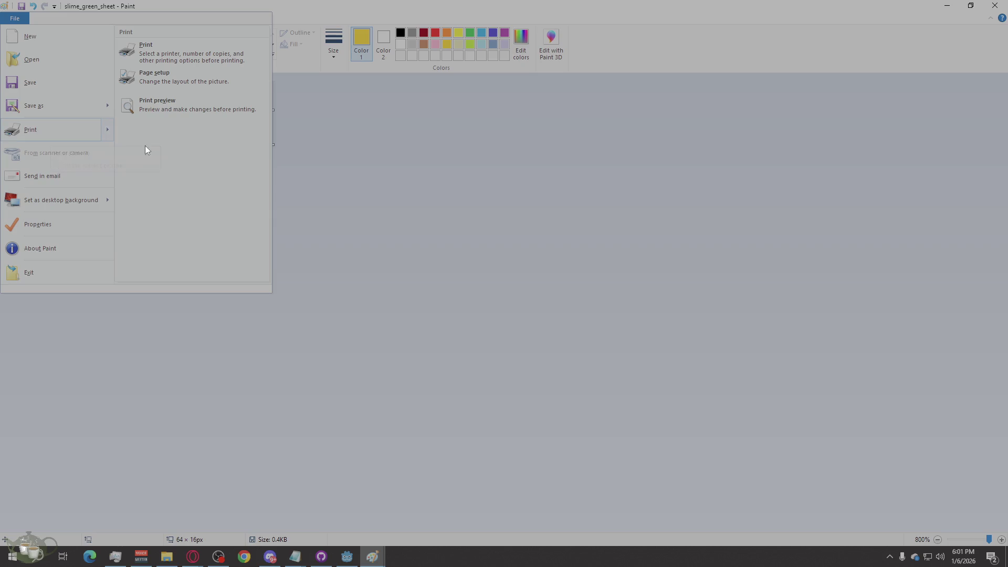
left_click(179, 106)
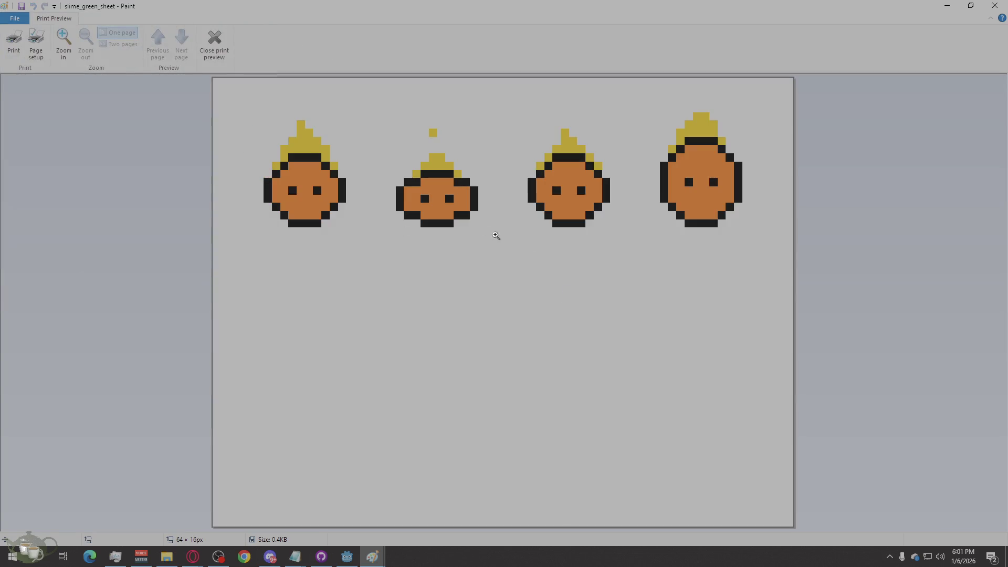
left_click(411, 203)
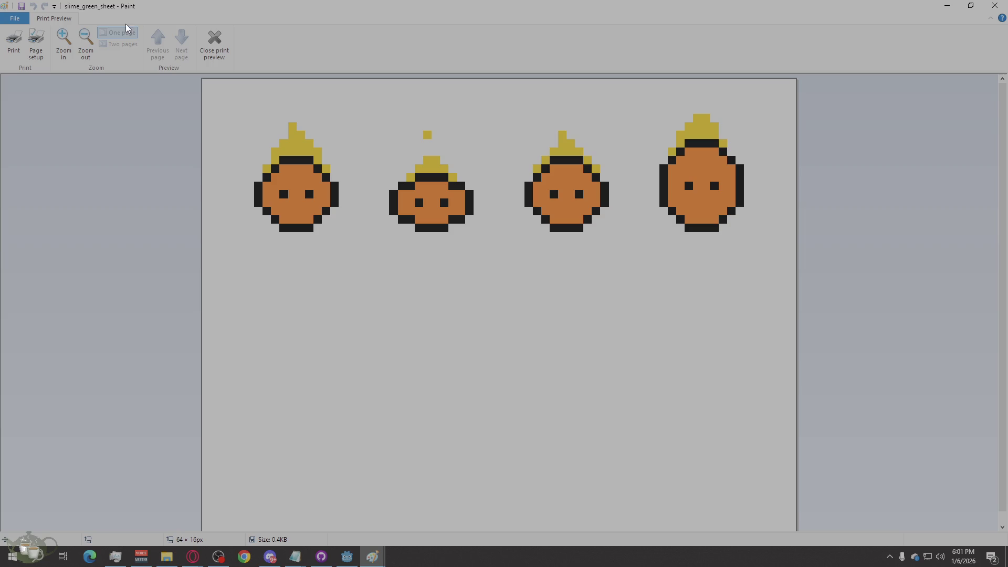
left_click(18, 21)
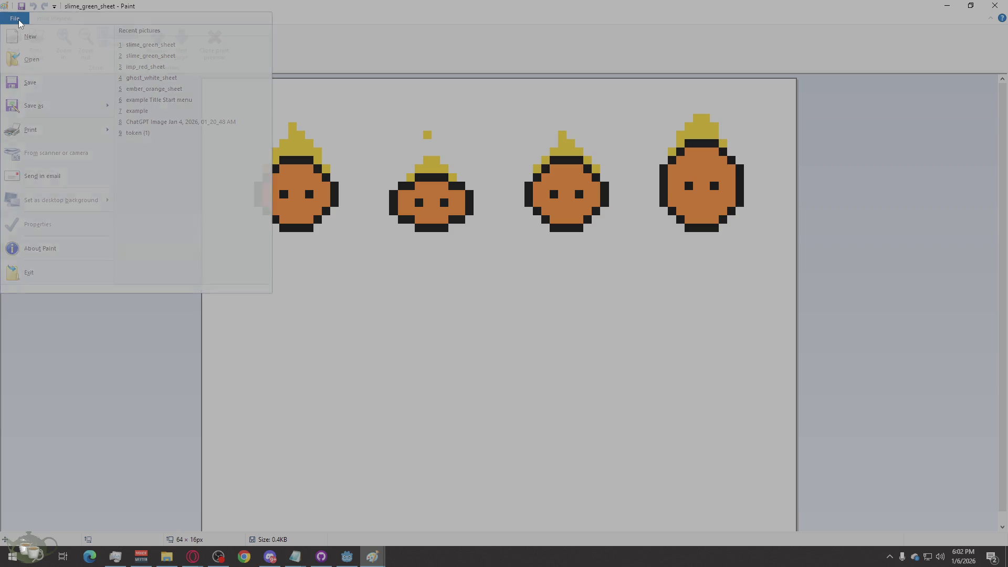
left_click(653, 65)
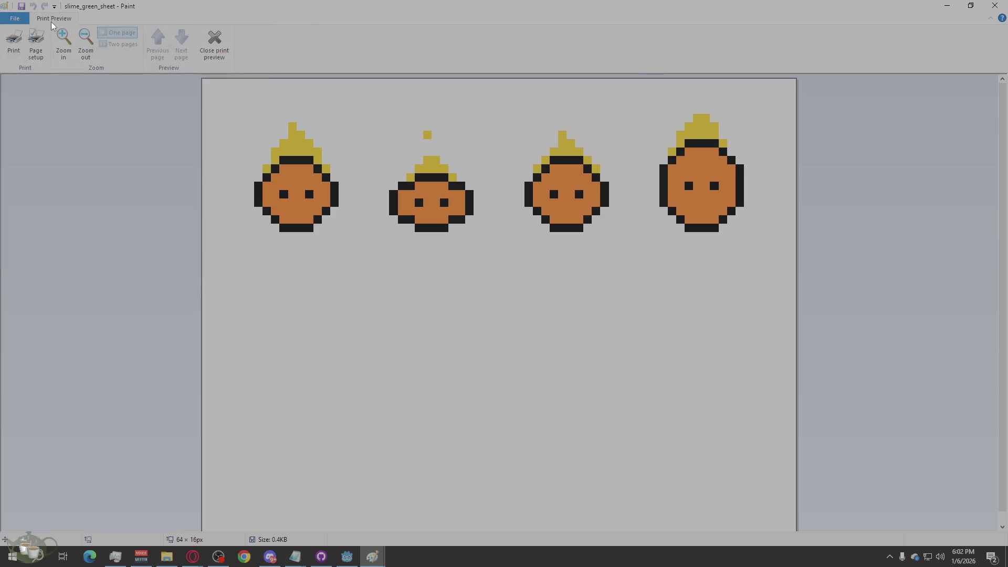
double_click(59, 18)
left_click(57, 18)
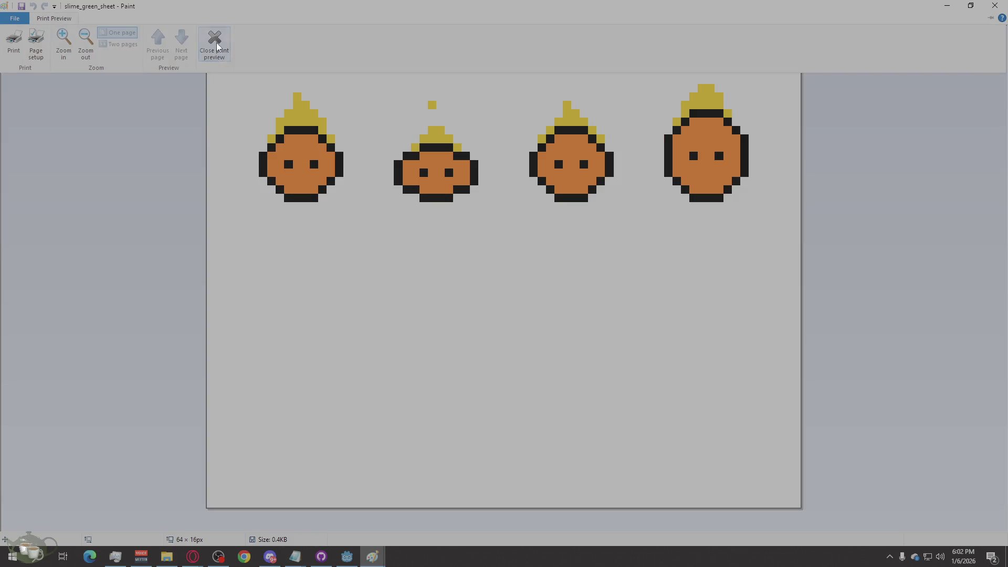
left_click(217, 43)
Restore the Paint window to a smaller size over Godot.
left_click(15, 19)
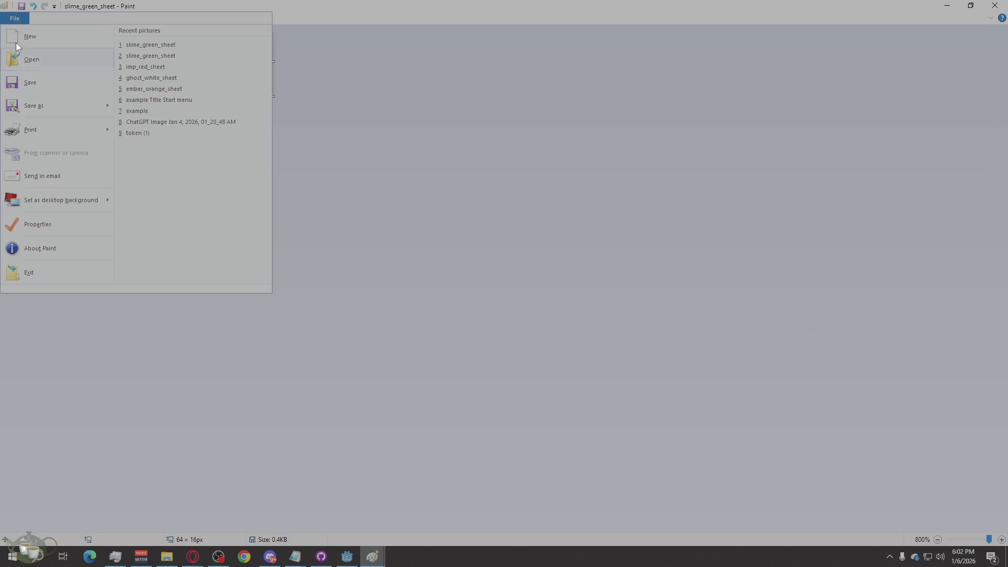
left_click(14, 20)
double_click(273, 6)
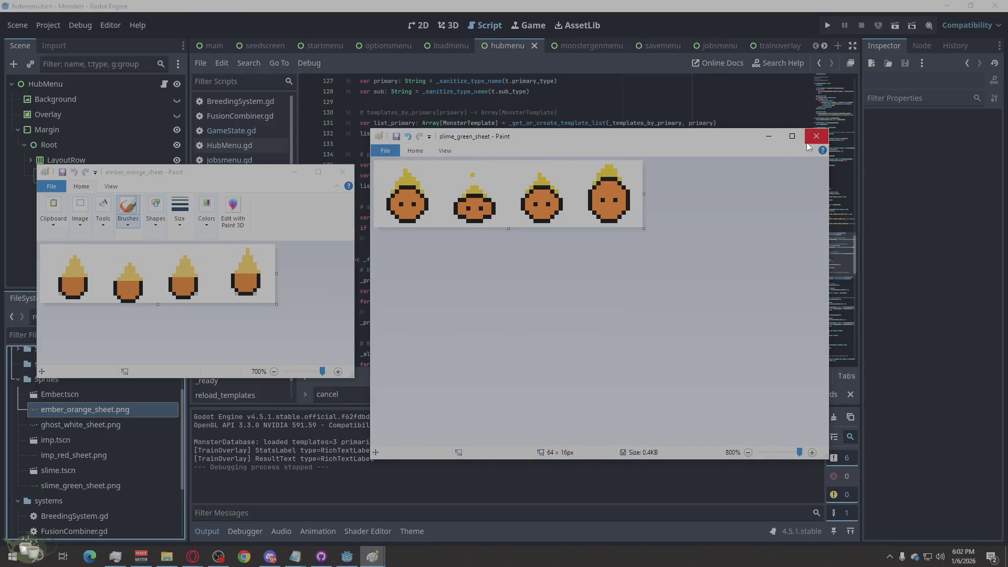
Save the sheet as slime_ember_sheet.png in Assets, accepting the transparency warning.
left_click(392, 151)
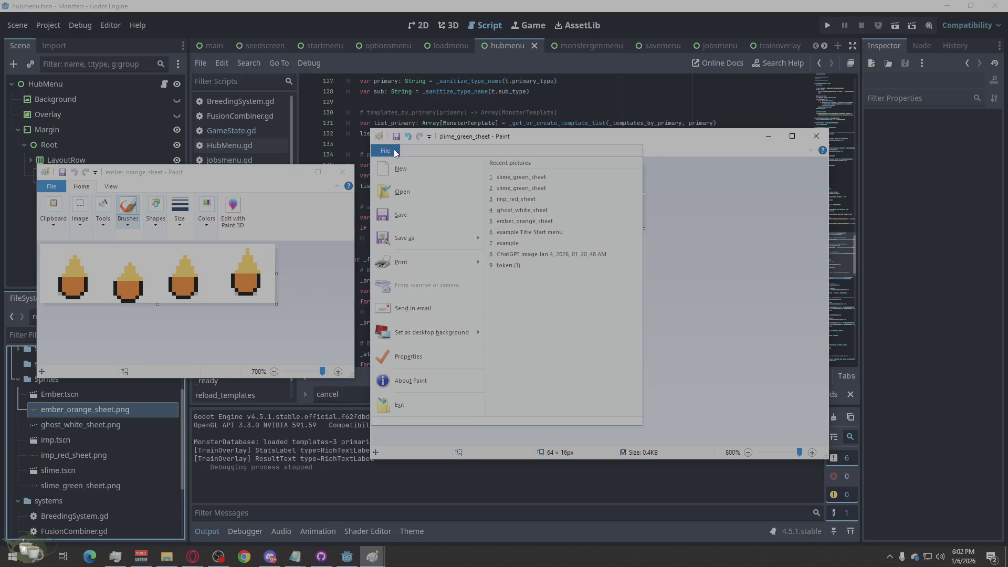
left_click(394, 234)
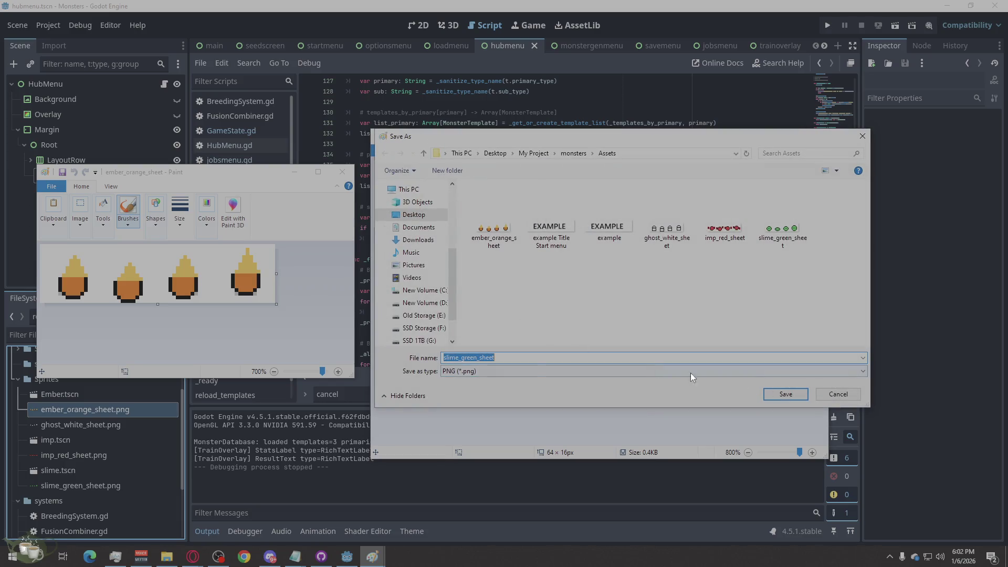
left_click(477, 357)
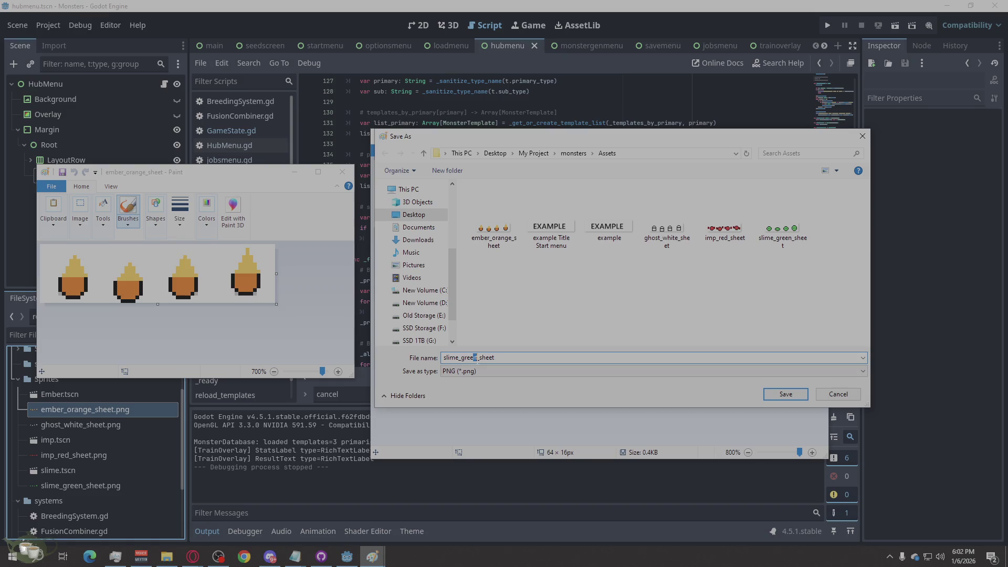
left_click_drag(476, 358, 461, 358)
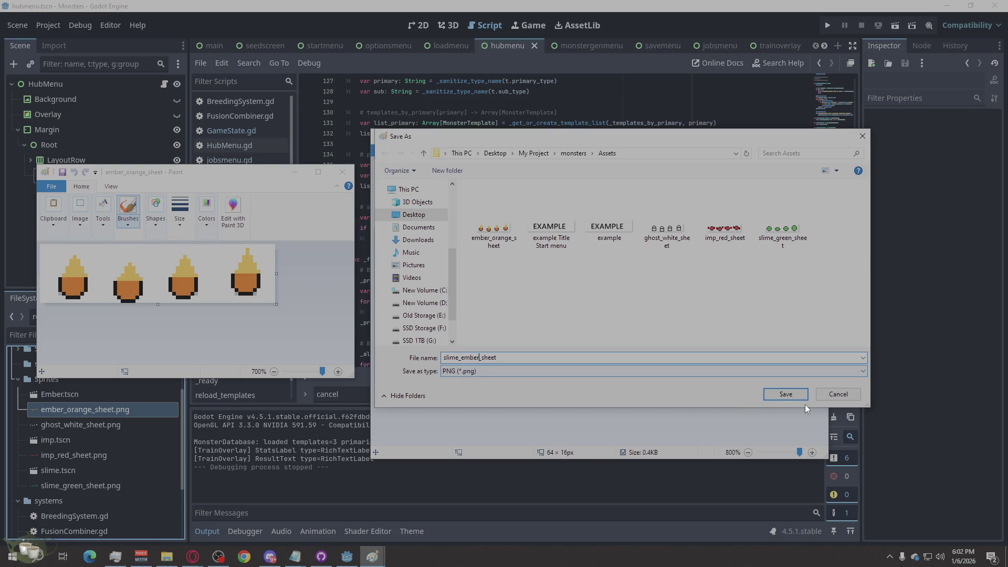
left_click(791, 392)
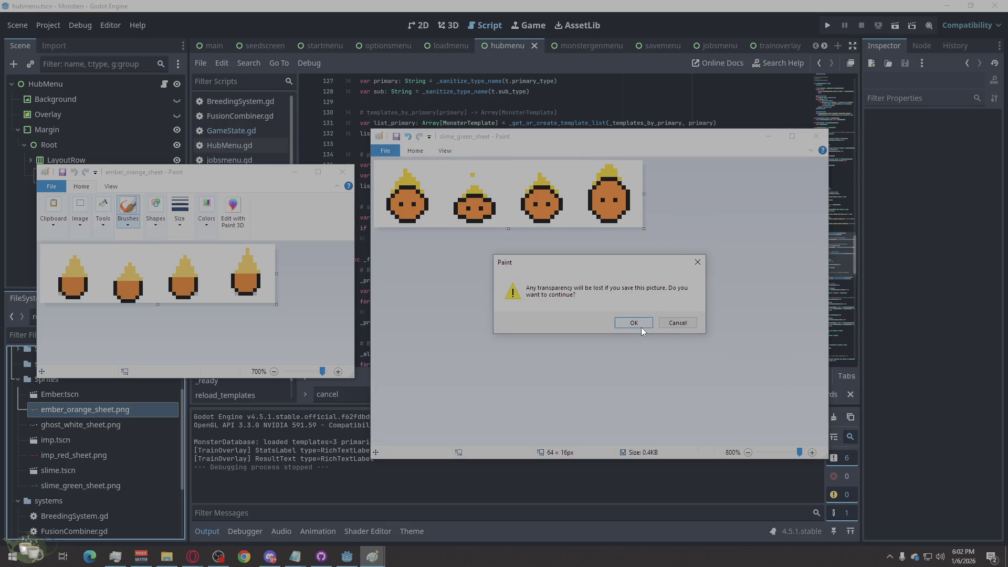
left_click(634, 323)
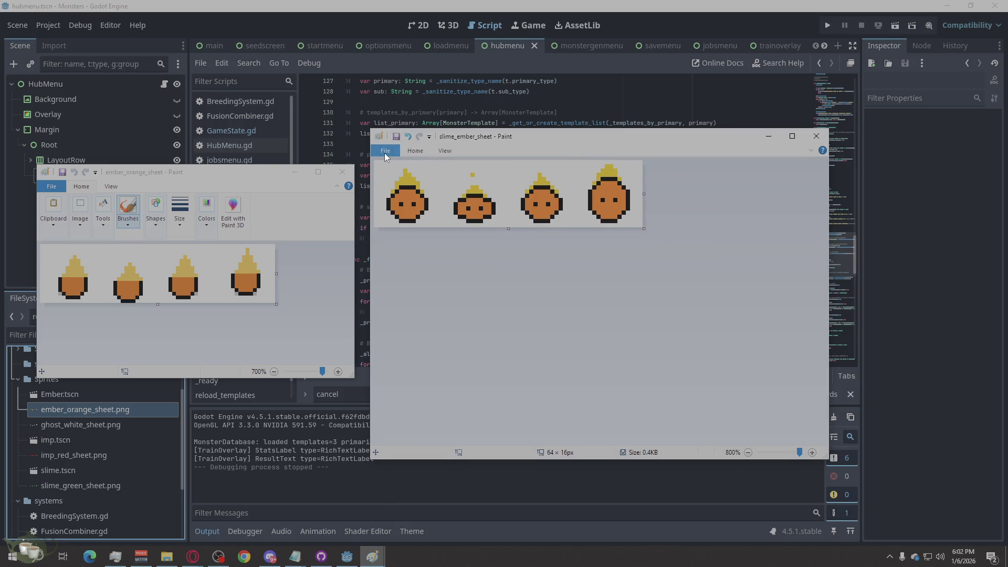
Bring up the Open dialog and cancel it without opening anything.
left_click(385, 152)
key("ctrl+o")
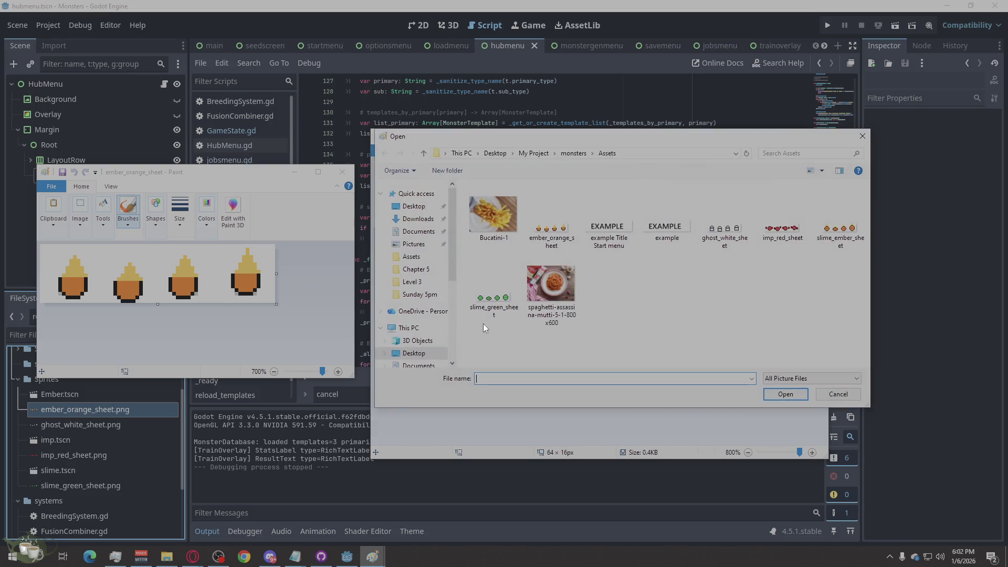
left_click(862, 137)
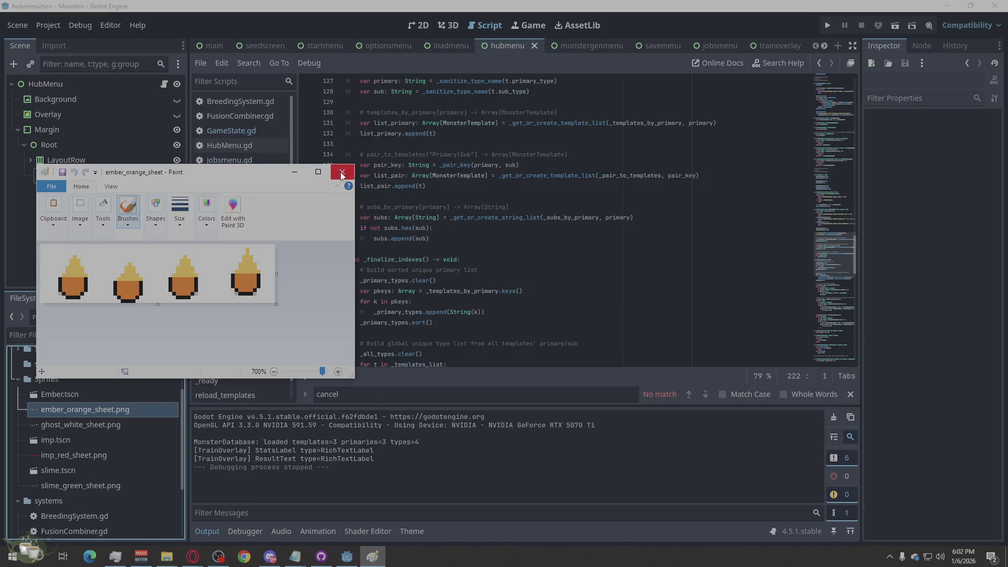
Close the slime_ember_sheet Paint window, return to Godot, and create a new Node2D scene.
left_click(340, 172)
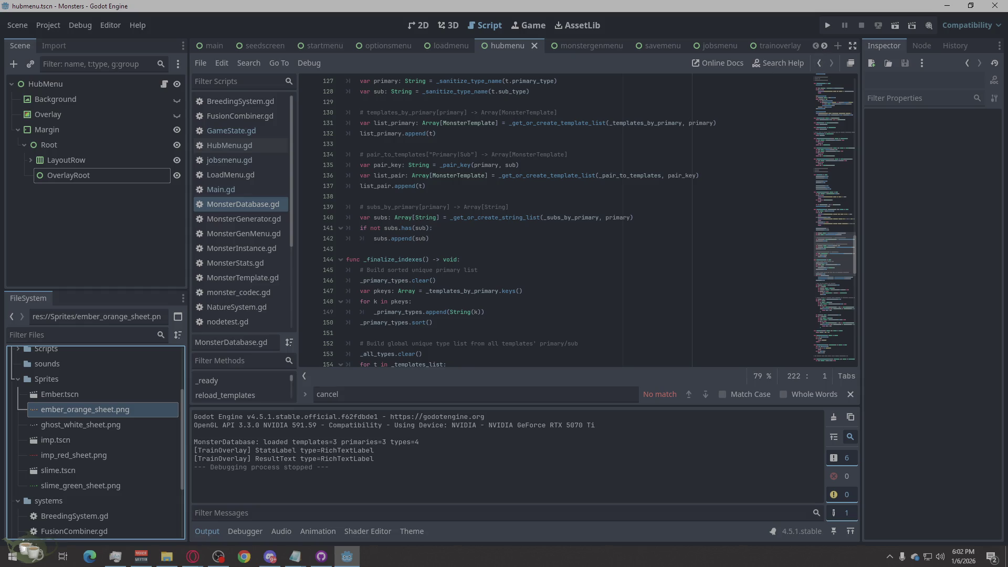
left_click(193, 557)
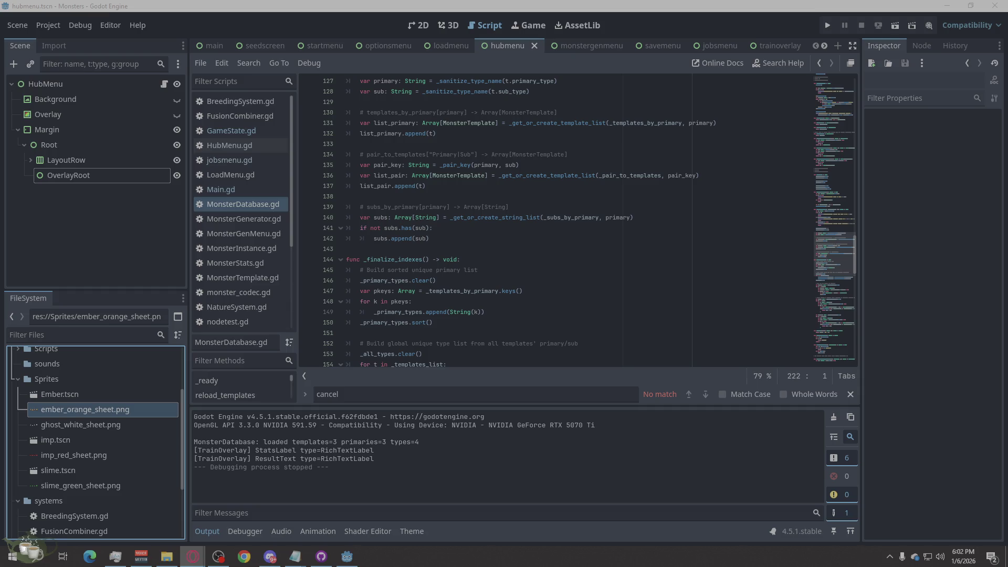
left_click(711, 4)
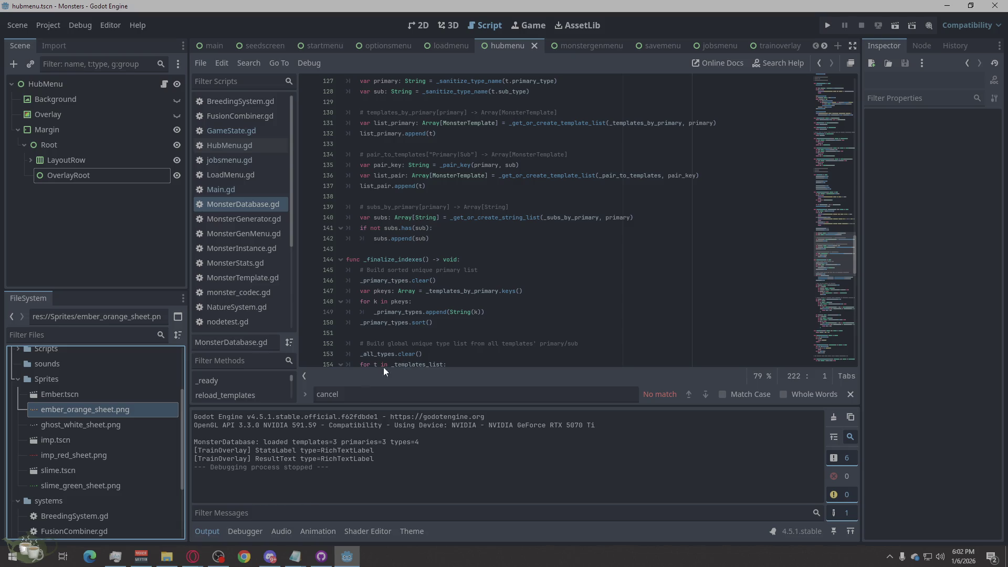
key("ctrl+n")
right_click(131, 85)
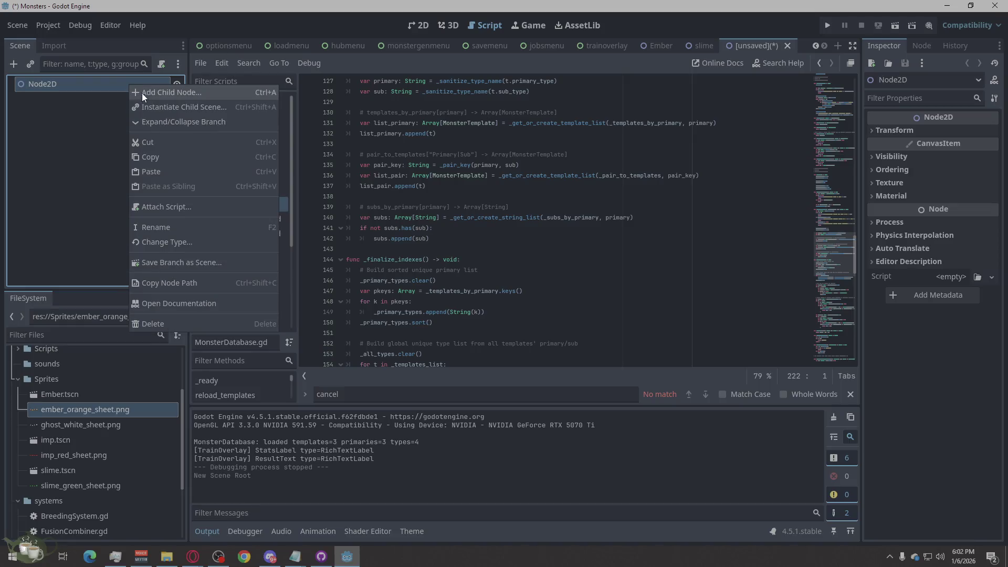
Add an AnimatedSprite2D child under Node2D by searching '2d'.
left_click(138, 91)
type("vb")
type("an")
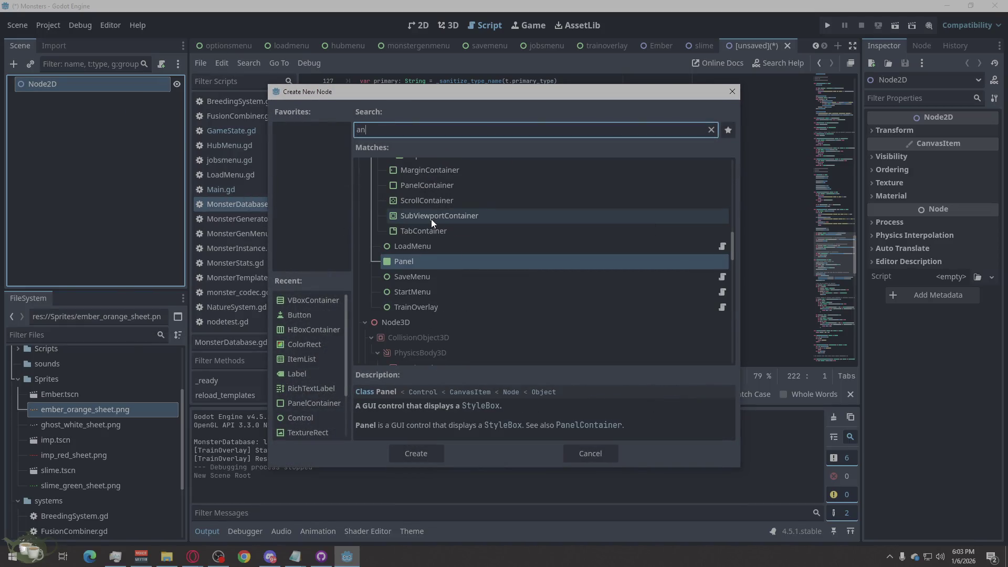
type("im")
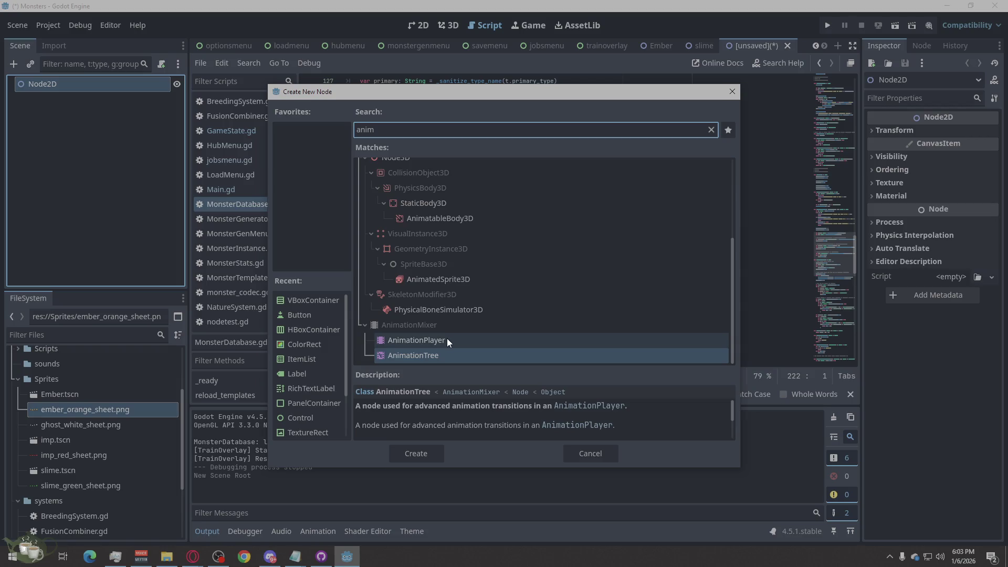
key("BackSpace")
key("BackSpace")
key("BackSpace")
type("2d")
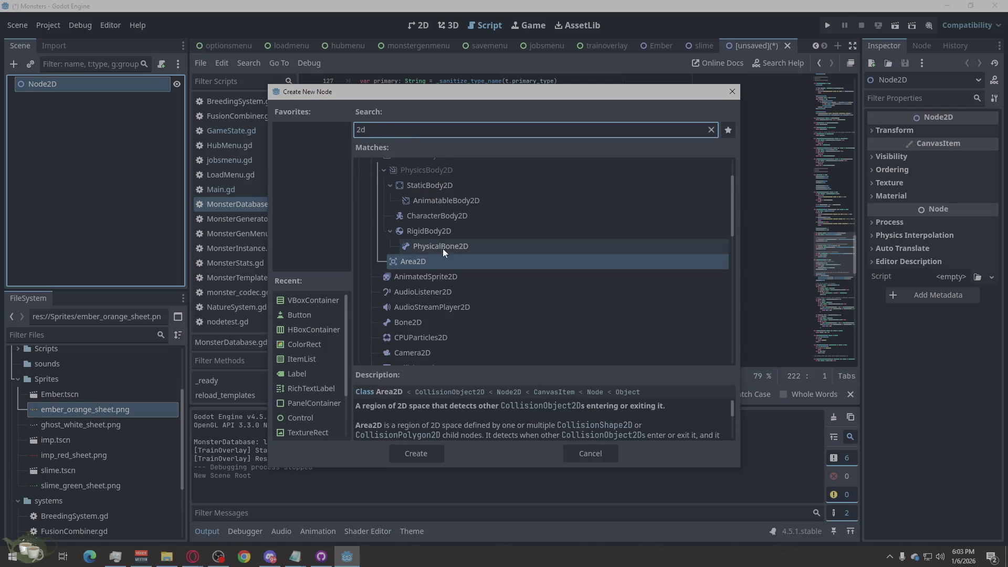
left_click(466, 277)
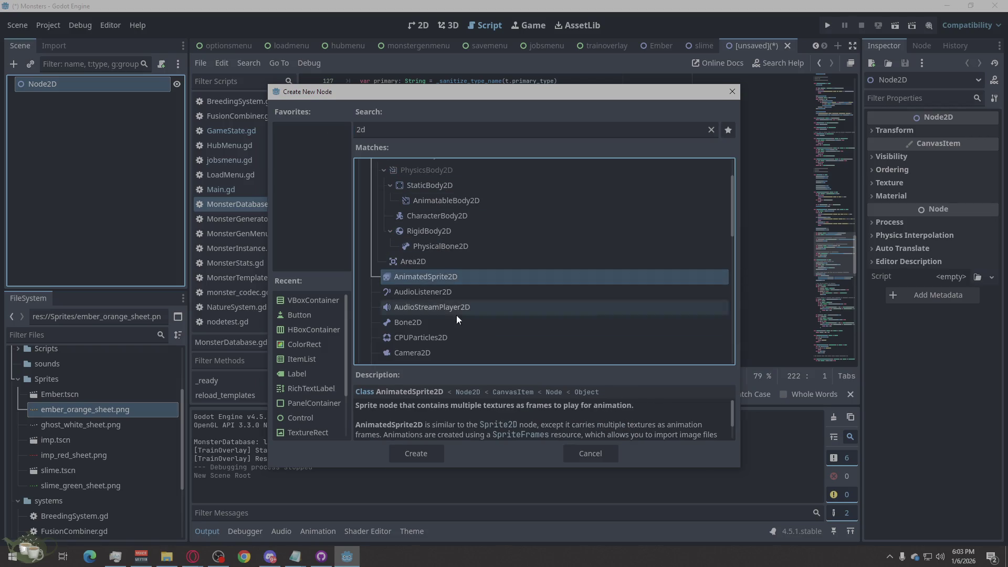
left_click(432, 453)
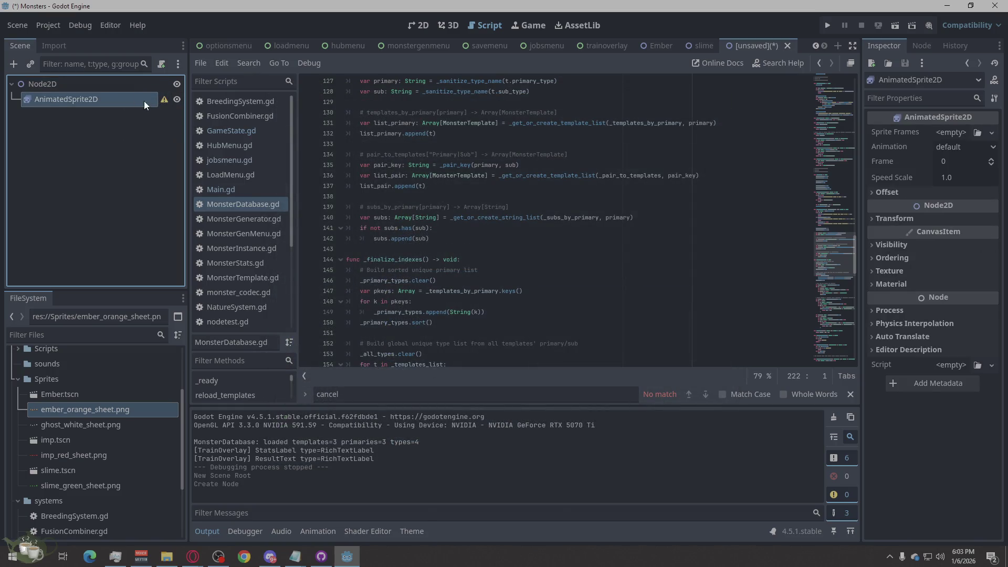
Give it a new SpriteFrames resource and start adding frames from a sprite sheet.
left_click(943, 135)
left_click(952, 158)
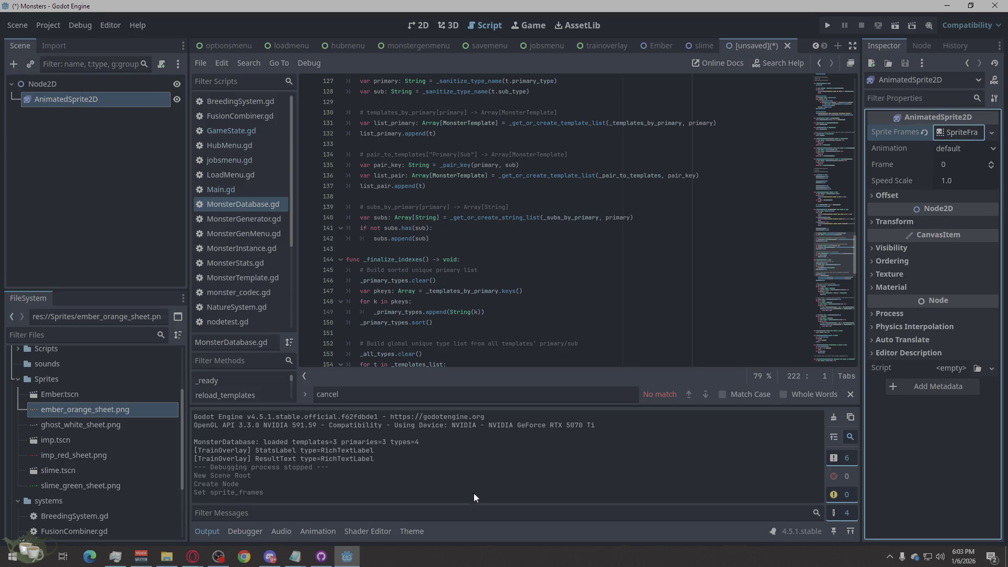
left_click(959, 134)
left_click(424, 389)
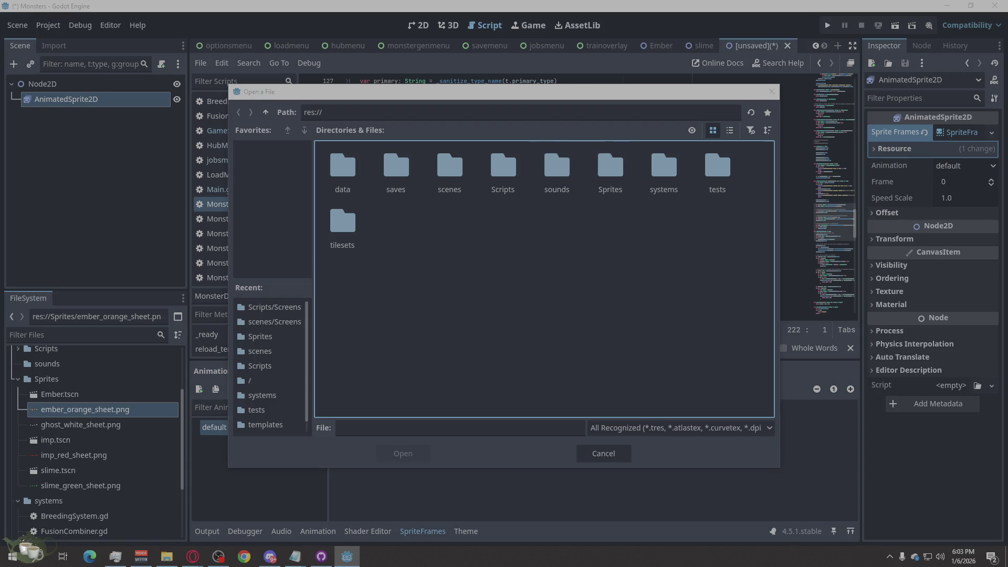
Copy slime_ember_sheet from Assets into the monsters Sprites folder and close Explorer windows.
key("alt+Tab")
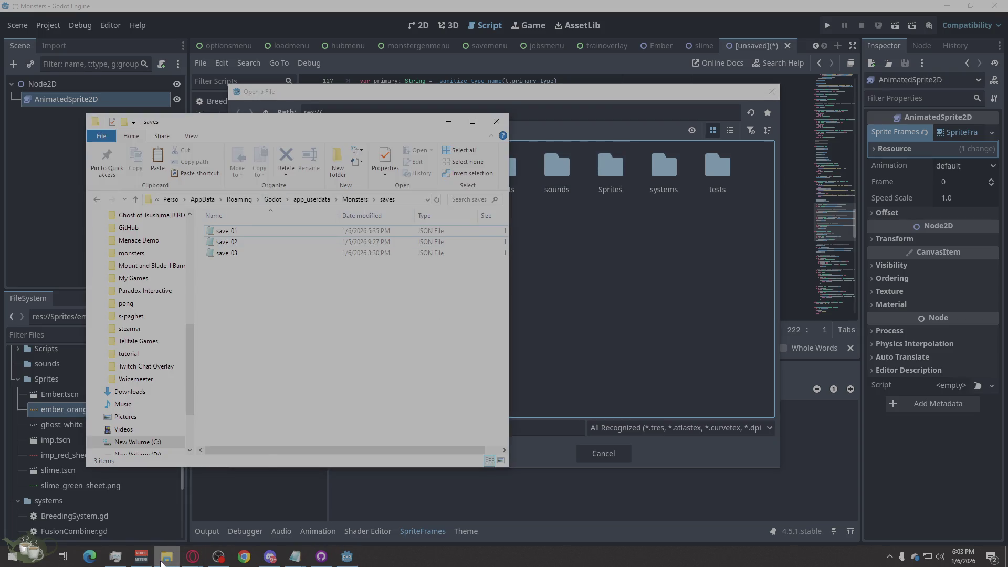
right_click(161, 561)
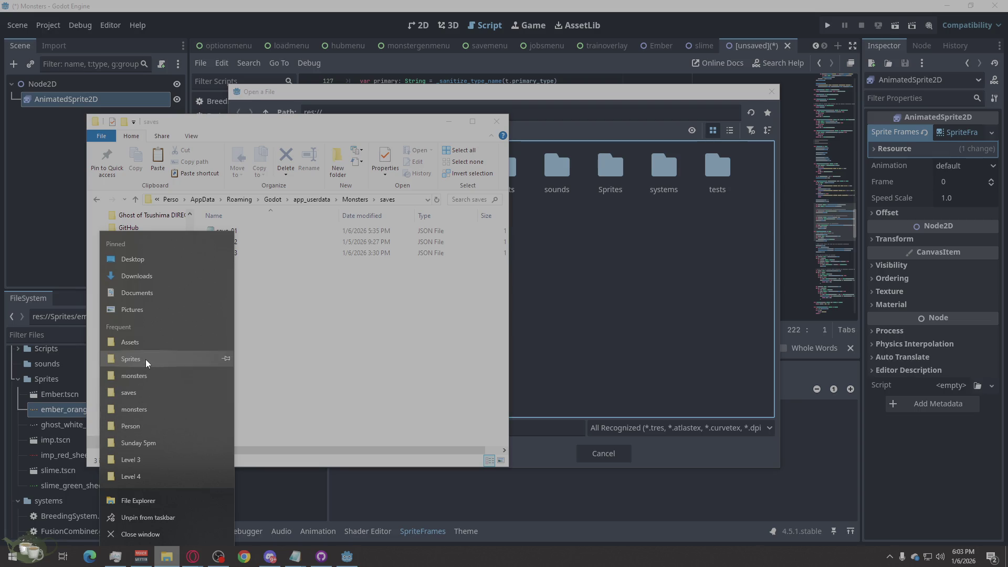
left_click(170, 456)
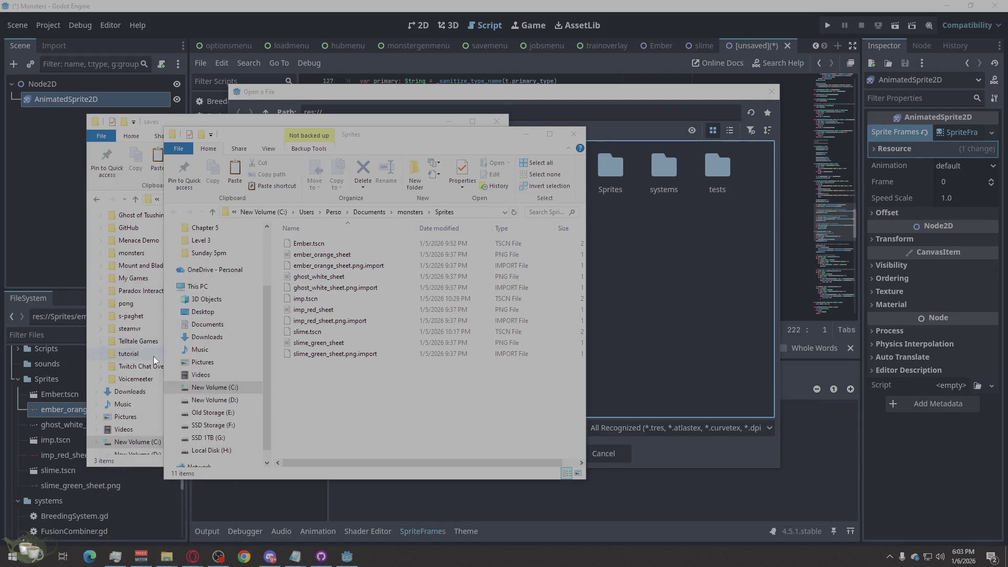
left_click_drag(438, 141, 697, 143)
mouse_move(699, 357)
left_mouse_down()
mouse_move(430, 412)
mouse_move(393, 436)
left_mouse_up()
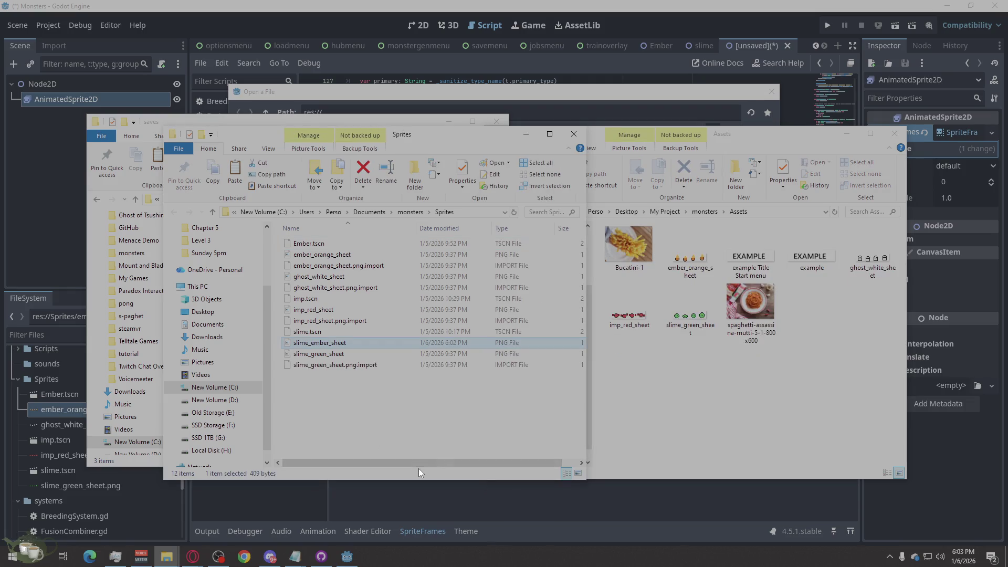
left_click(894, 134)
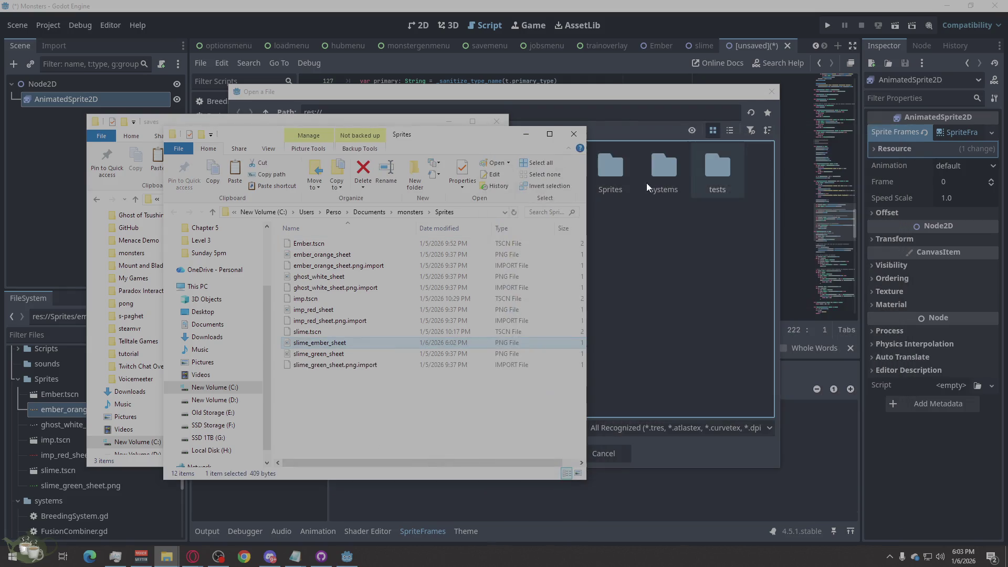
left_click(573, 133)
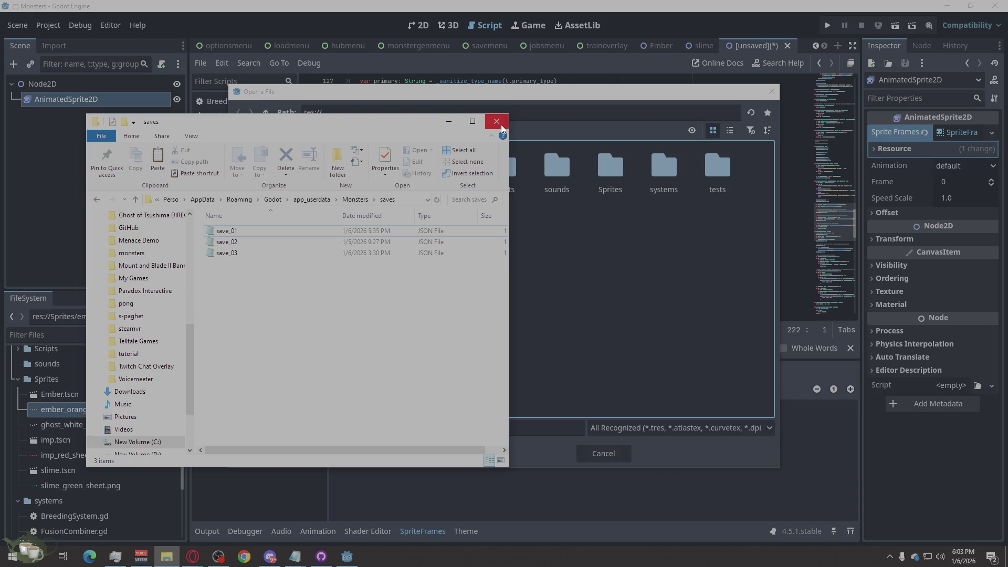
left_click(501, 127)
Browse Godot's file picker to res://Sprites to see the copied sheet.
double_click(513, 178)
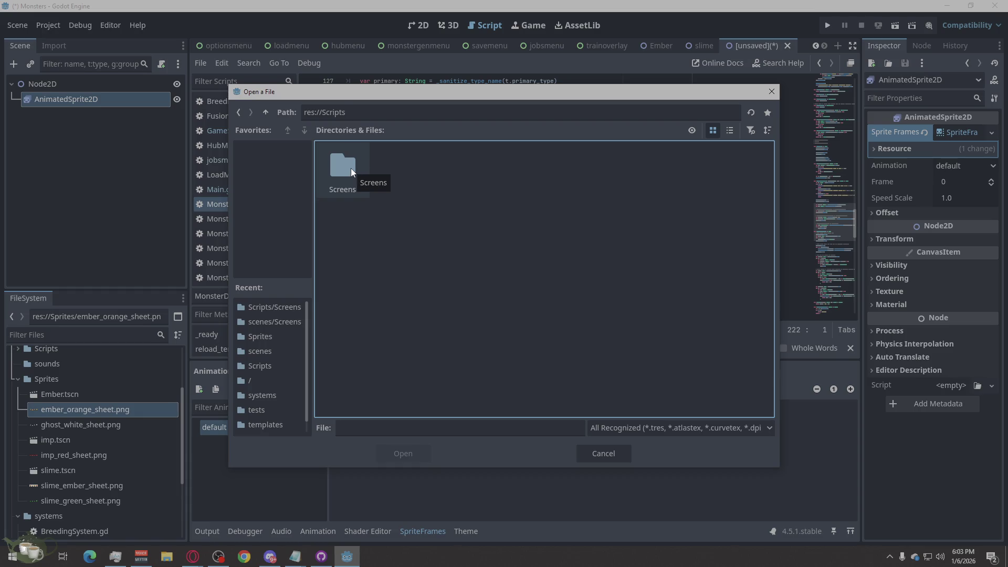
left_click(266, 112)
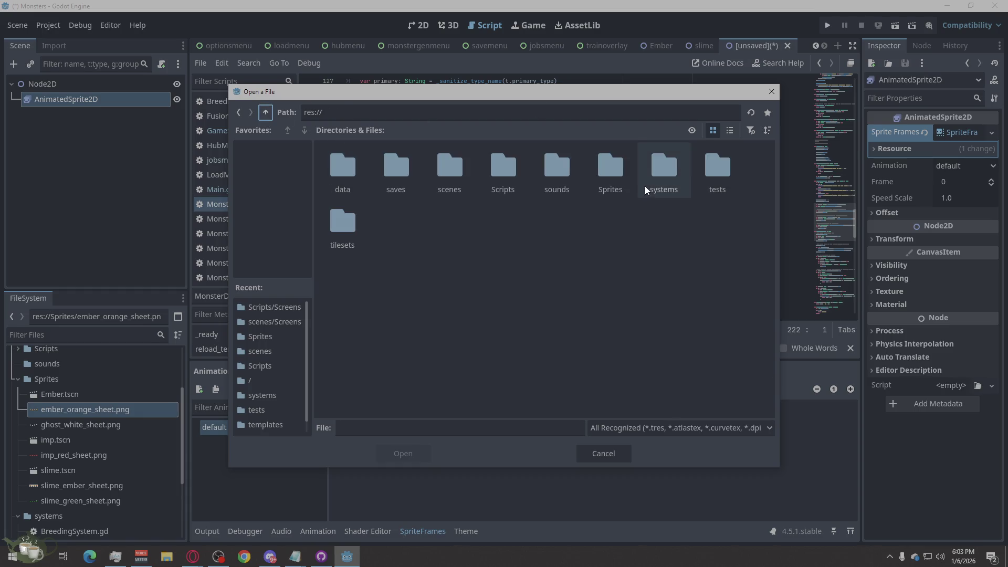
double_click(610, 171)
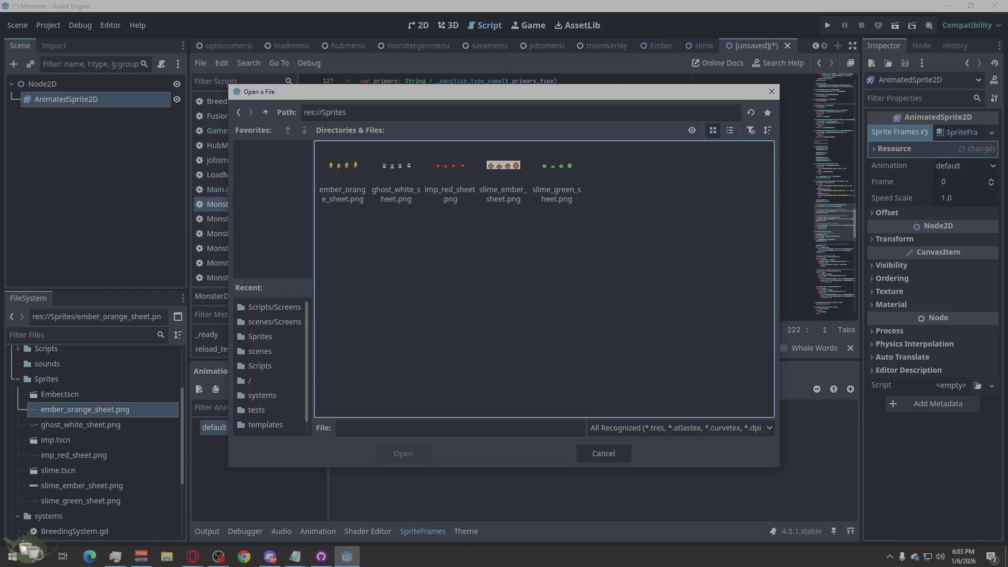
left_click(192, 557)
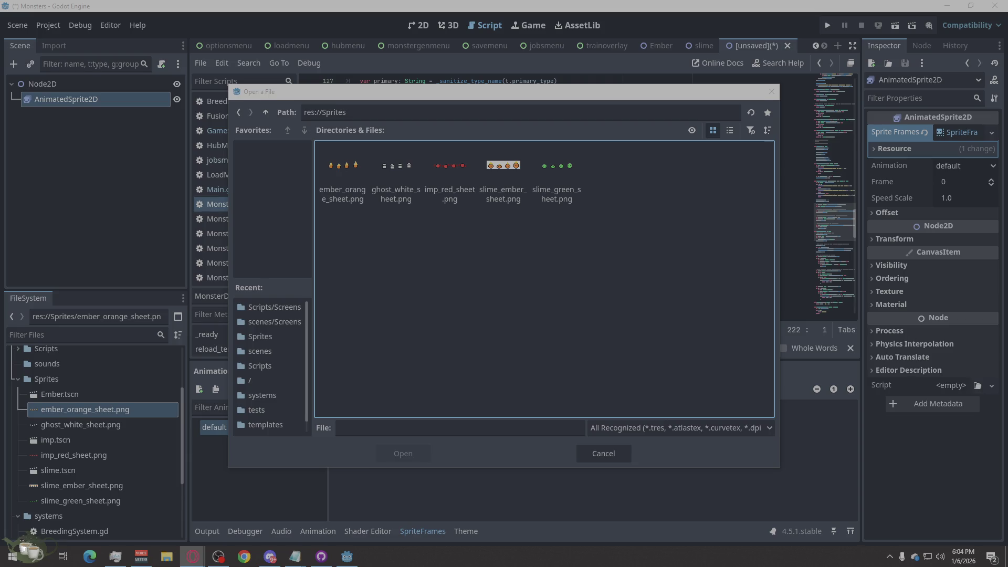
Launch Paint from Windows search and enlarge its window over Godot.
left_click(40, 562)
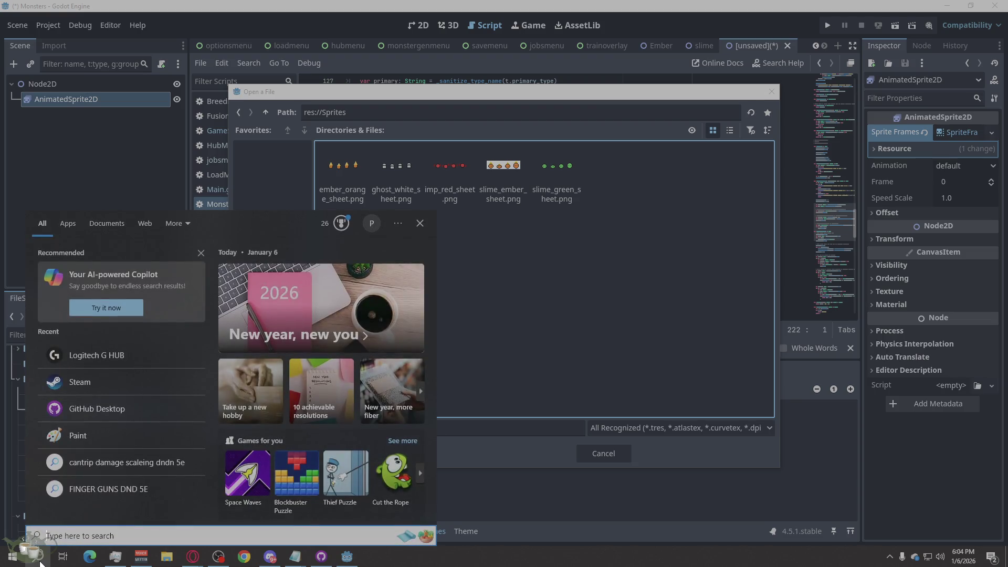
type("paint")
key("Return")
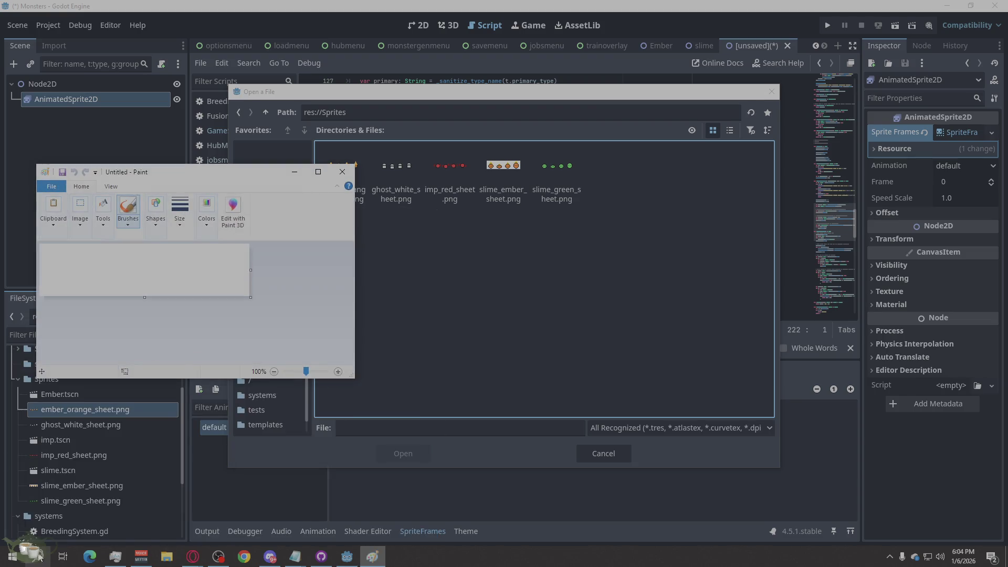
double_click(226, 166)
left_click_drag(359, 64, 596, 64)
mouse_move(414, 15)
left_mouse_down()
mouse_move(449, 51)
mouse_move(534, 92)
left_mouse_up()
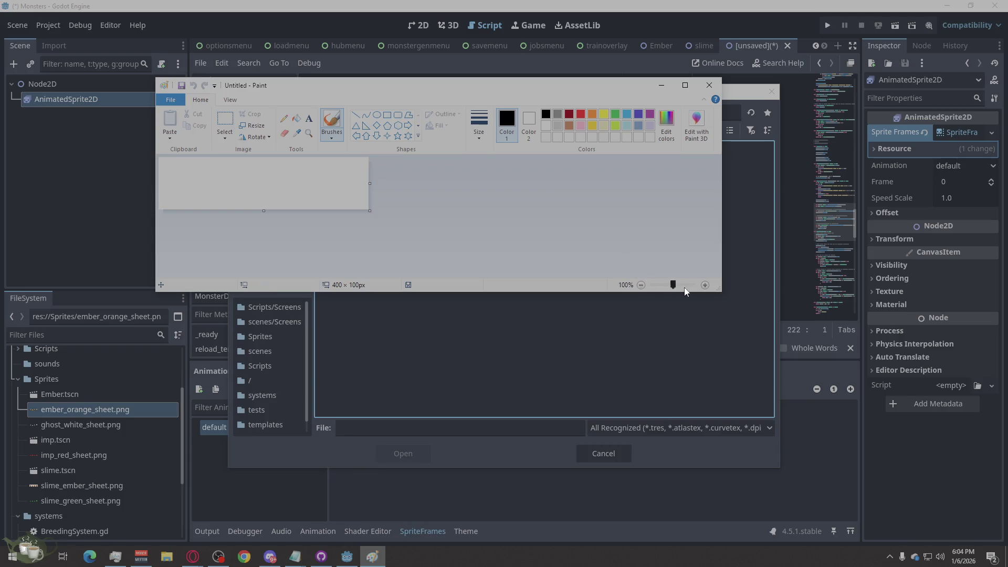
mouse_move(714, 286)
left_mouse_down()
mouse_move(771, 336)
mouse_move(867, 506)
left_mouse_up()
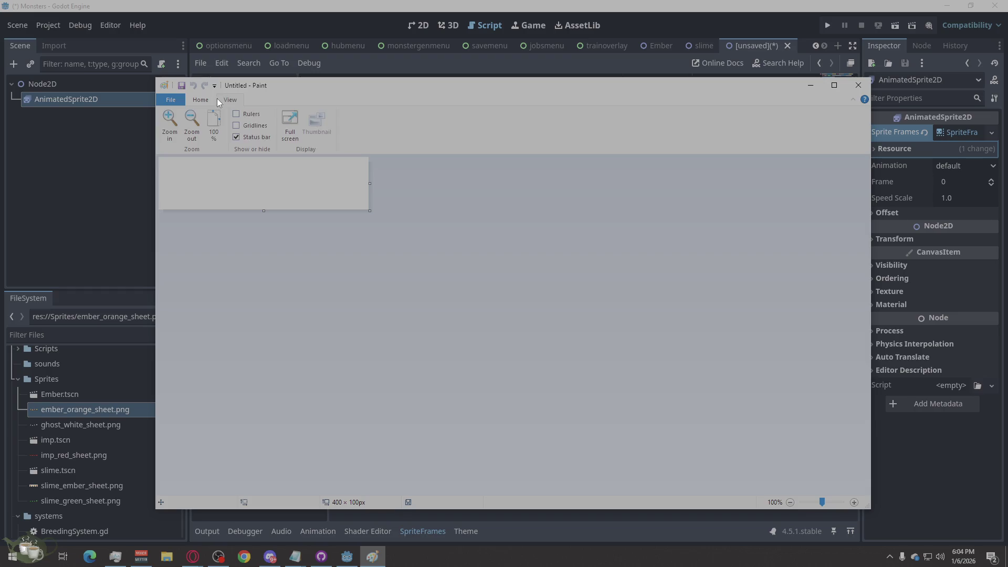
Check About Paint, then send the blank picture to Paint 3D.
left_click(173, 102)
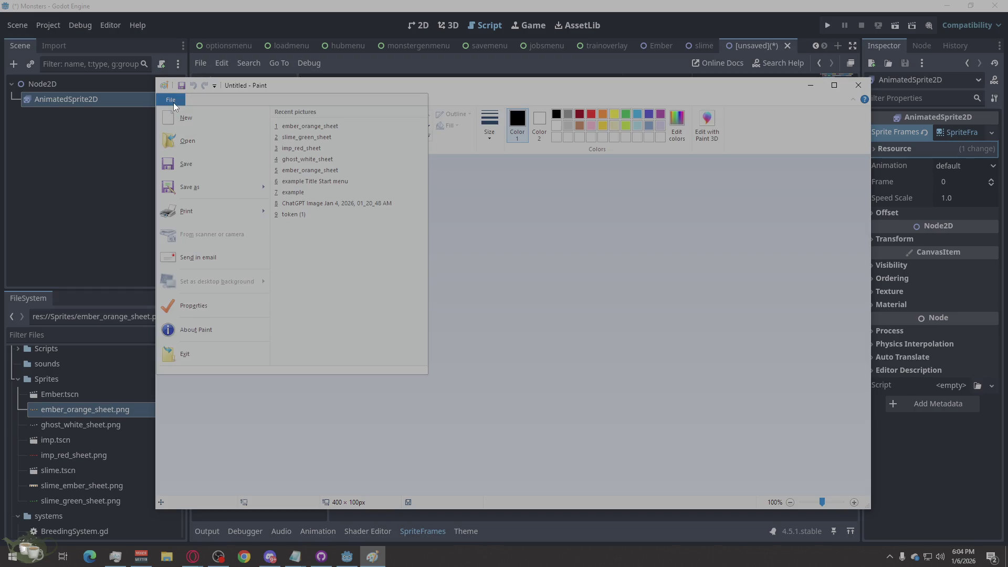
left_click(220, 329)
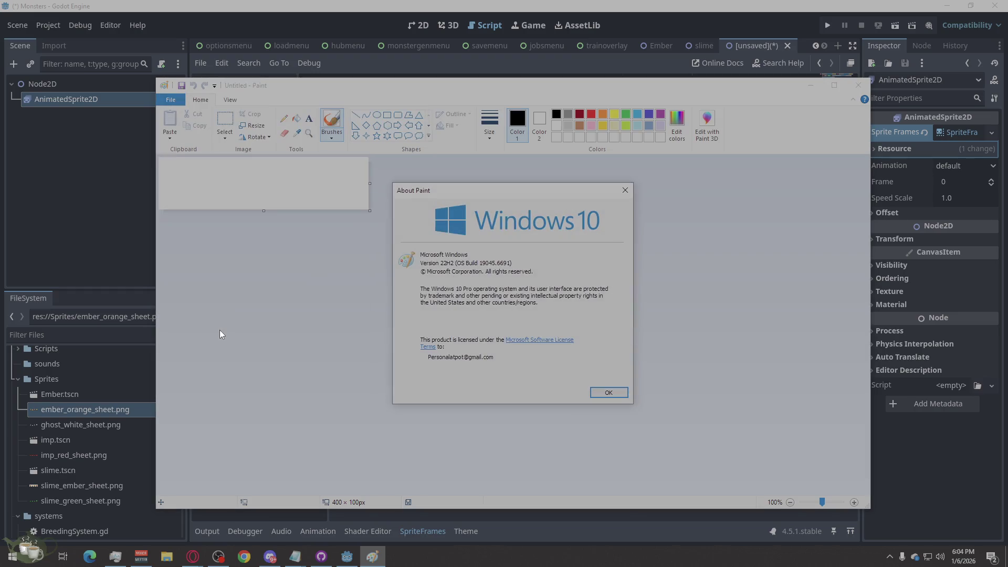
left_click(608, 392)
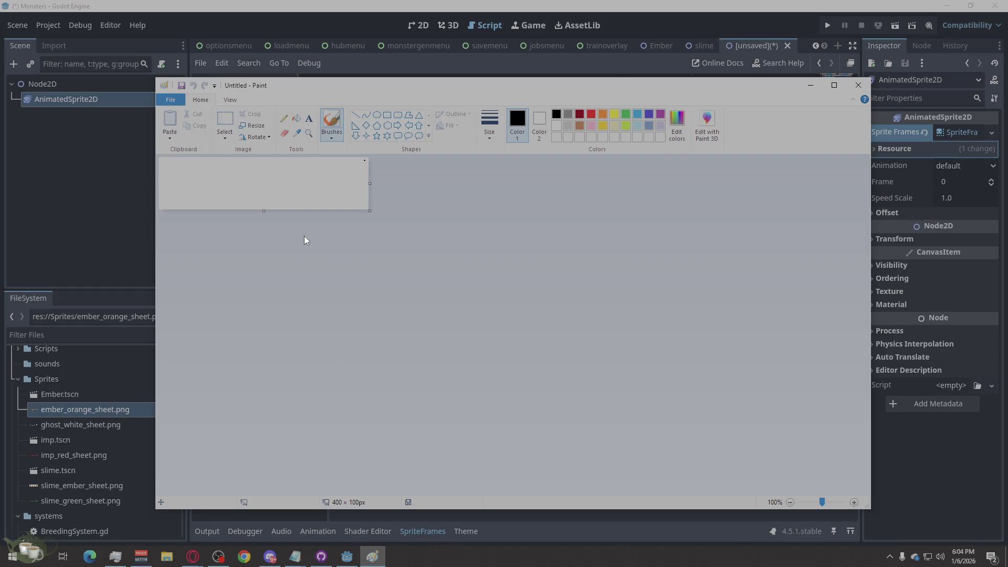
left_click(708, 125)
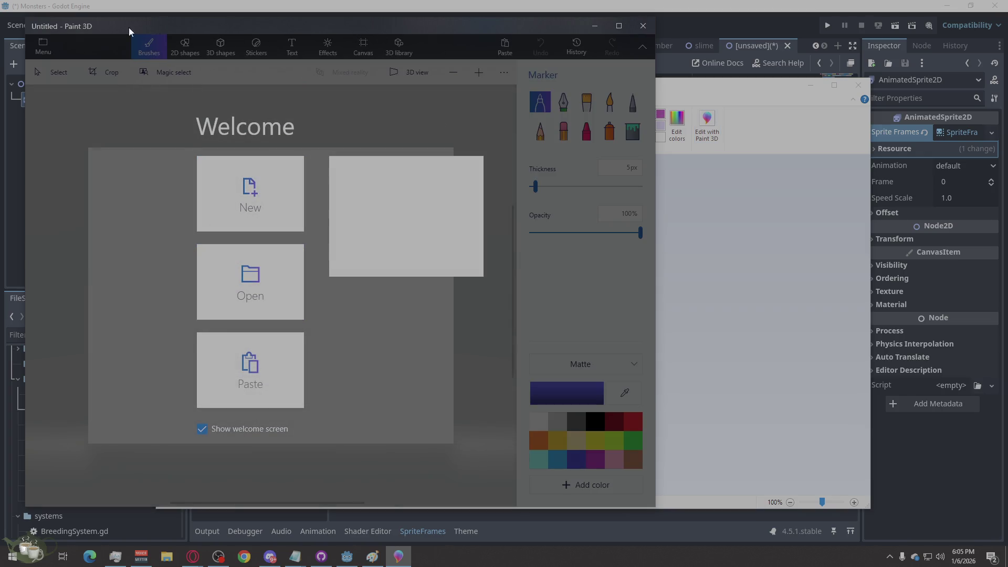
Browse files to Desktop\My Project\monsters\Assets in Paint 3D's Open dialog.
mouse_move(98, 24)
left_mouse_down()
mouse_move(307, 50)
mouse_move(231, 52)
left_mouse_up()
left_click(403, 277)
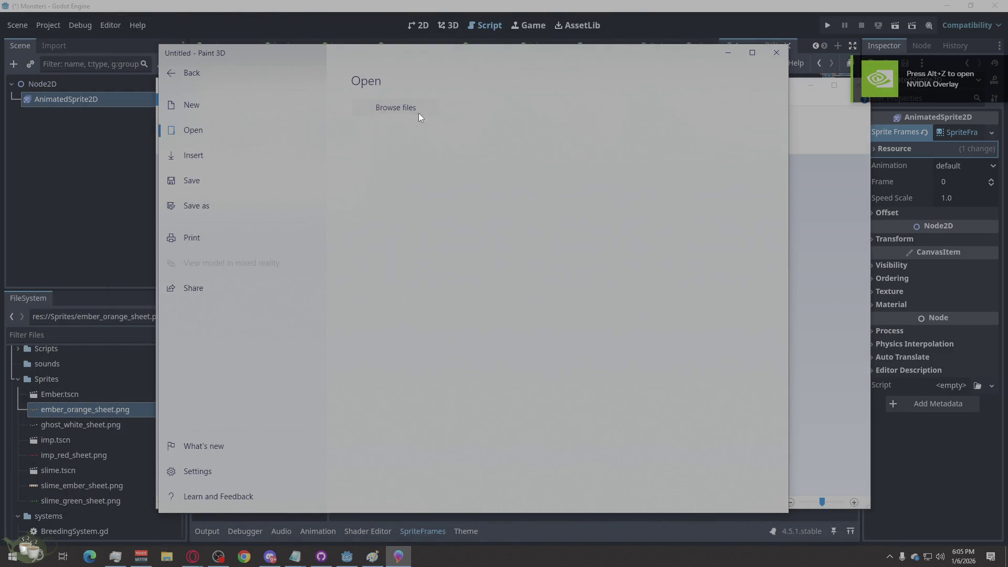
left_click(419, 110)
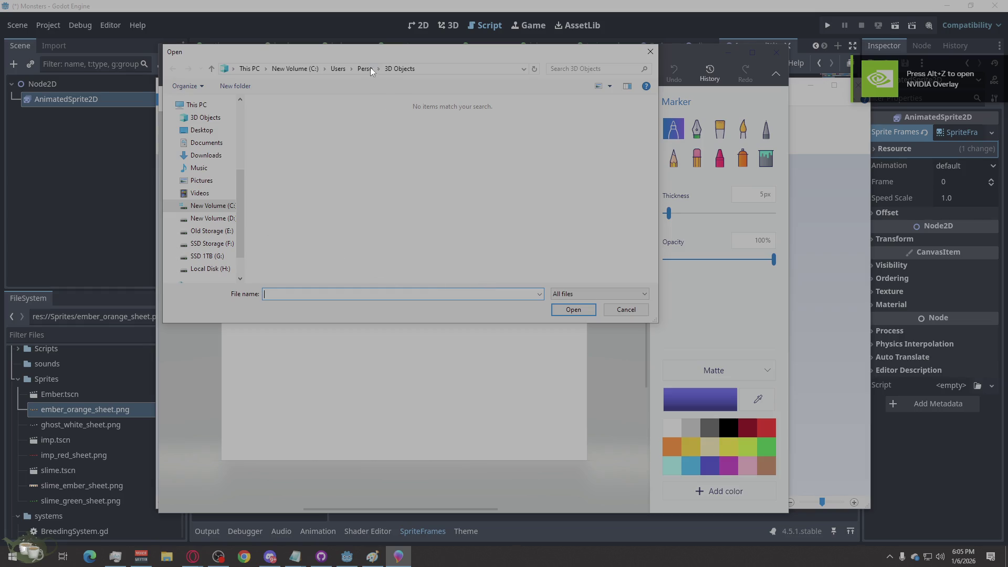
left_click(200, 205)
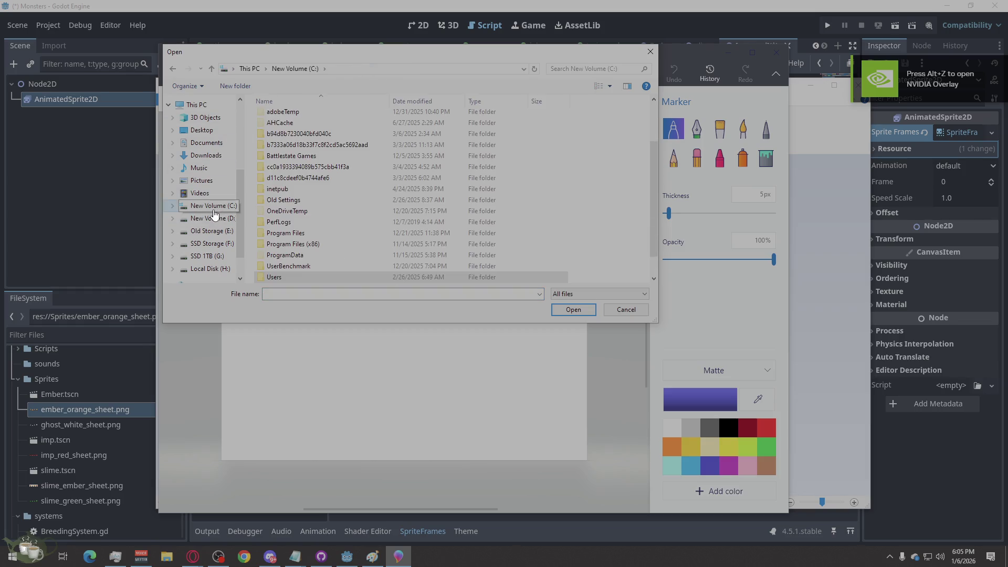
left_click(202, 130)
double_click(286, 127)
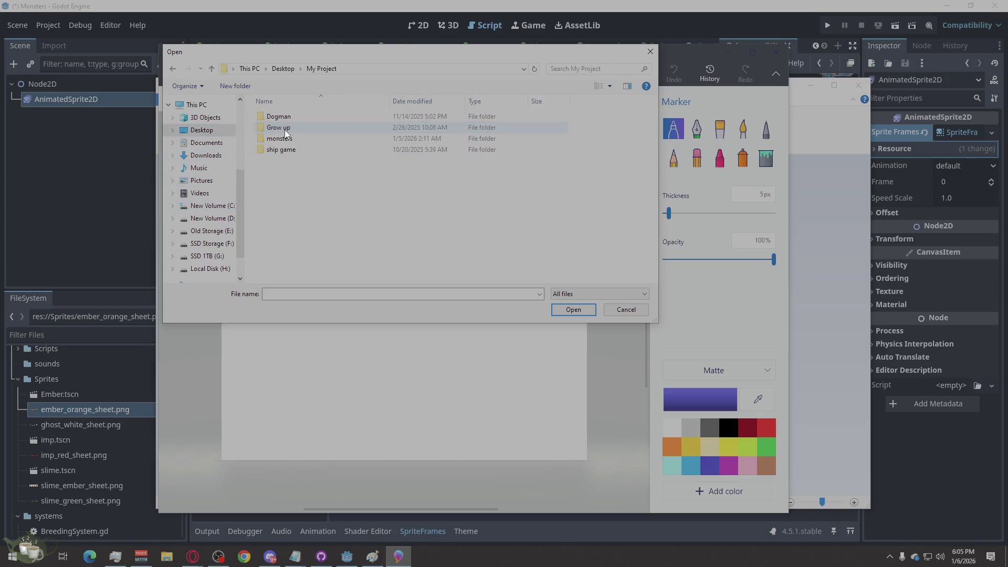
double_click(288, 139)
double_click(285, 118)
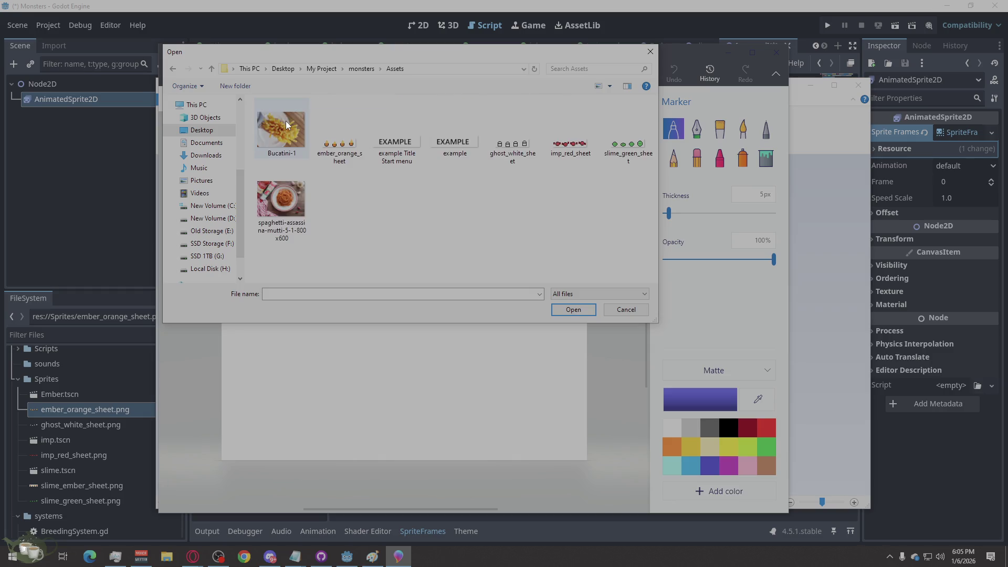
Open slime_green_sheet.png rather than ember_orange_sheet.
left_click(342, 150)
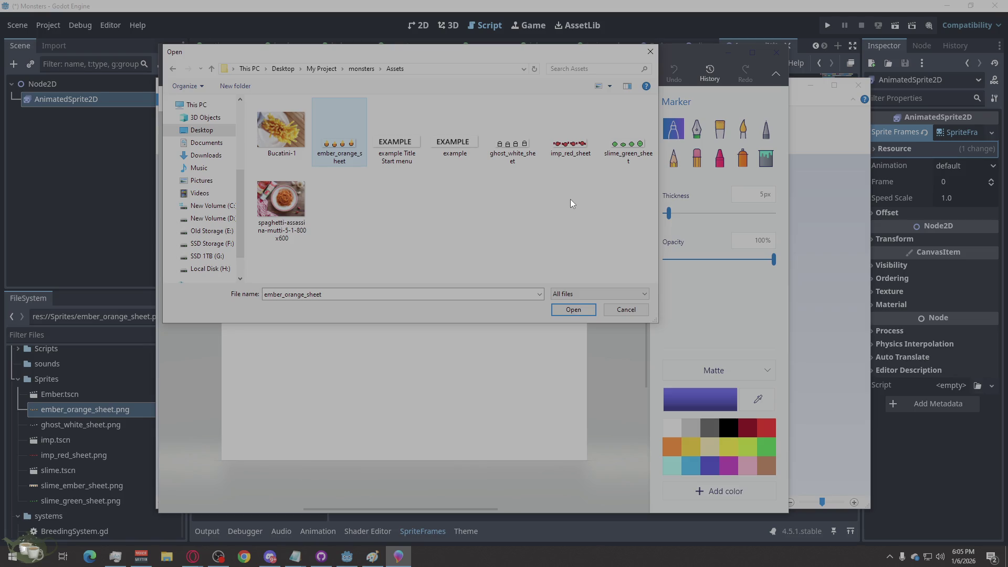
left_click(608, 163)
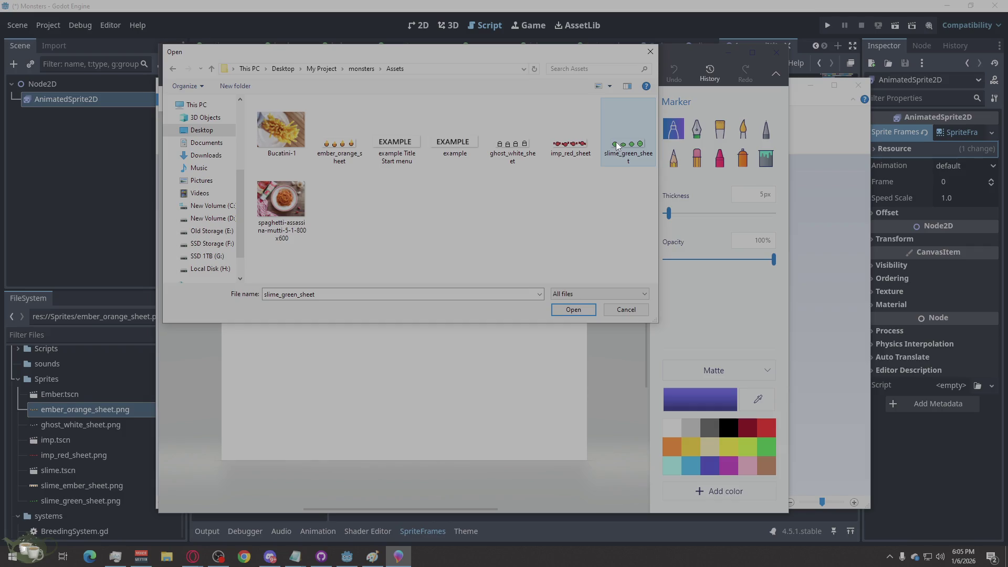
double_click(616, 142)
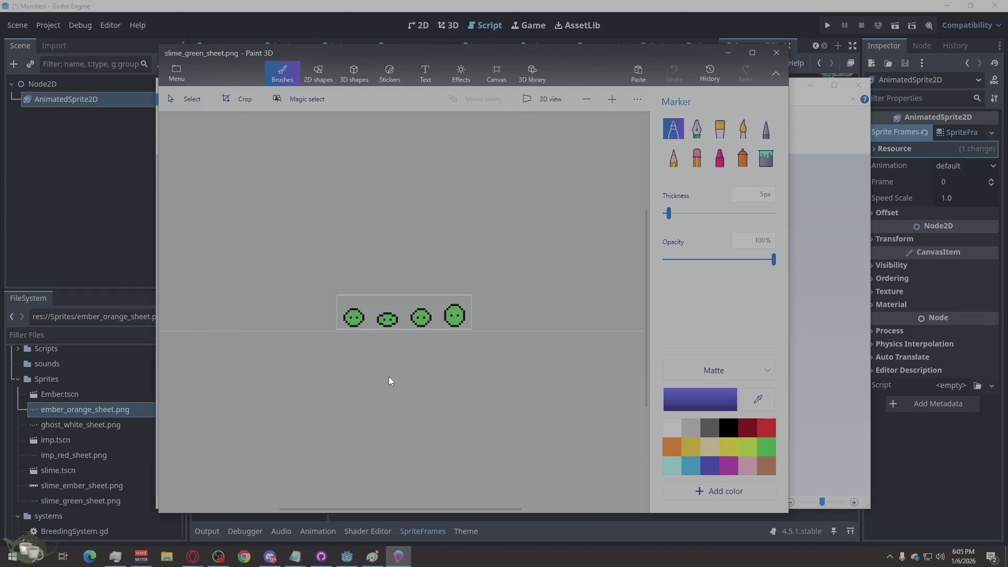
Try a gold pencil stroke on the first slime, then undo it.
scroll(389, 376, "up", 2)
scroll(389, 376, "down", 4)
scroll(388, 376, "up", 4)
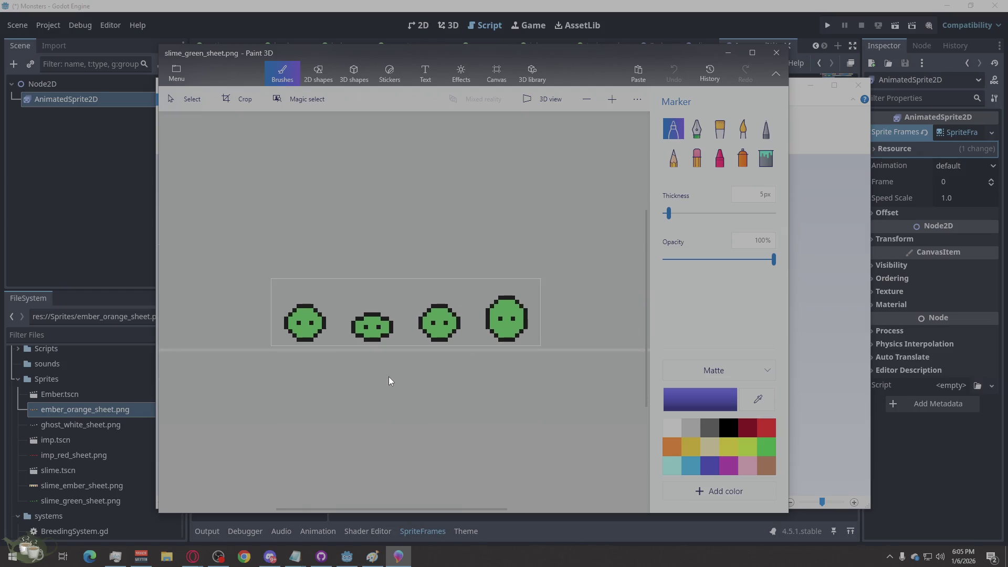
scroll(388, 377, "down", 2)
key("alt")
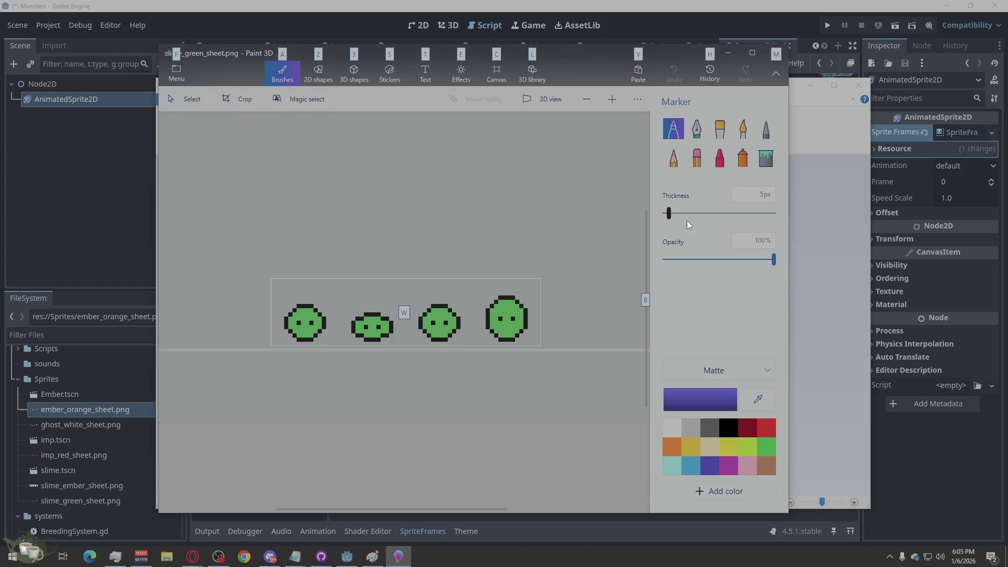
scroll(432, 266, "up", 2)
scroll(428, 276, "down", 2)
left_click(673, 157)
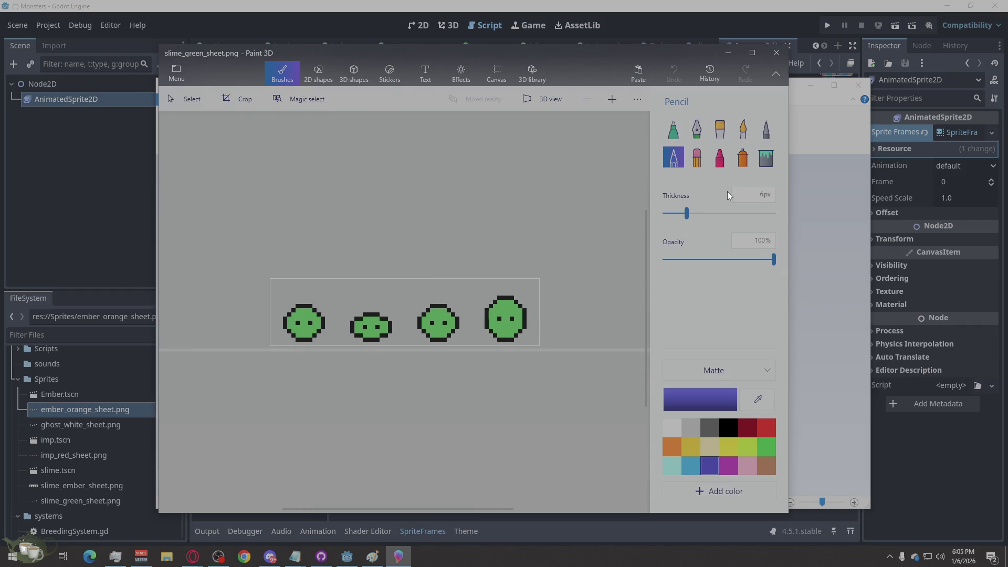
left_click(760, 194)
type("1")
left_click(688, 443)
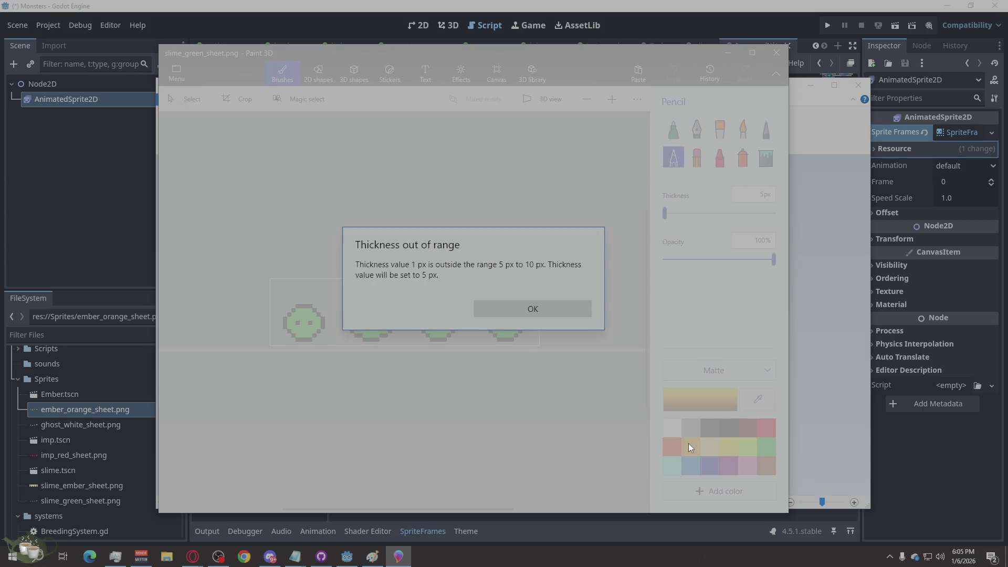
left_click(518, 310)
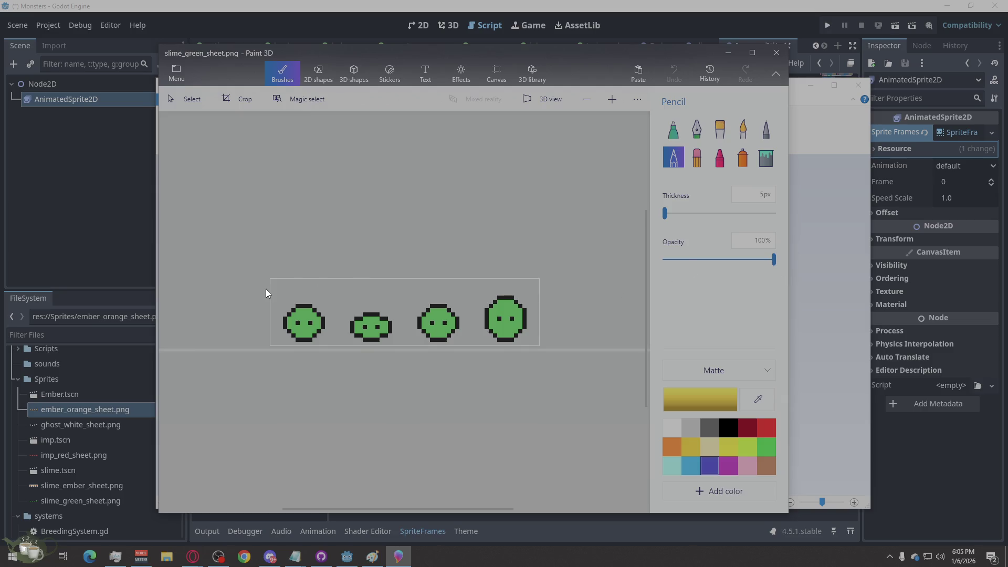
left_click_drag(289, 310, 288, 299)
key("ctrl+z")
Test a yellow dot with the thinnest Marker brush, then undo it.
left_click(677, 138)
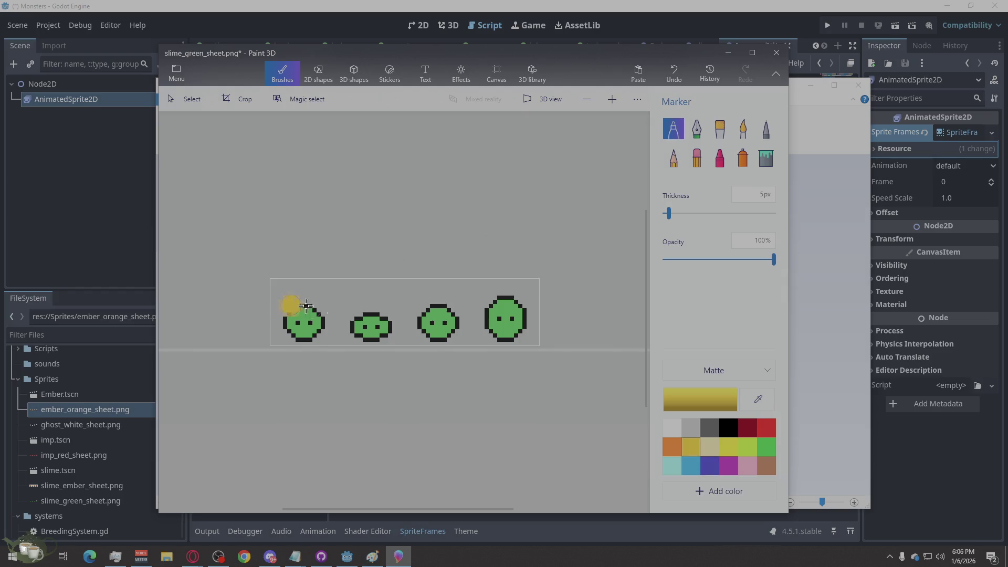
left_click(666, 212)
left_click(292, 308)
key("ctrl+z")
Paint a gold flame tuft along and above the first slime's top outline.
scroll(351, 372, "up", 2)
key("alt")
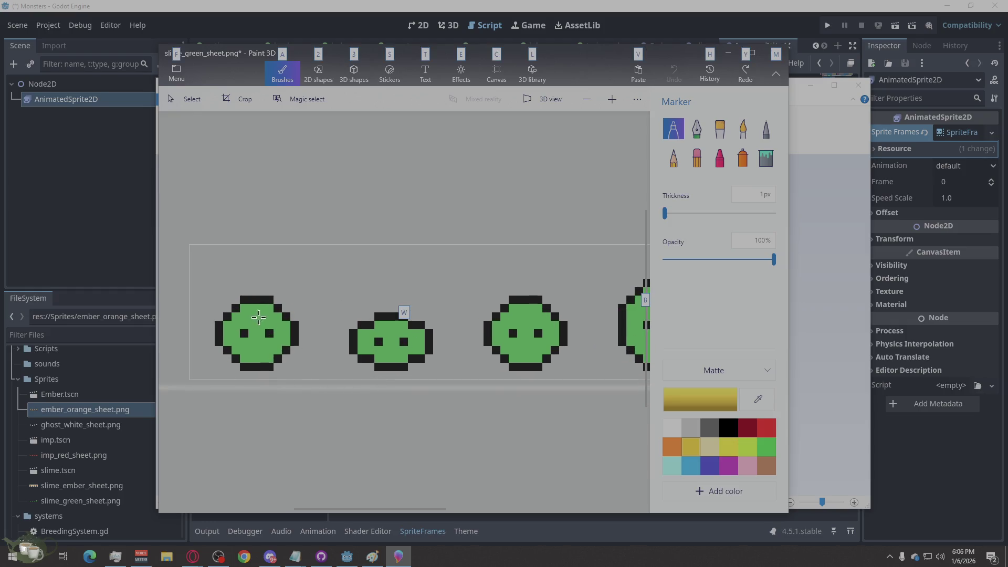
left_click(235, 300)
mouse_move(240, 286)
left_mouse_down()
mouse_move(259, 281)
mouse_move(254, 291)
left_mouse_up()
left_click(235, 307)
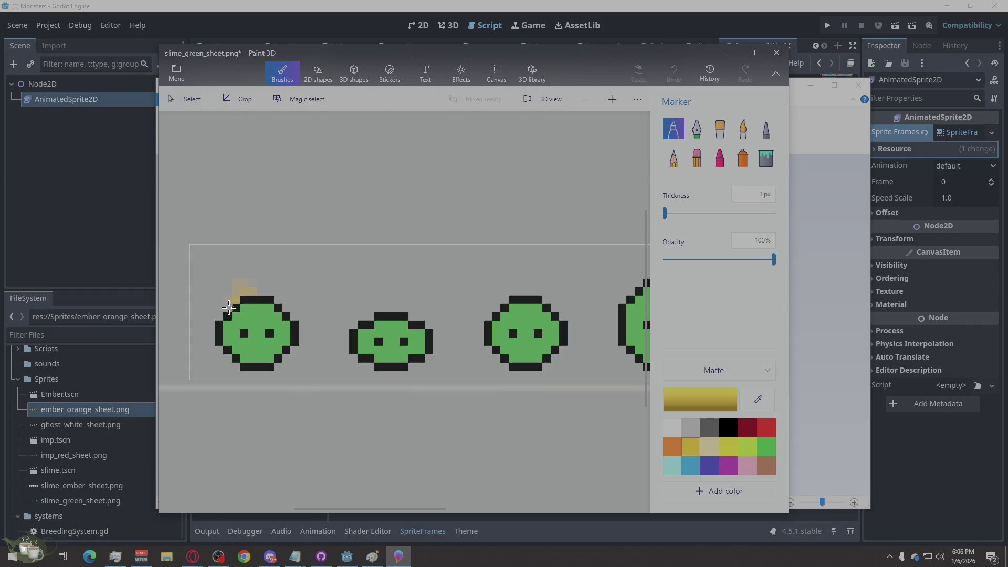
left_click(286, 306)
mouse_move(278, 293)
left_mouse_down()
mouse_move(251, 290)
mouse_move(254, 277)
left_mouse_up()
mouse_move(260, 287)
left_mouse_down()
mouse_move(257, 266)
mouse_move(279, 302)
left_mouse_up()
scroll(319, 245, "down", 3)
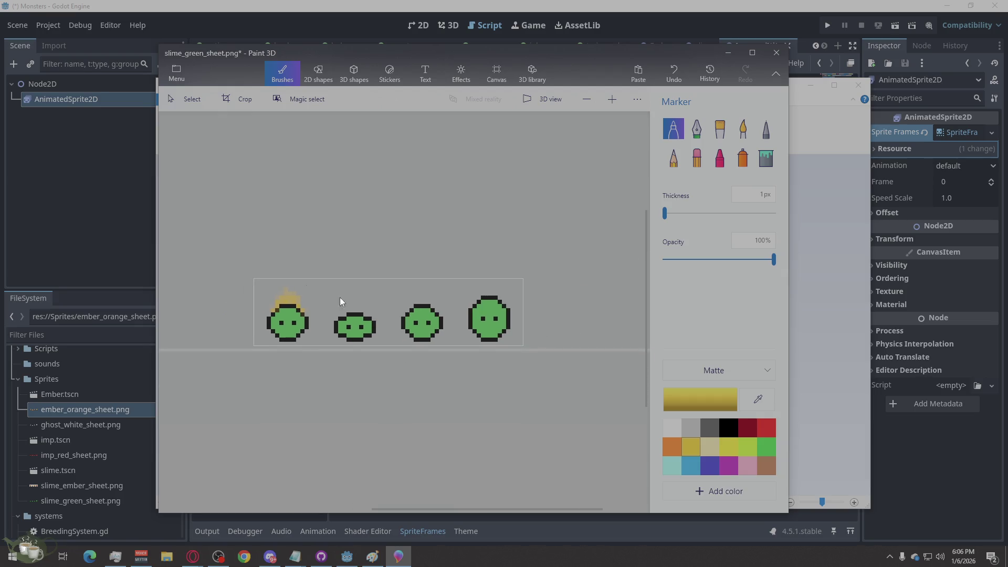
scroll(359, 310, "up", 3)
key("alt")
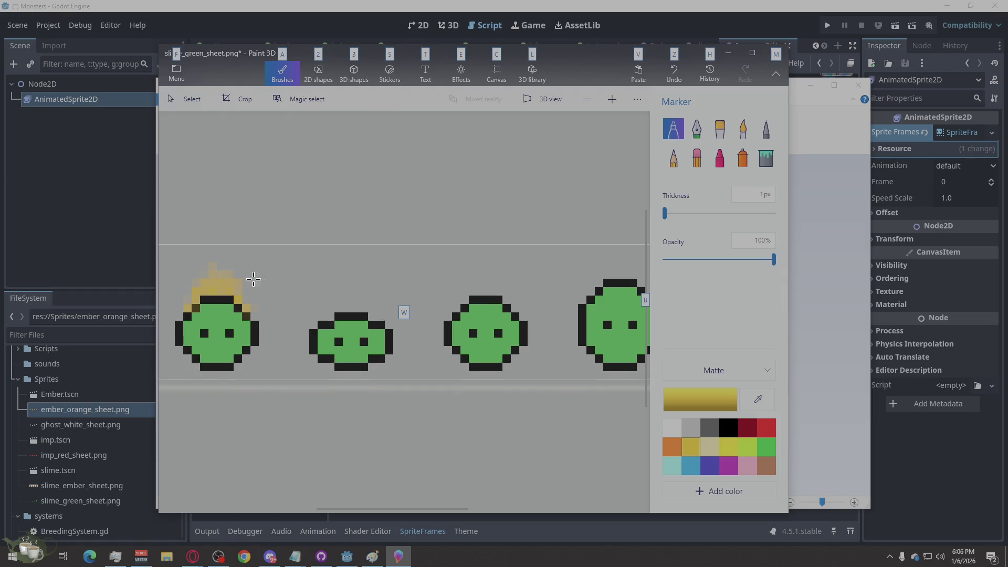
Test-fill the first slime orange with the Fill bucket, then undo it.
left_click(760, 161)
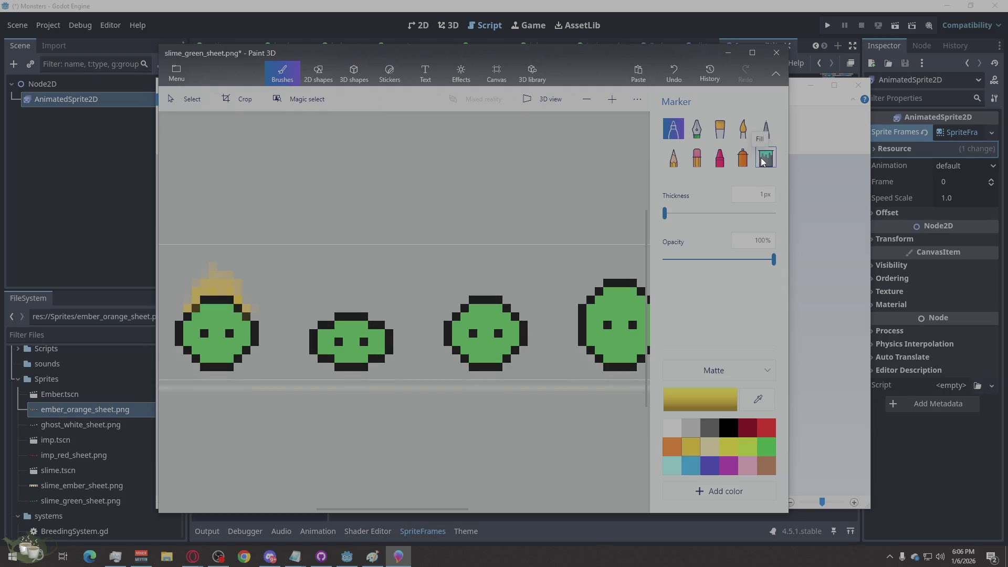
left_click(672, 448)
left_click(242, 321)
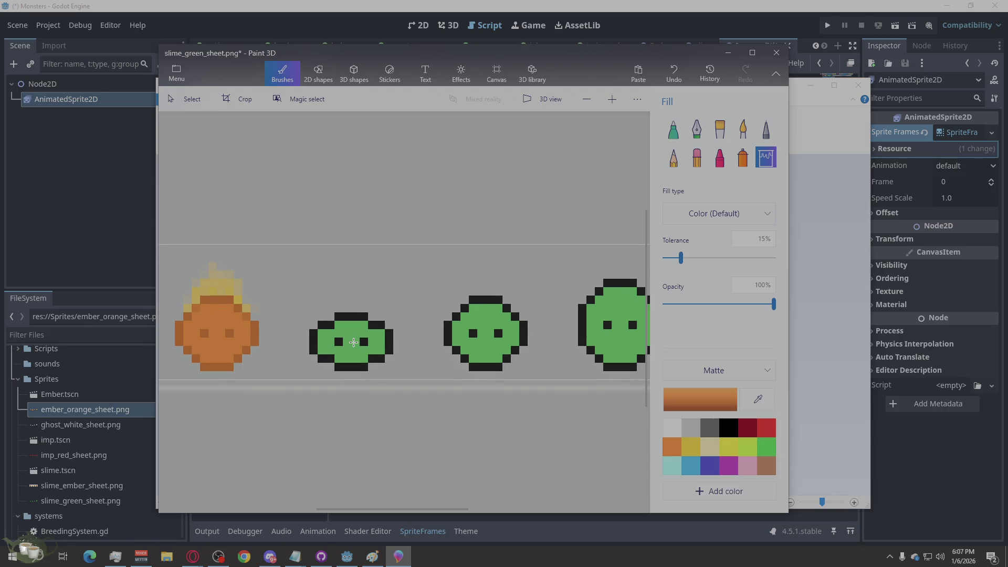
key("ctrl+z")
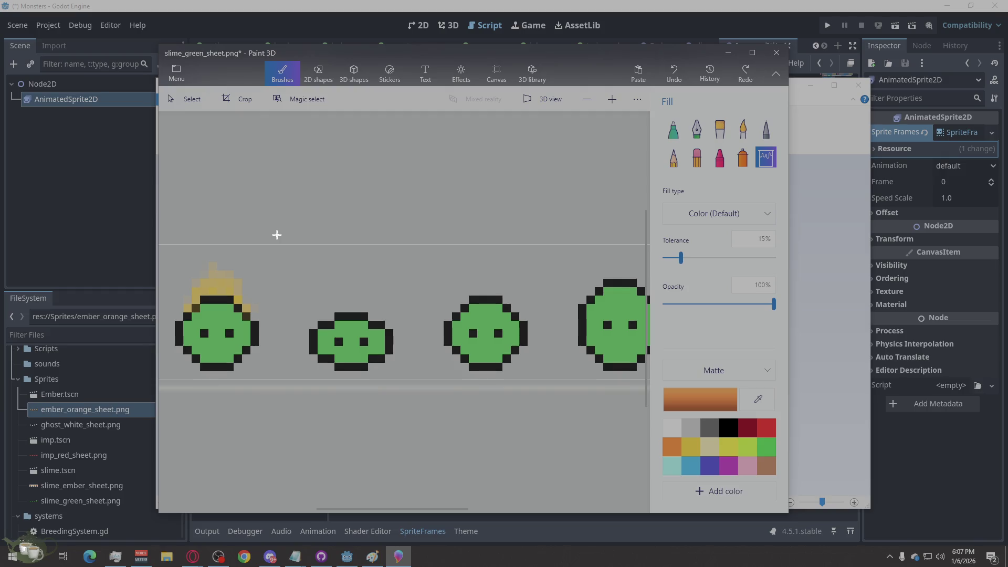
left_click(303, 83)
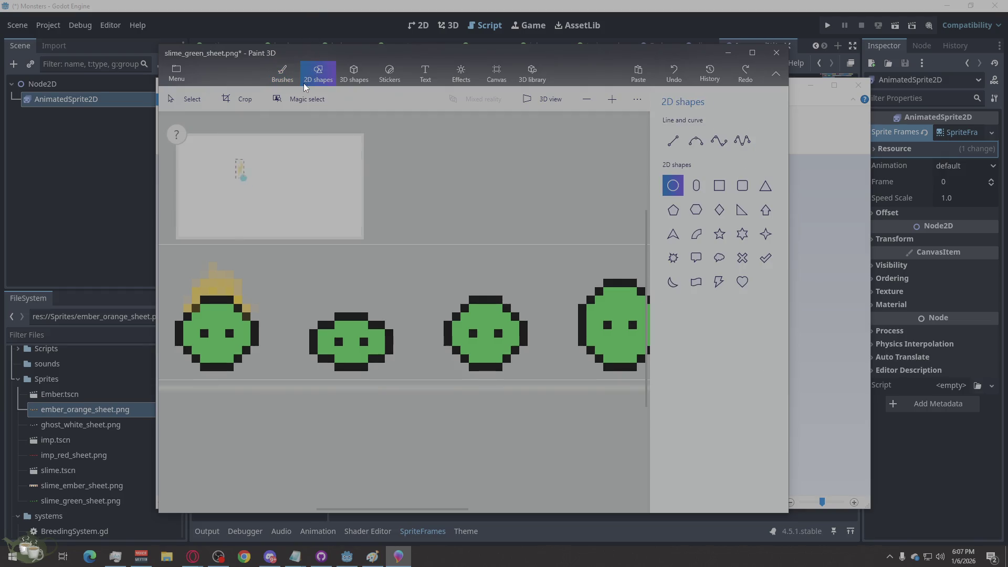
left_click(284, 79)
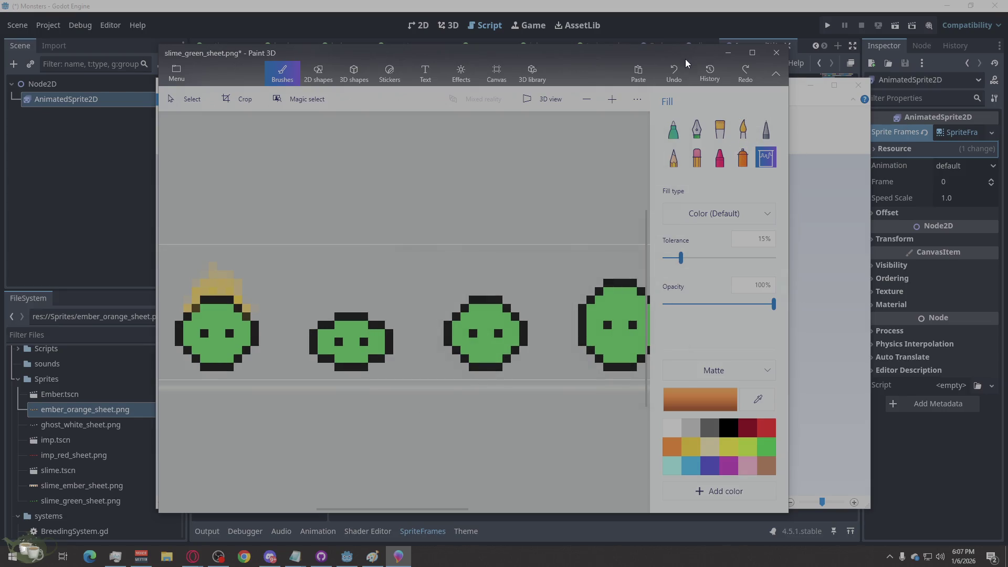
Try orange fills at 0%, 1% and 100% tolerance, undoing each result.
left_click(725, 215)
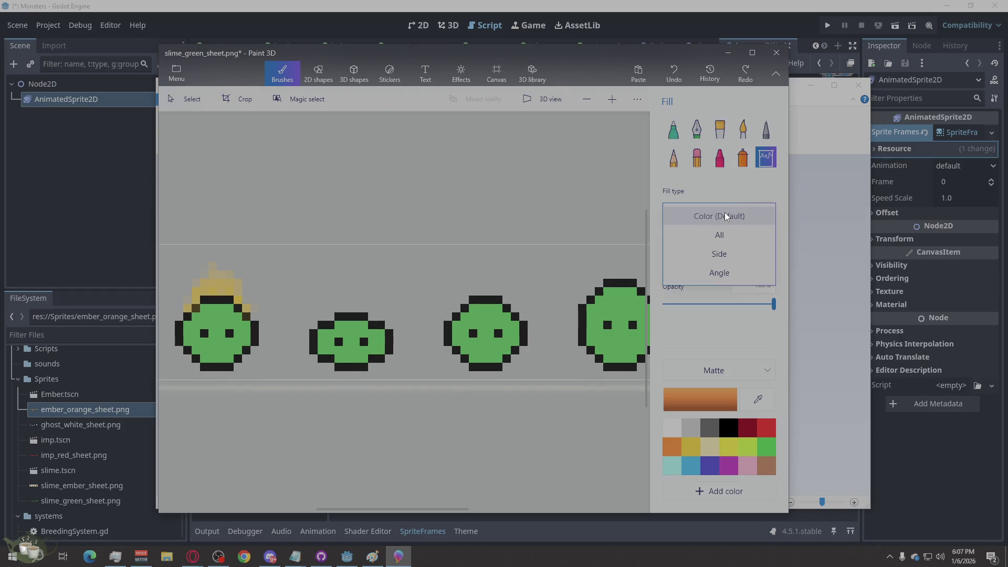
left_click(725, 216)
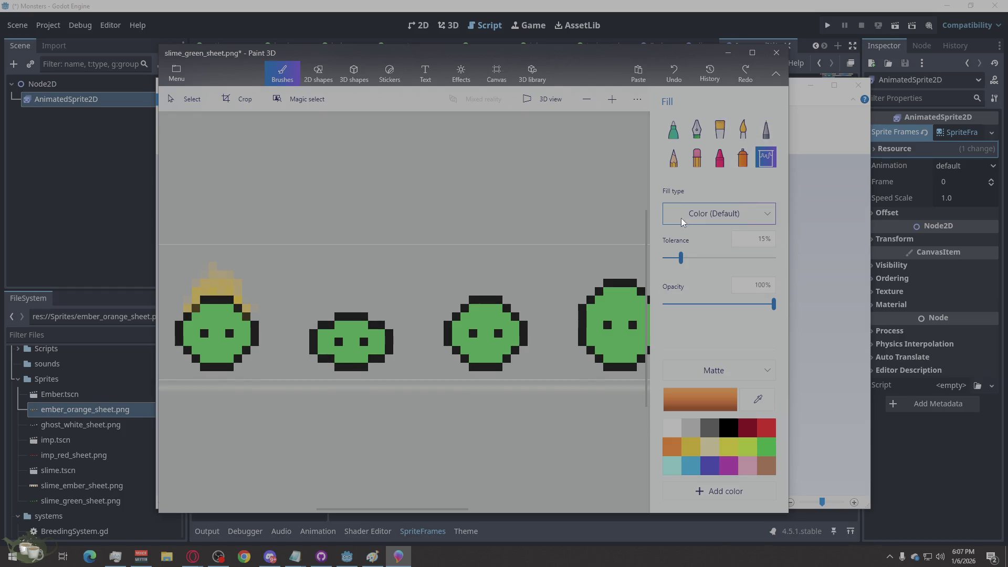
left_click_drag(681, 257, 664, 258)
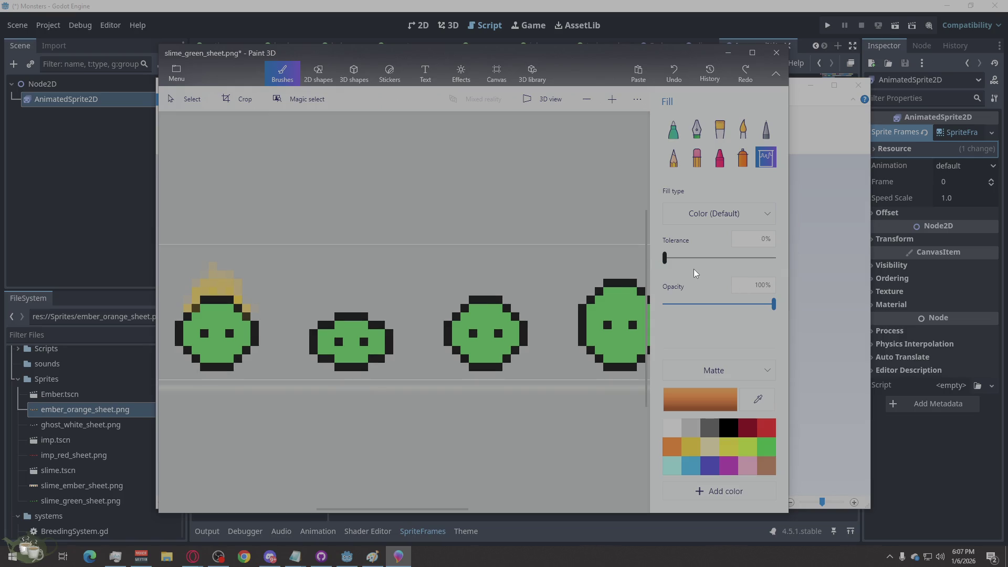
left_click(220, 322)
left_click(666, 257)
left_click(226, 316)
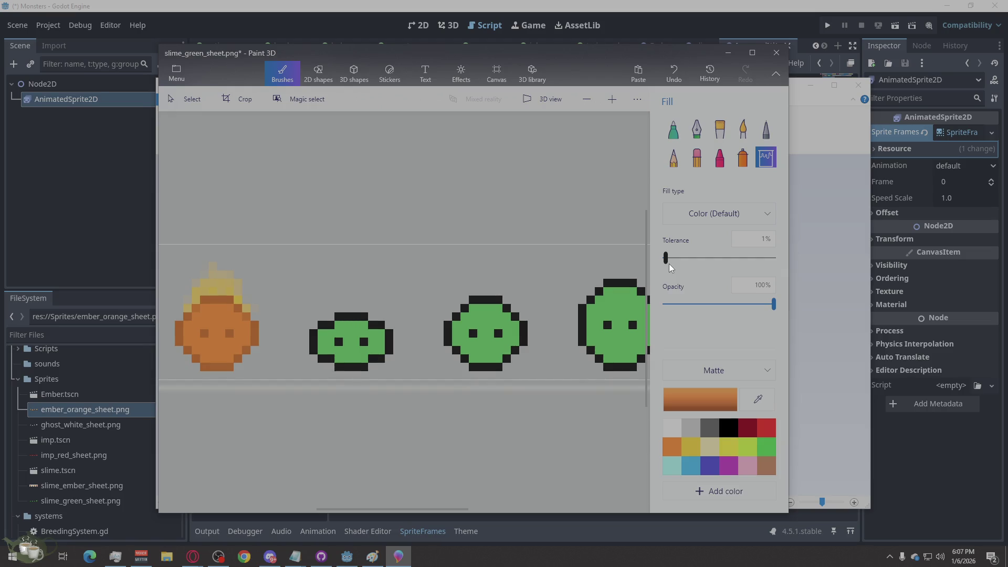
key("ctrl+z")
left_click_drag(666, 257, 788, 265)
left_click(222, 316)
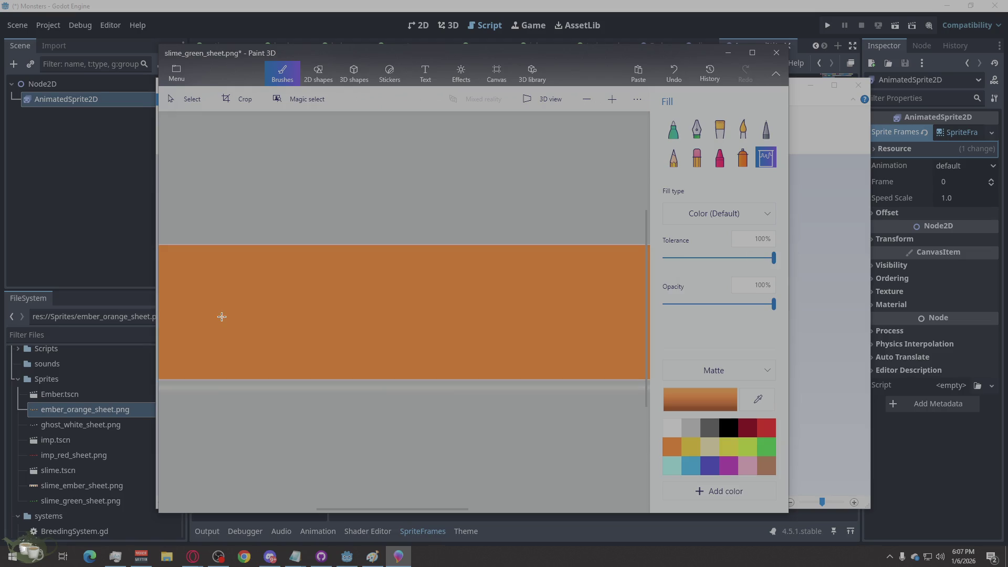
key("ctrl+z")
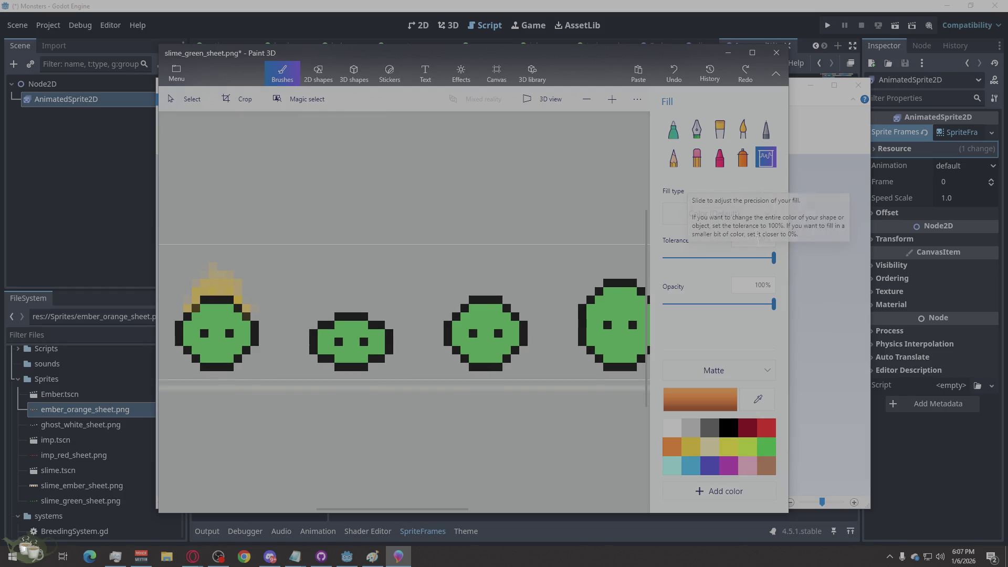
Set the fill tolerance back to 1% and undo one more test fill.
left_click(753, 216)
left_click(741, 224)
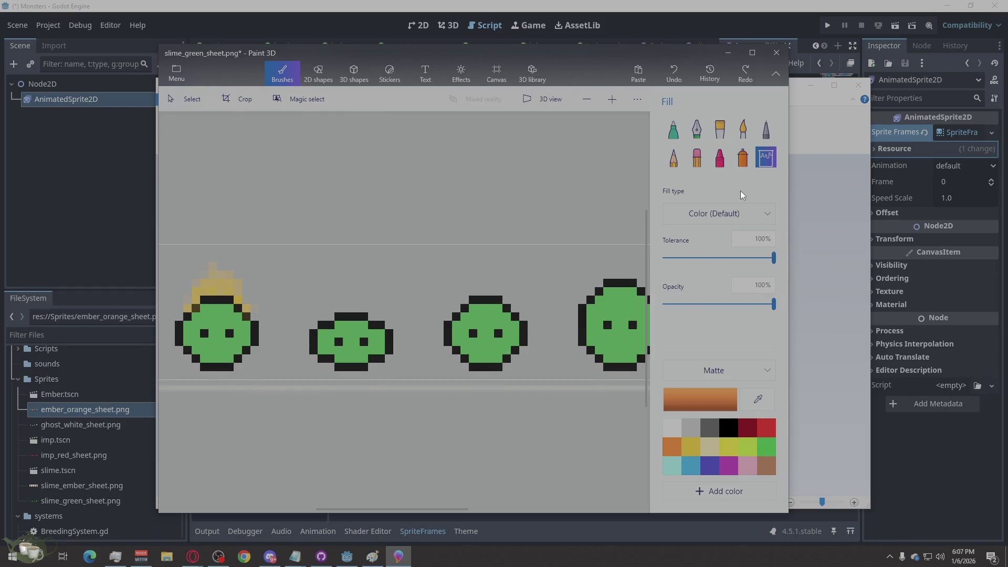
left_click_drag(773, 257, 648, 268)
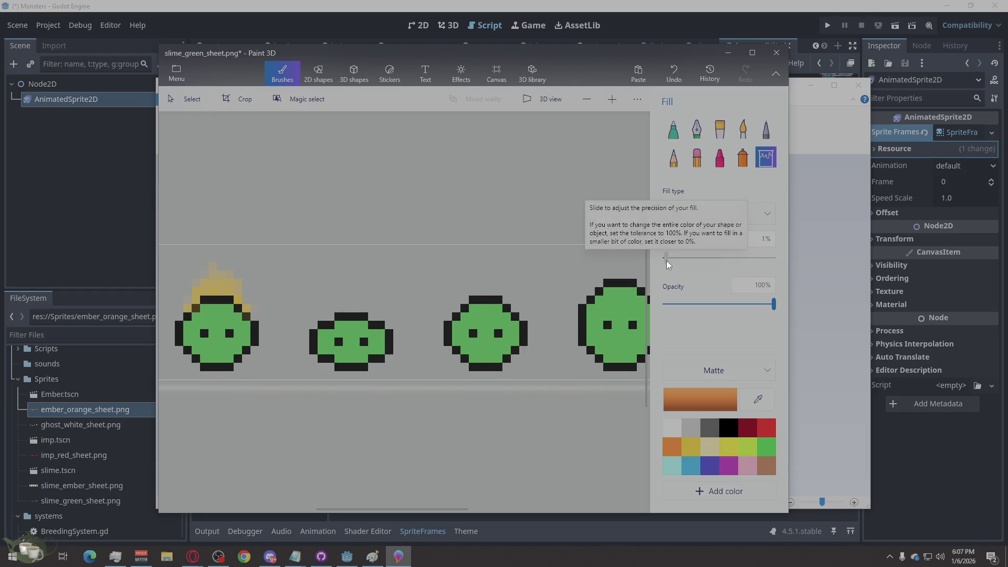
left_click(216, 318)
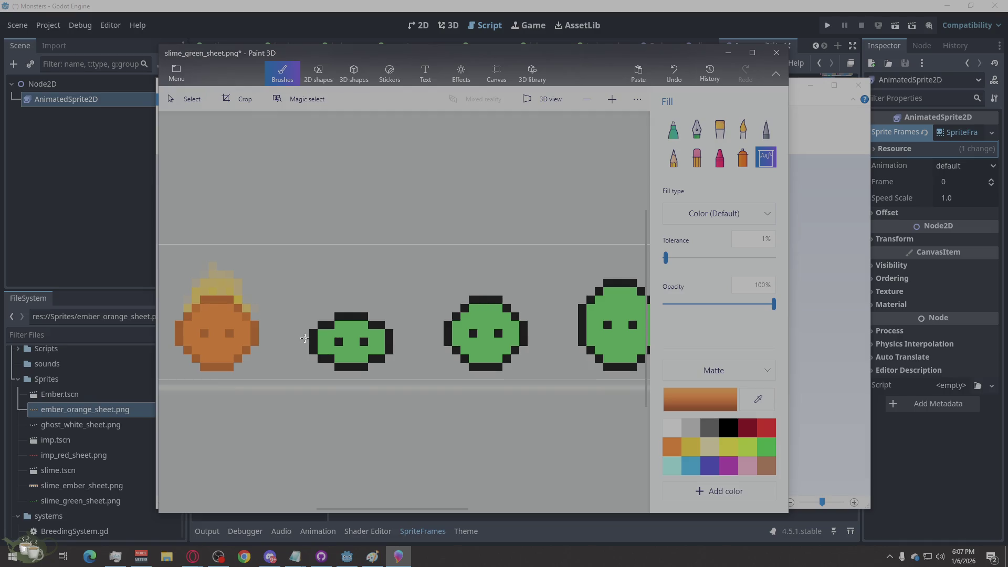
key("ctrl+z")
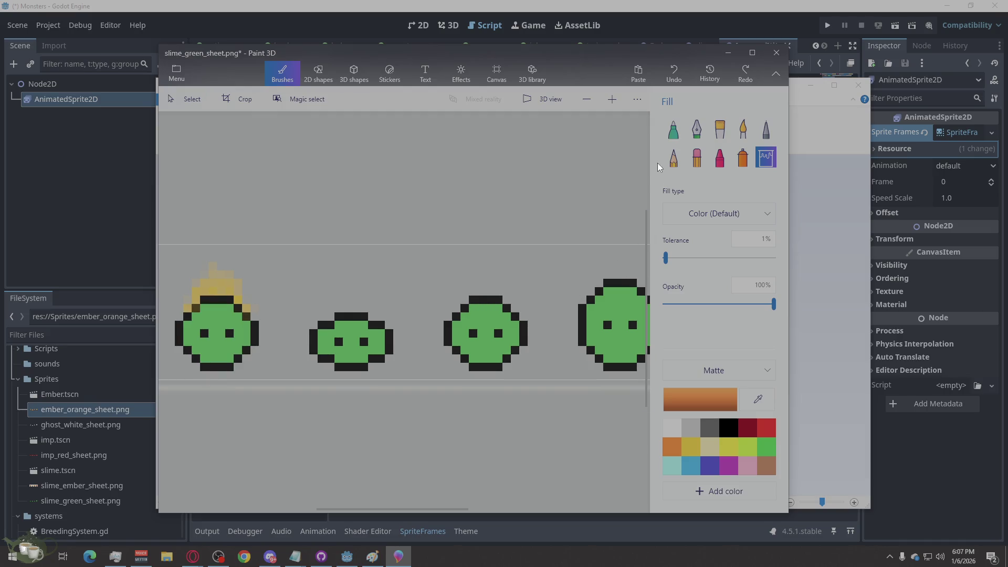
left_click(636, 100)
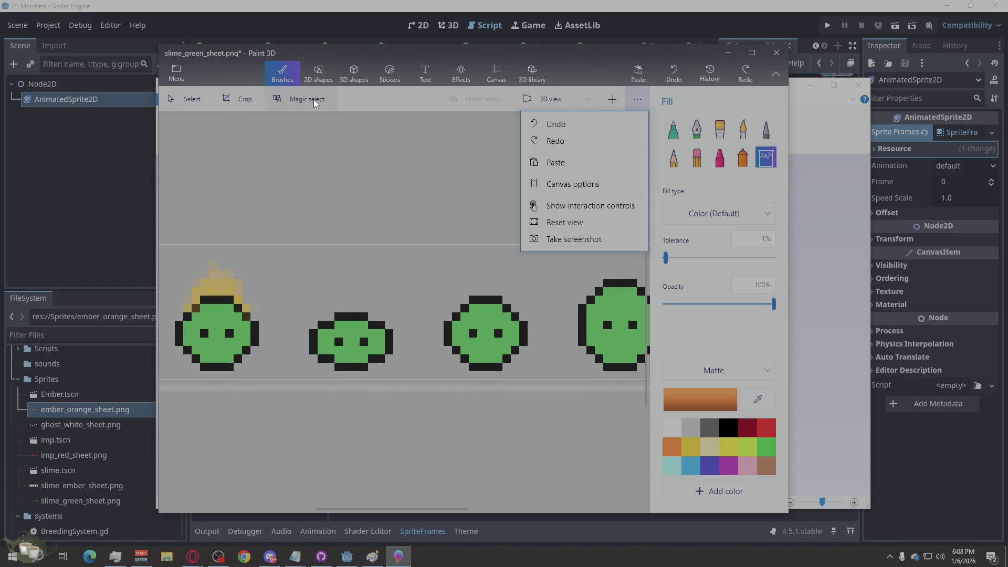
left_click(176, 66)
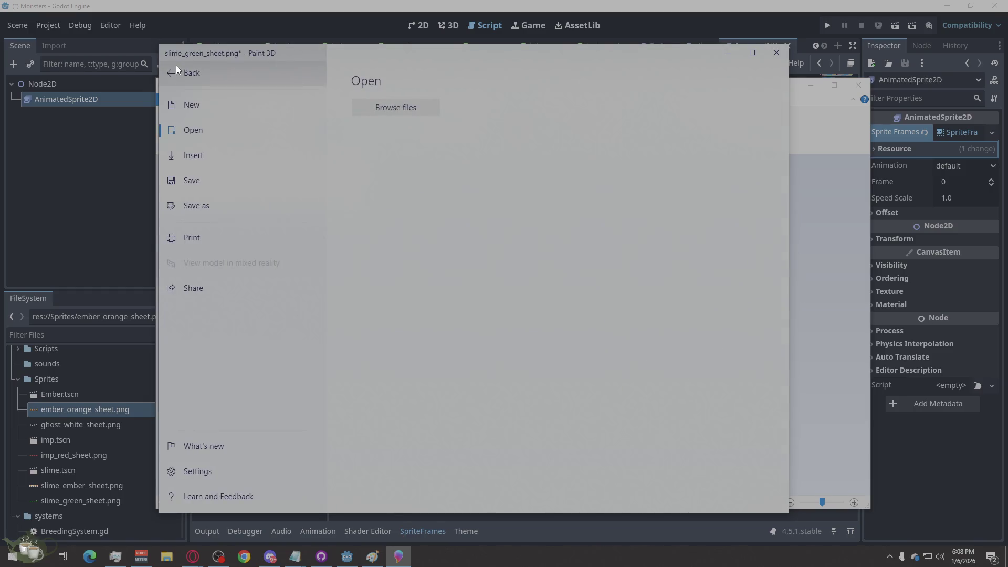
left_click(216, 473)
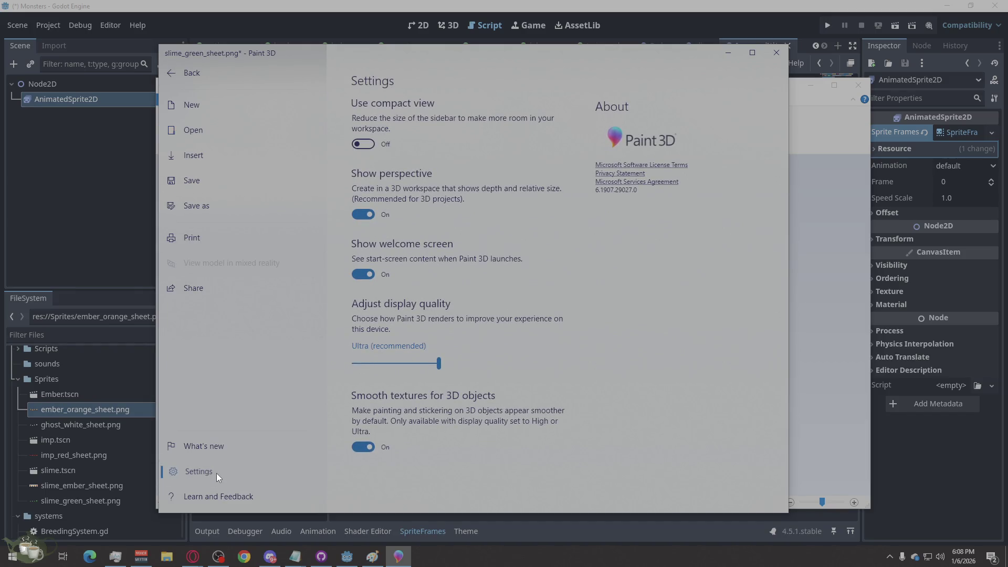
left_click(825, 302)
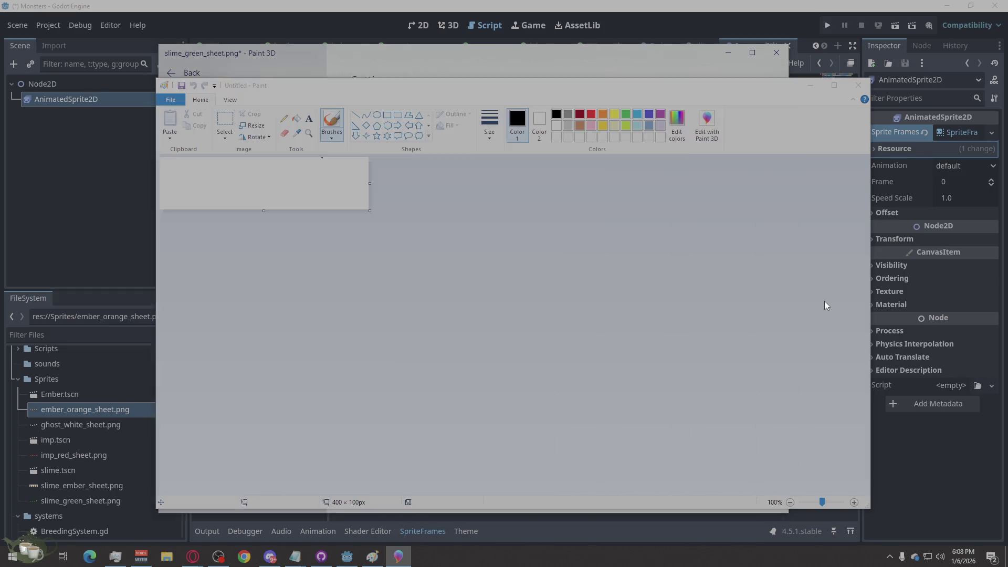
left_click(811, 86)
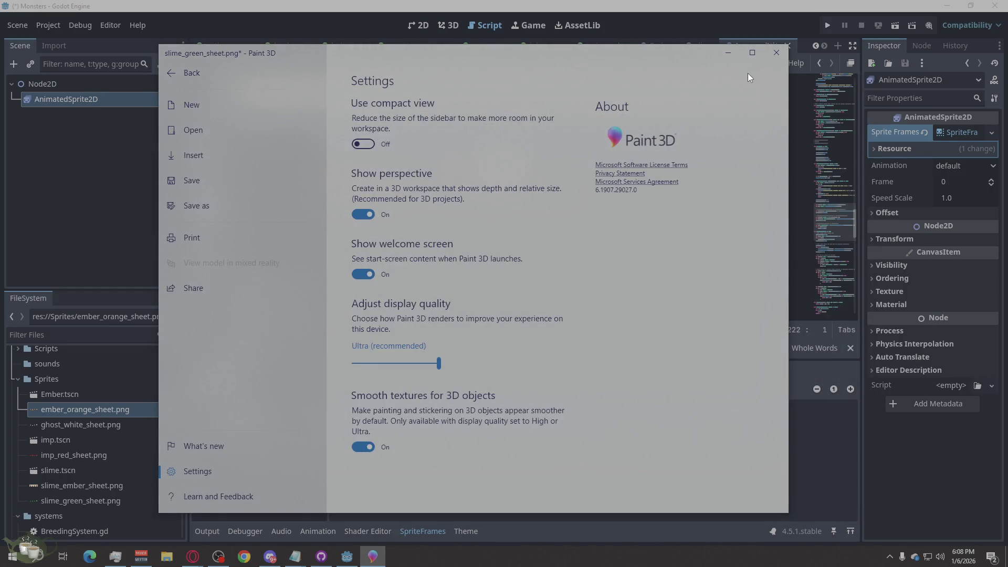
left_click(183, 67)
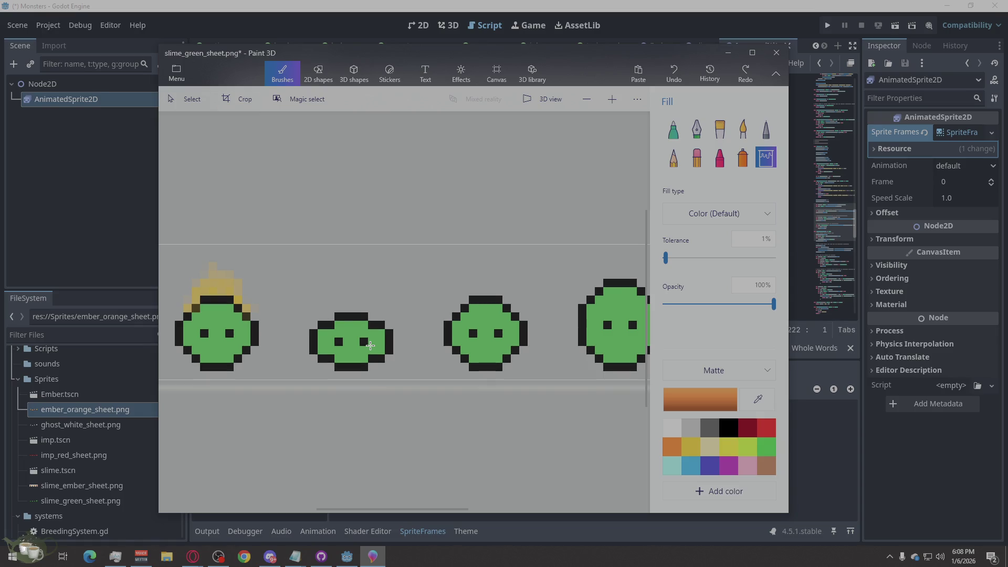
left_click(221, 326)
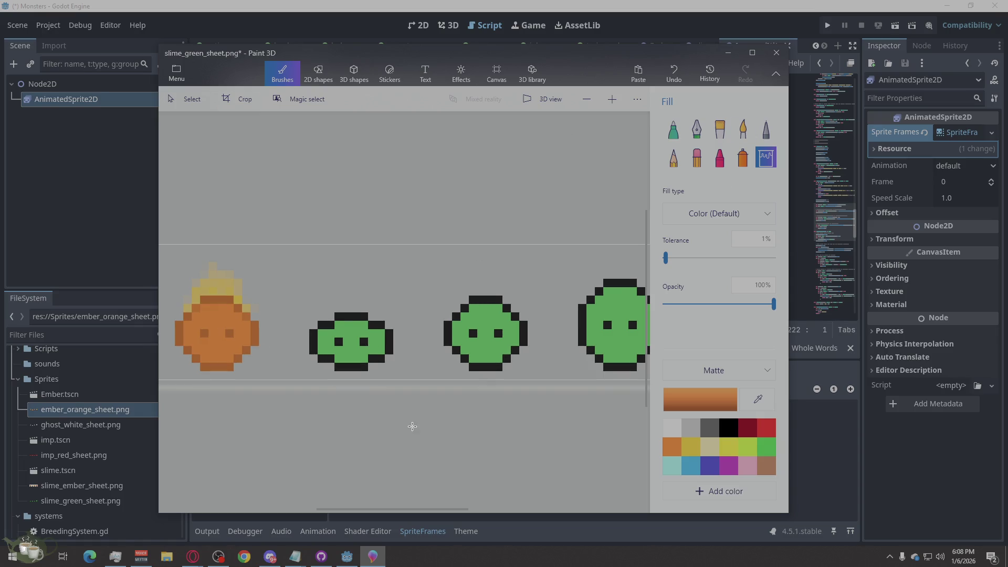
left_click(350, 350)
left_click(508, 321)
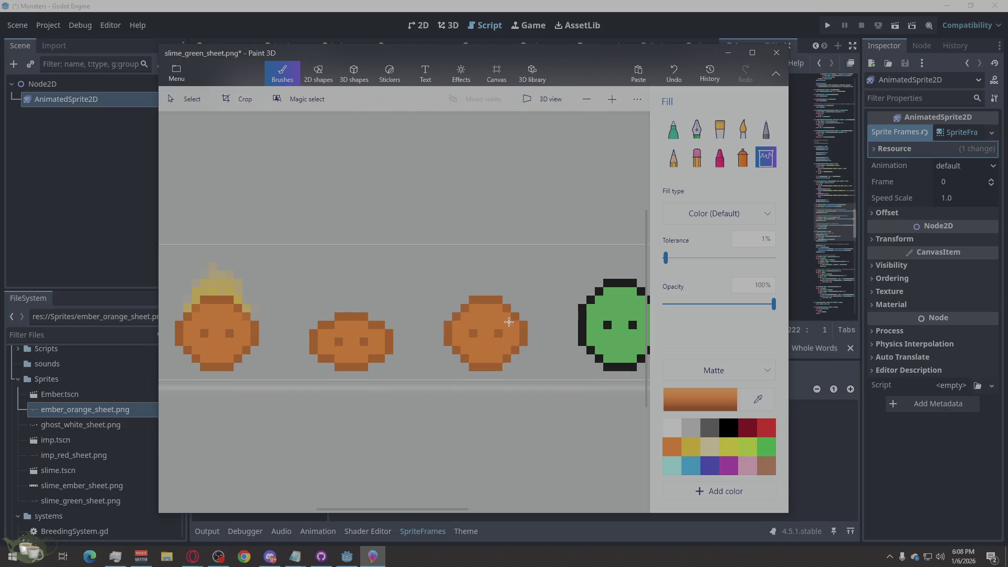
left_click(635, 316)
scroll(411, 283, "down", 3)
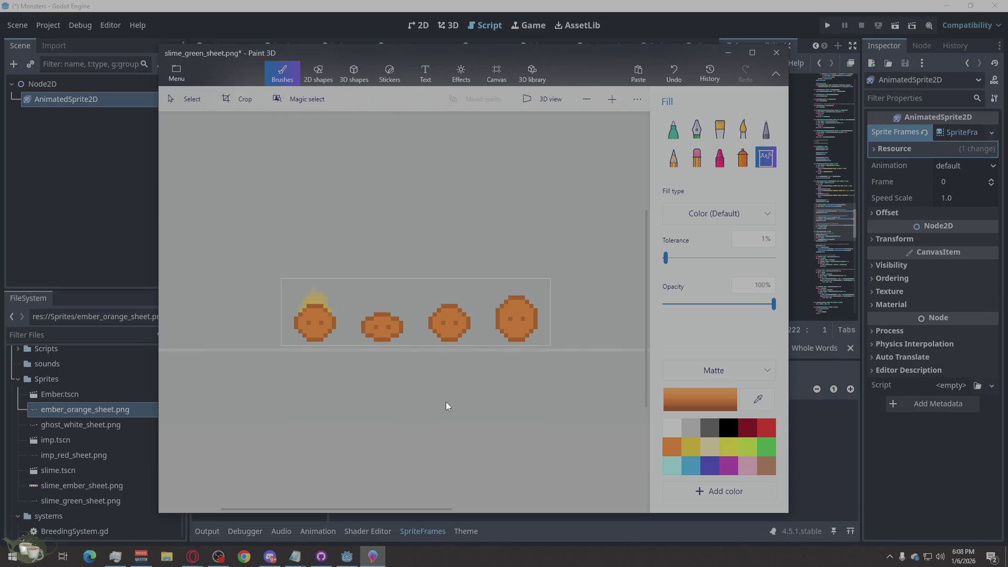
scroll(393, 307, "up", 3)
scroll(383, 311, "down", 3)
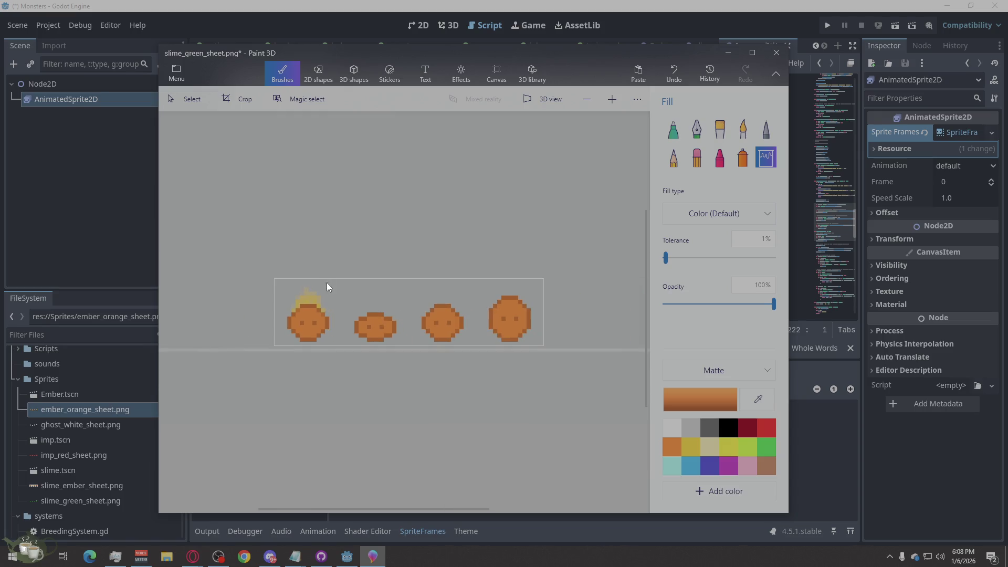
scroll(360, 306, "up", 3)
key("alt")
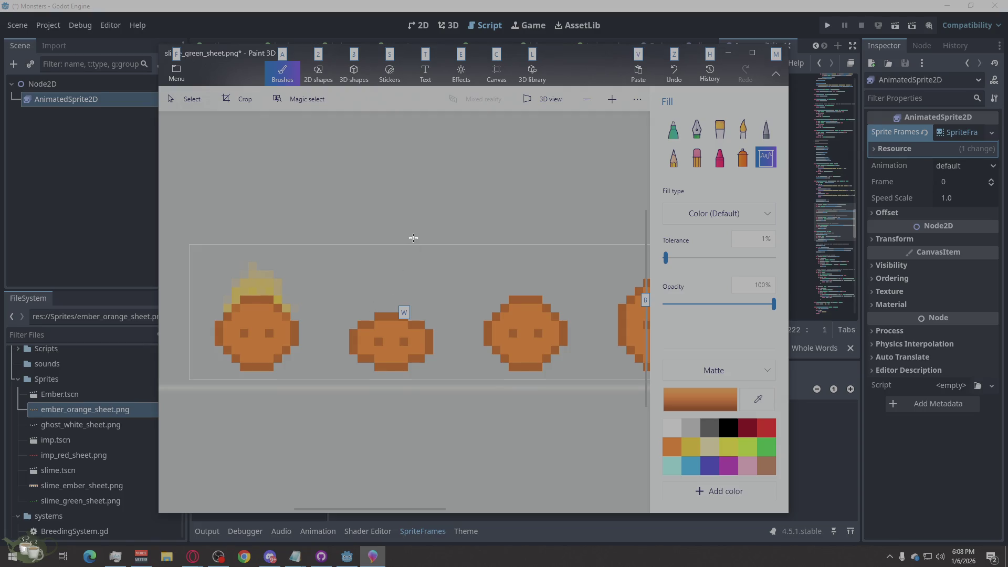
scroll(413, 237, "down", 3)
key("ctrl+z")
key("ctrl+z")
key("ctrl+z")
key("ctrl+z")
scroll(377, 346, "up", 6)
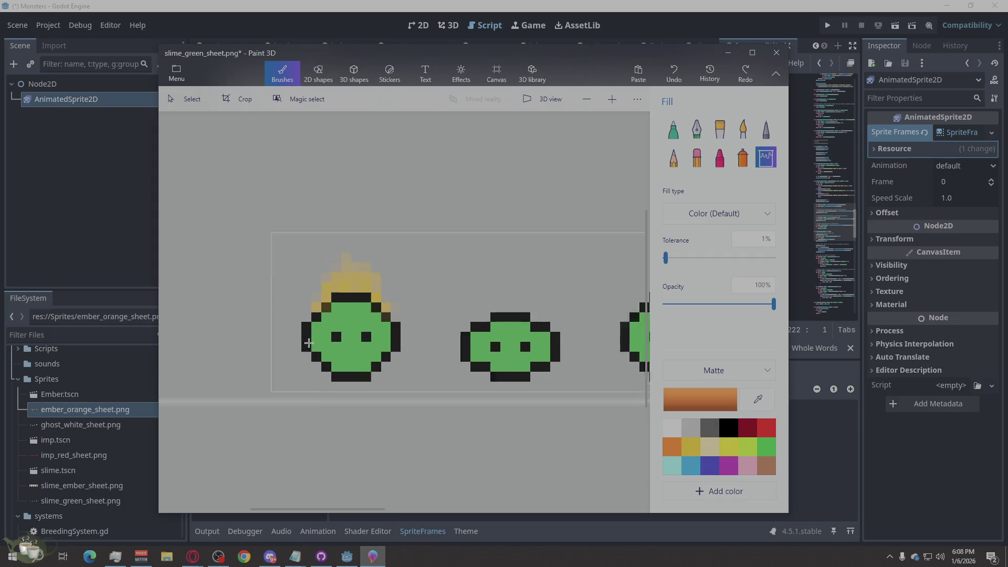
scroll(477, 353, "down", 3)
scroll(569, 372, "up", 3)
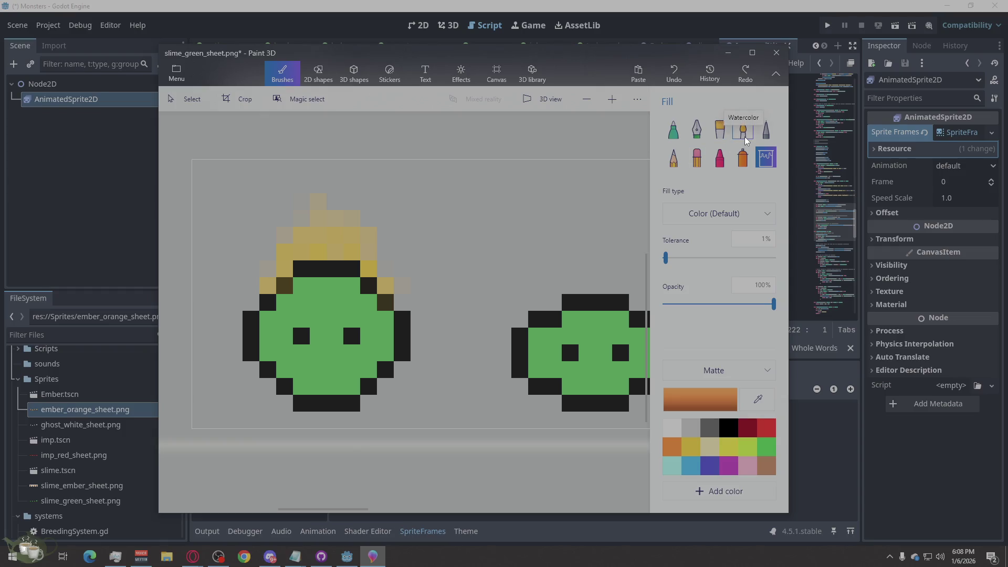
With the Pixel pen in orange, paint the first slime's body orange.
left_click(763, 135)
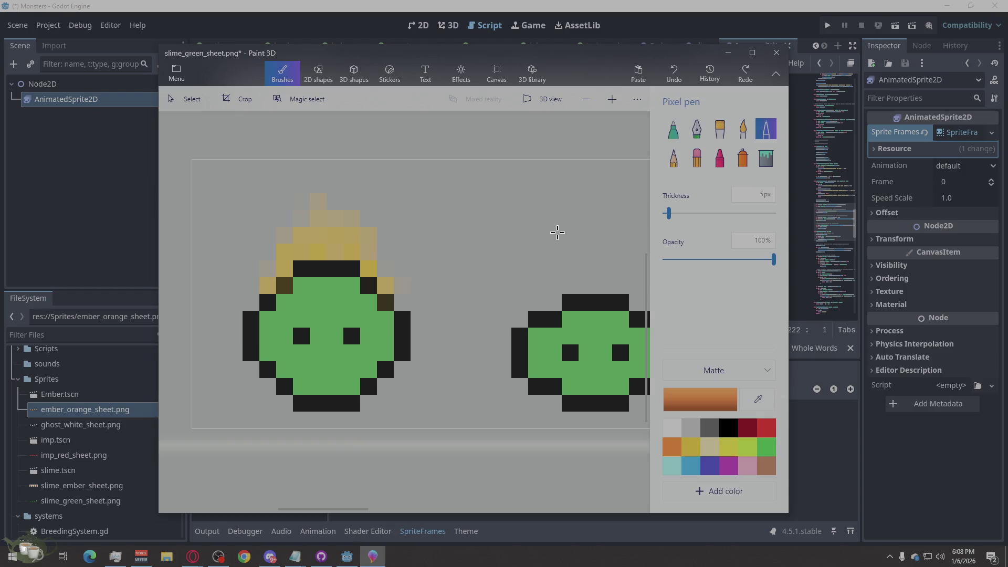
left_click(554, 302)
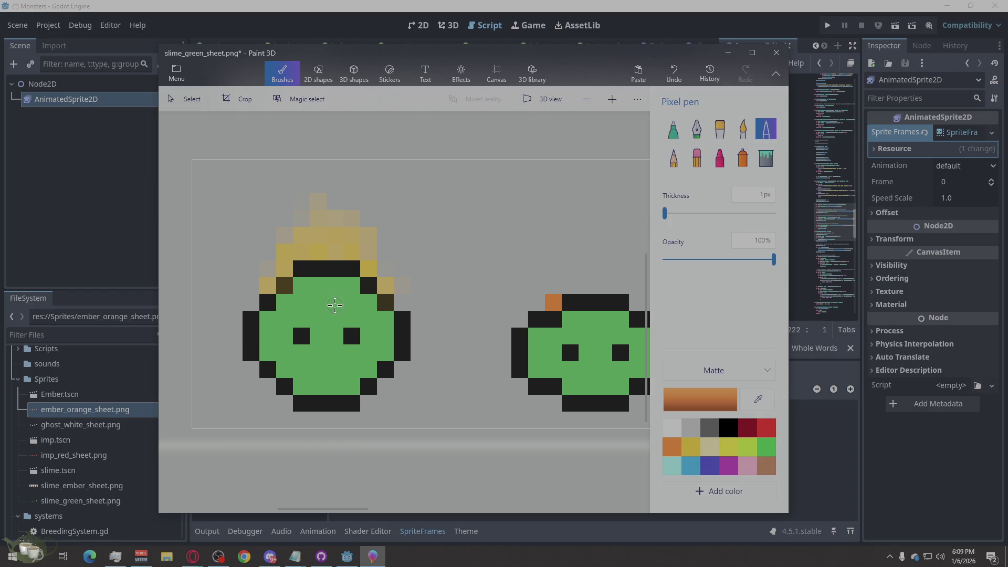
key("ctrl+z")
mouse_move(302, 286)
left_mouse_down()
mouse_move(316, 300)
mouse_move(339, 300)
mouse_move(344, 288)
mouse_move(370, 303)
mouse_move(374, 339)
mouse_move(383, 323)
mouse_move(370, 350)
mouse_move(339, 370)
mouse_move(345, 381)
mouse_move(313, 386)
mouse_move(297, 370)
mouse_move(321, 368)
mouse_move(324, 316)
mouse_move(334, 349)
mouse_move(349, 351)
mouse_move(349, 317)
mouse_move(283, 315)
mouse_move(268, 336)
mouse_move(296, 351)
mouse_move(281, 341)
left_mouse_up()
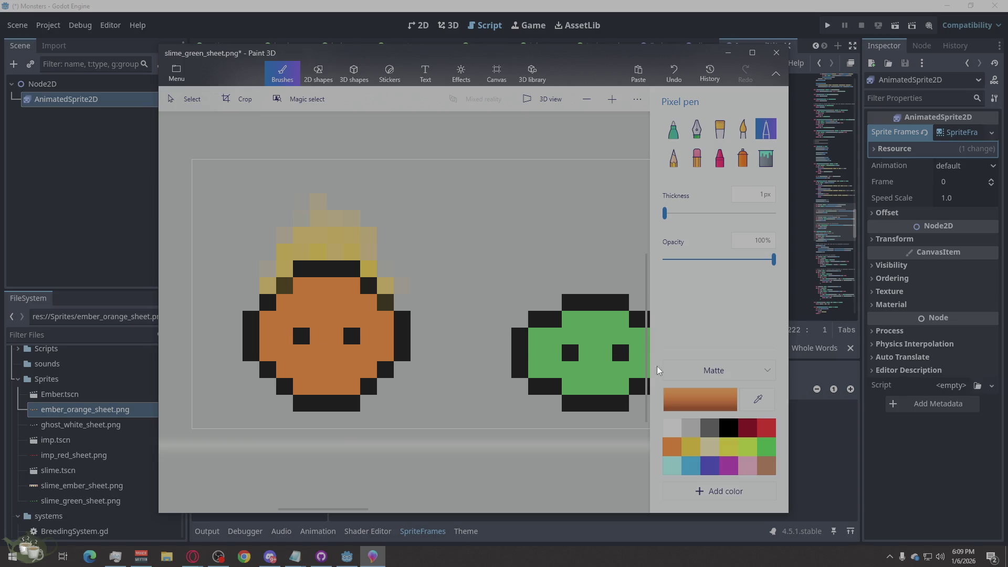
Patch the first slime's dark outline pixels in pure black.
left_click(728, 428)
left_click(281, 287)
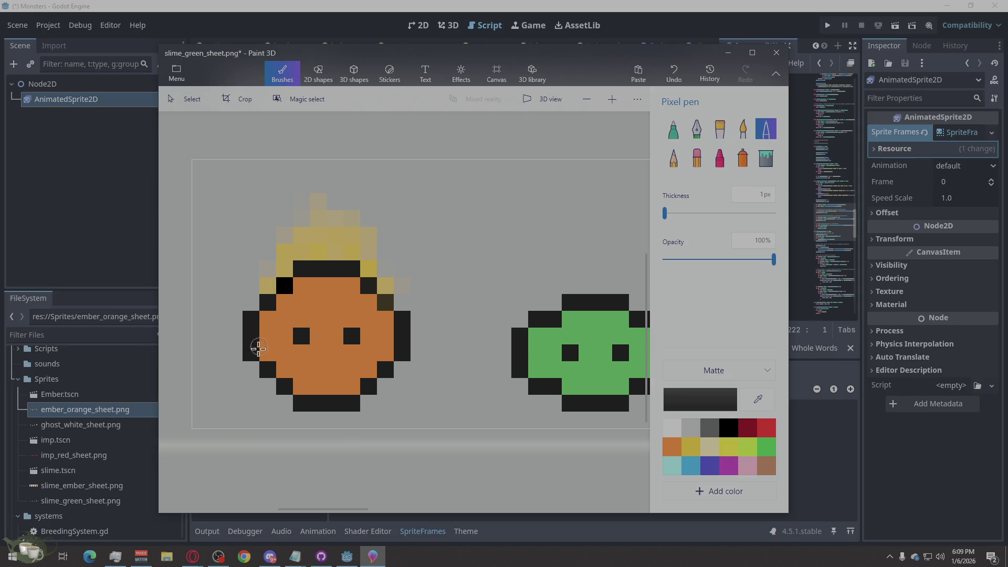
left_click(370, 289)
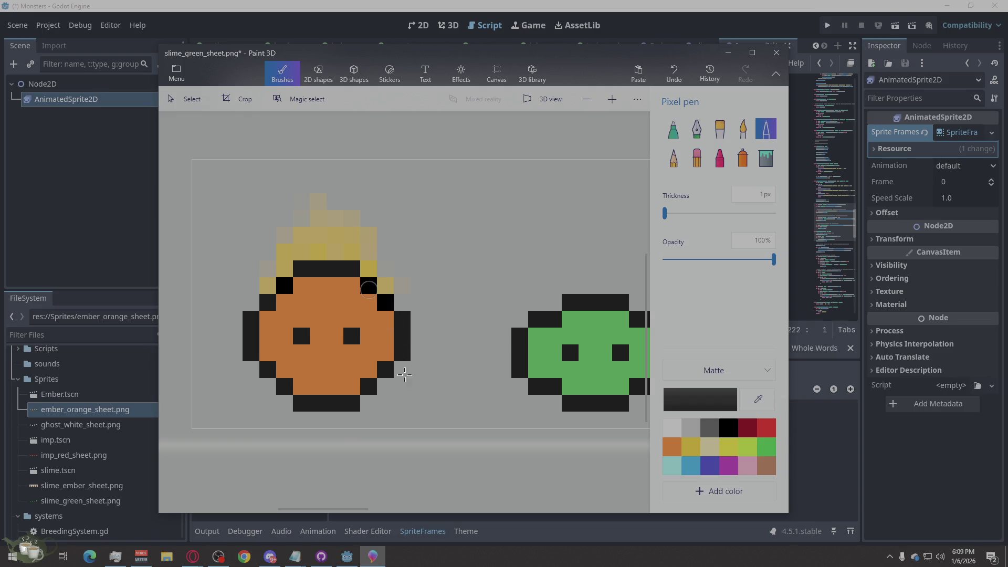
scroll(335, 344, "down", 4)
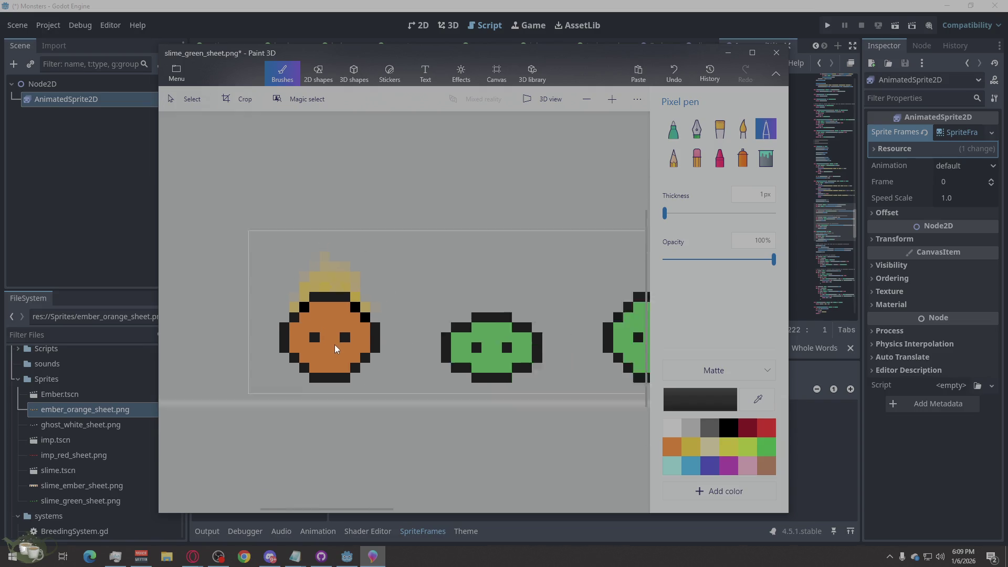
scroll(370, 310, "up", 2)
scroll(423, 278, "up", 1)
scroll(364, 347, "down", 1)
key("alt")
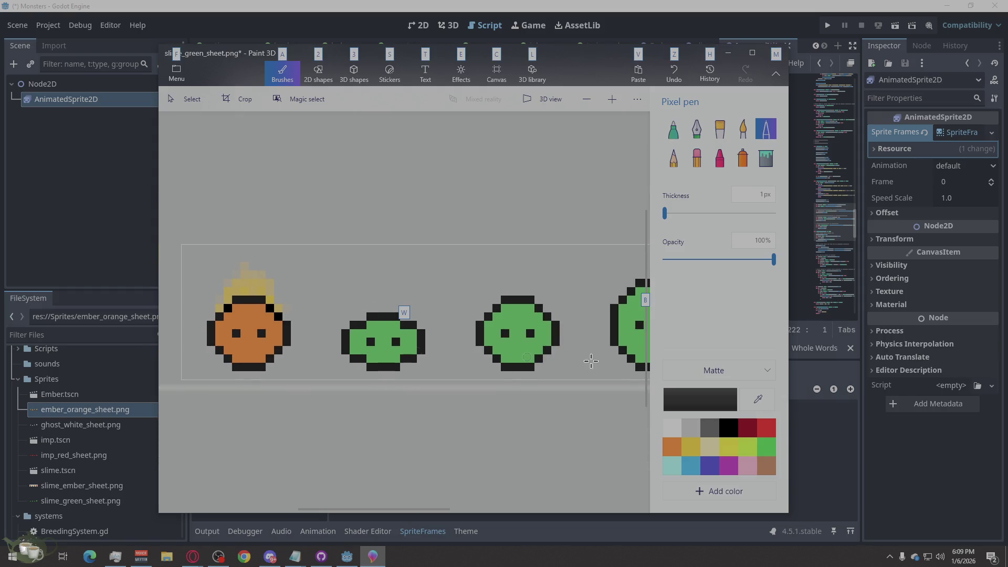
Try a gold pencil stroke on the middle slime, then undo it.
left_click(675, 160)
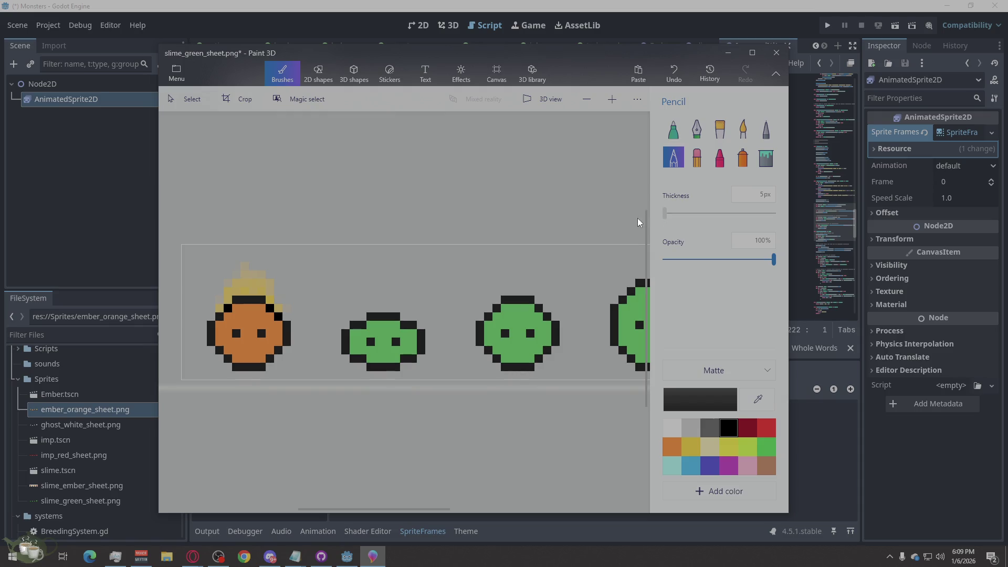
left_click(694, 449)
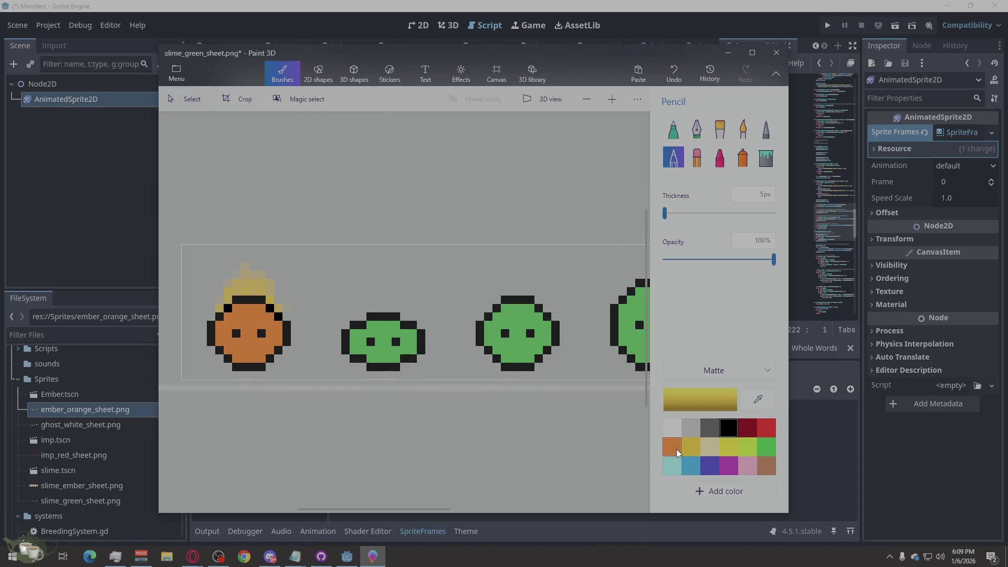
left_click_drag(361, 289, 353, 326)
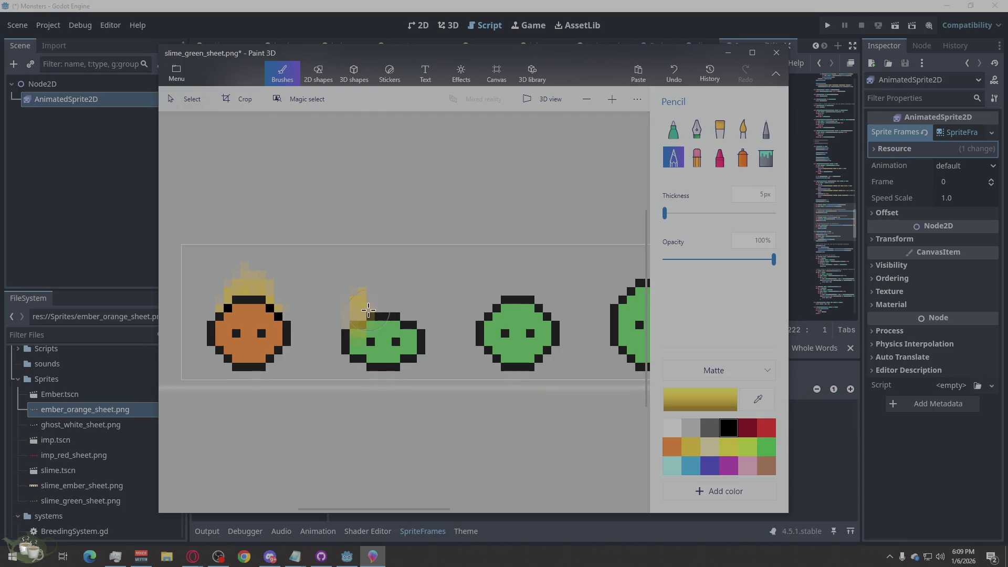
key("ctrl+z")
With a 1px gold Marker, paint flame tufts above the second and third slimes.
left_click(673, 128)
mouse_move(361, 306)
left_mouse_down()
mouse_move(362, 317)
mouse_move(394, 307)
mouse_move(375, 304)
left_mouse_up()
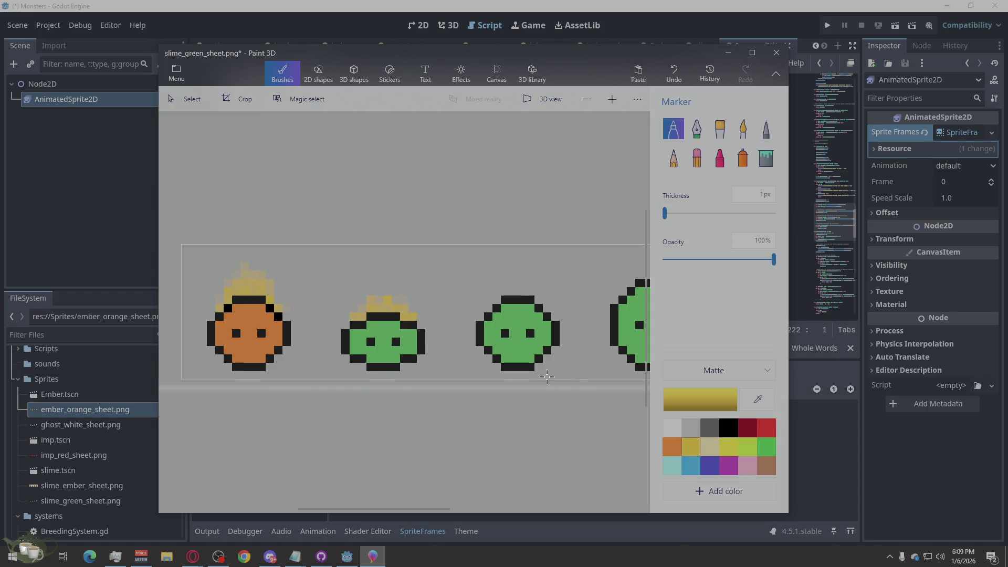
left_click_drag(372, 269, 370, 276)
scroll(320, 360, "down", 2)
scroll(408, 314, "up", 5)
key("alt")
mouse_move(367, 300)
left_mouse_down()
mouse_move(386, 283)
mouse_move(396, 231)
left_mouse_up()
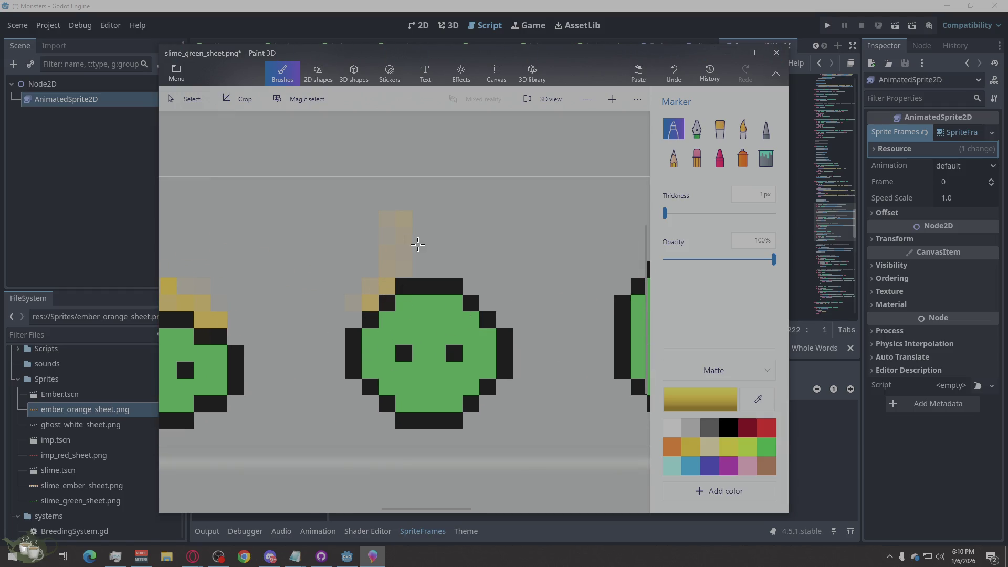
left_click_drag(488, 302, 450, 259)
left_click(416, 252)
scroll(341, 242, "down", 2)
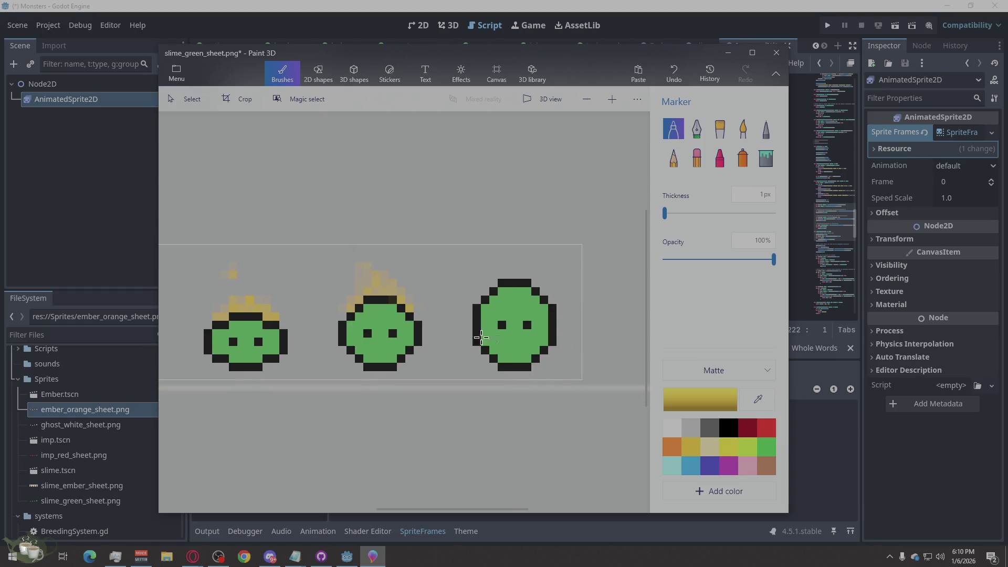
scroll(385, 256, "down", 2)
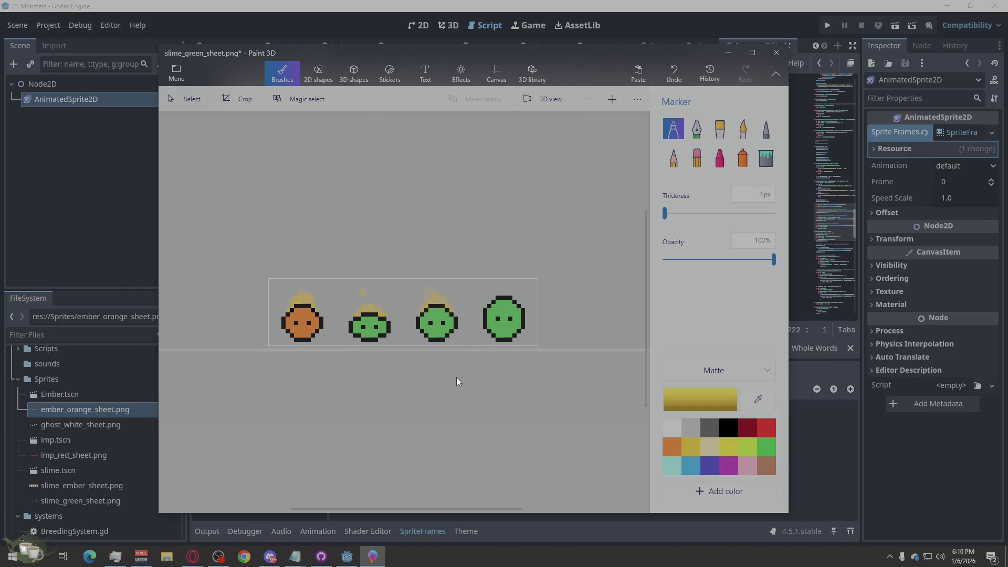
scroll(462, 302, "up", 2)
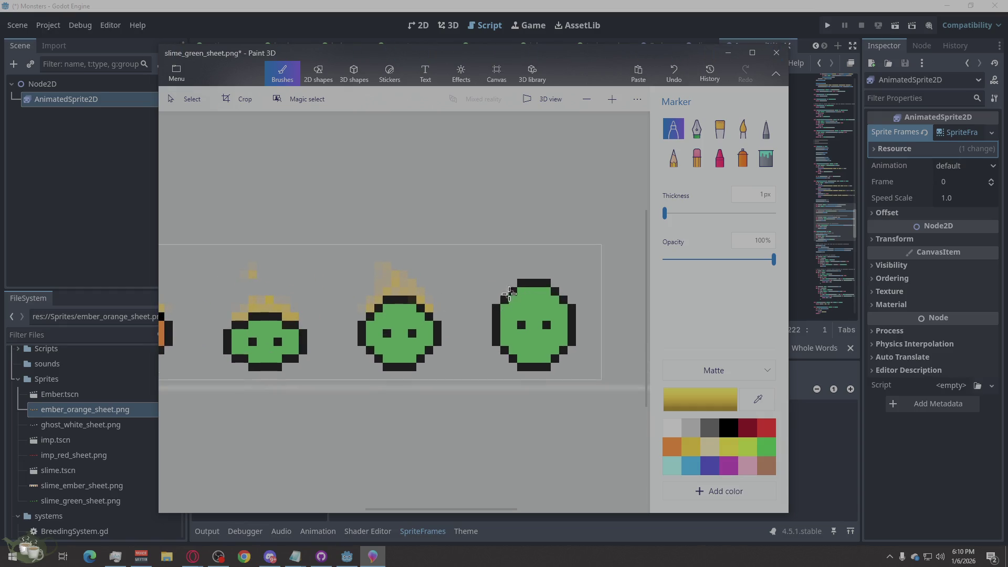
Paint a gold flame tuft above the fourth slime, undoing stray tip pixels.
mouse_move(505, 294)
left_mouse_down()
mouse_move(514, 268)
mouse_move(543, 269)
left_mouse_up()
scroll(576, 271, "down", 3)
scroll(568, 294, "up", 3)
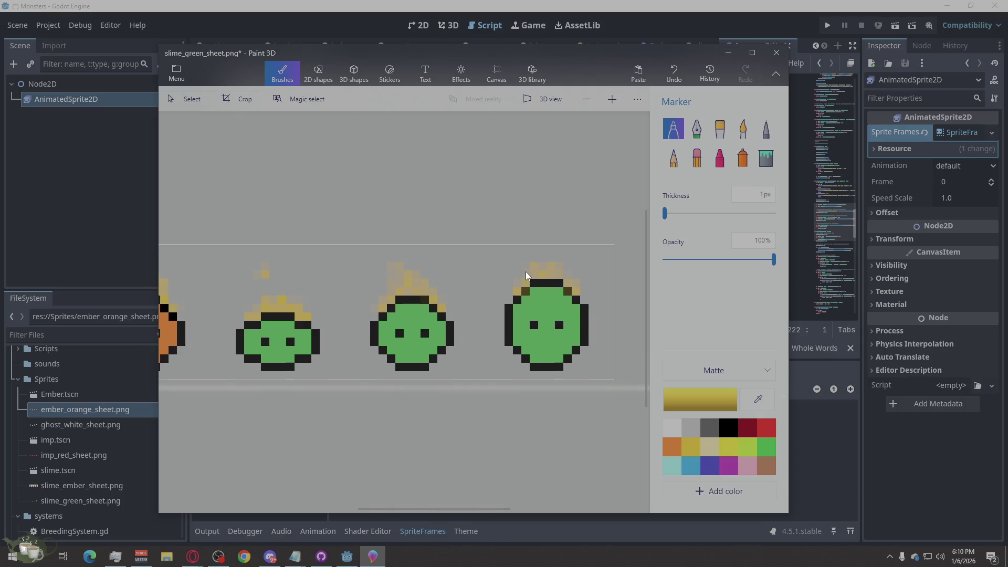
left_click(544, 256)
key("ctrl+z")
left_click(541, 266)
key("ctrl+z")
left_click(545, 254)
scroll(633, 231, "down", 3)
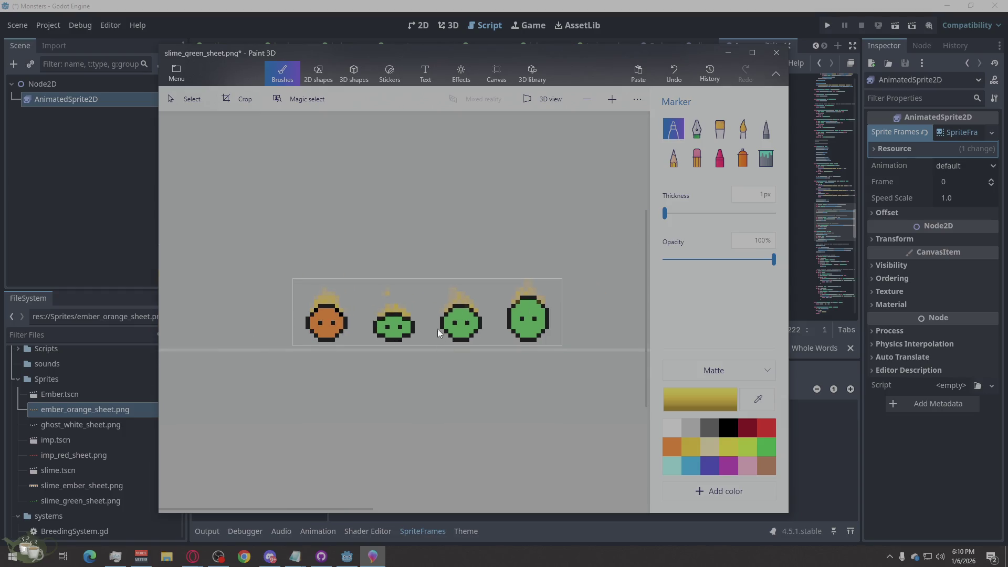
scroll(380, 341, "up", 3)
scroll(361, 351, "down", 3)
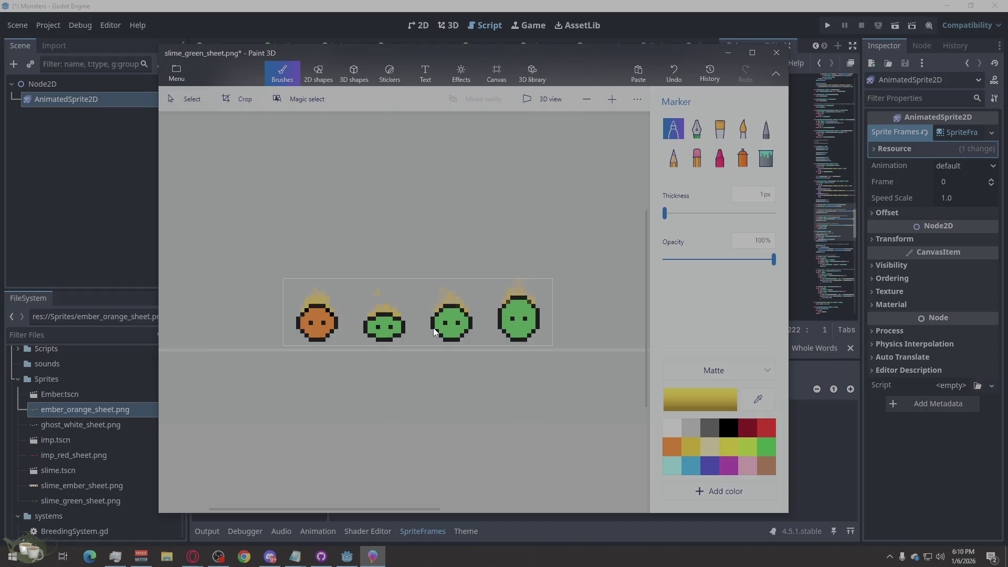
scroll(433, 328, "up", 3)
key("alt")
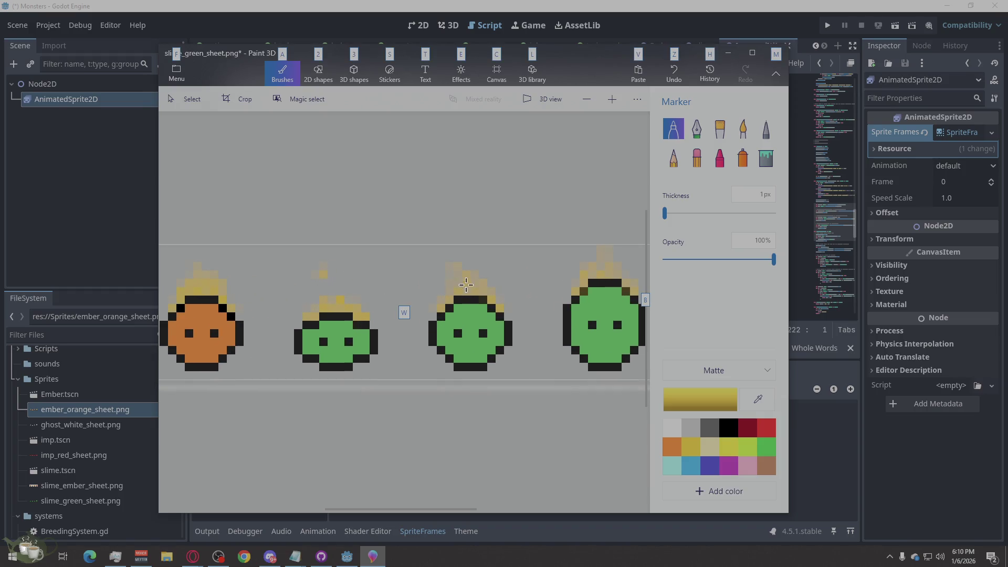
key("alt")
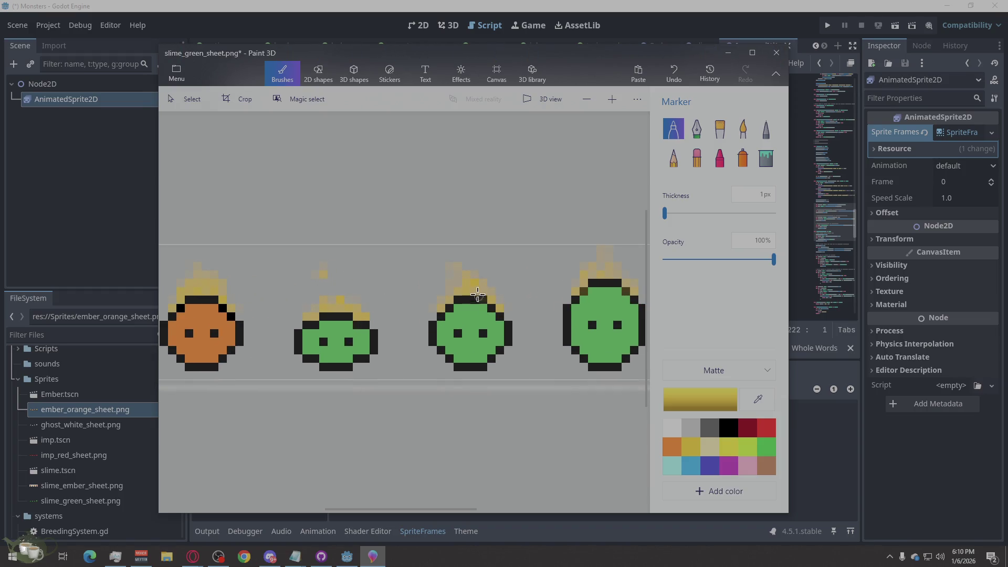
Deepen the yellow of the third and fourth slimes' flames.
left_click_drag(475, 286, 470, 291)
left_click_drag(601, 273, 626, 288)
key("ctrl+z")
scroll(539, 343, "down", 3)
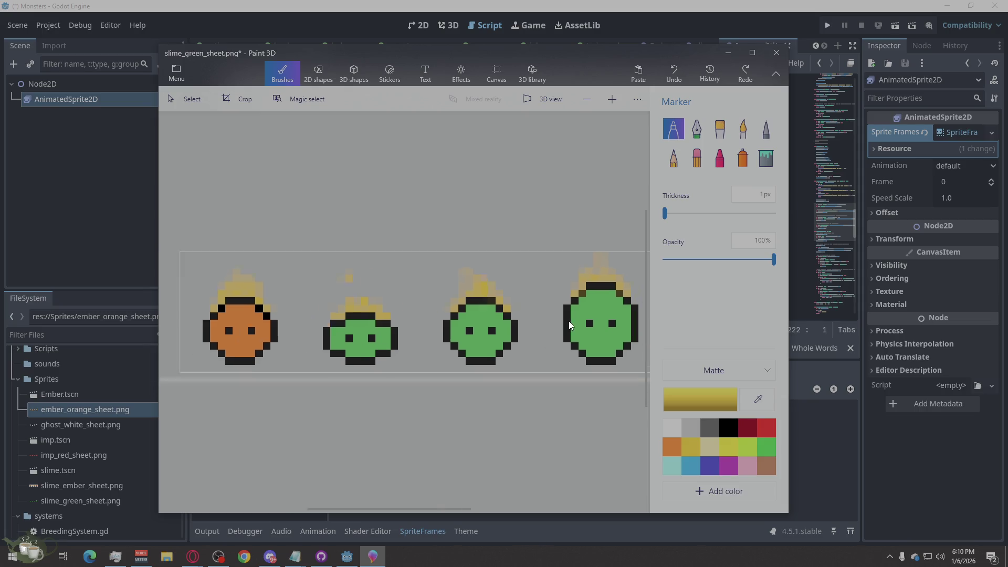
scroll(369, 321, "up", 3)
scroll(370, 321, "down", 3)
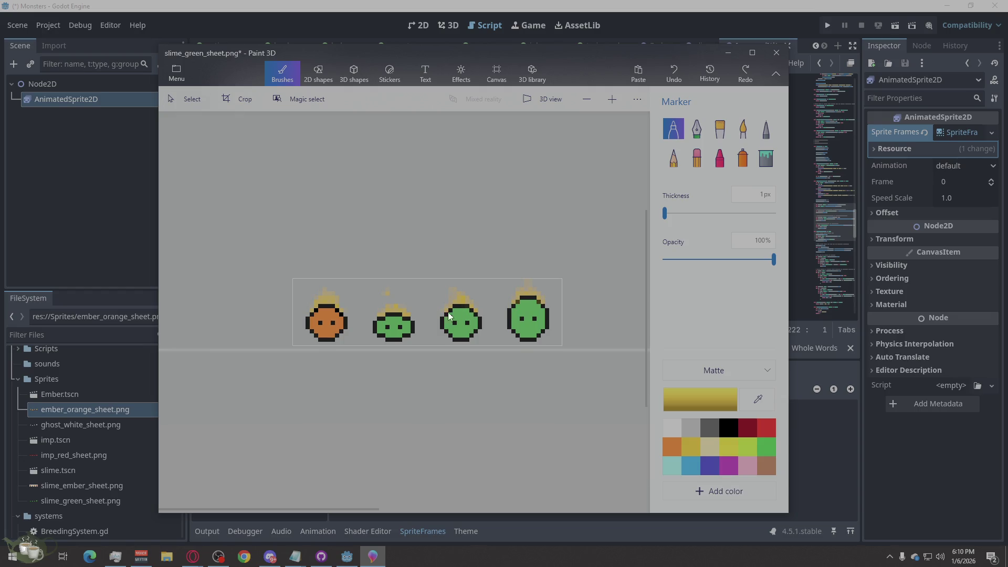
scroll(431, 313, "up", 3)
key("alt")
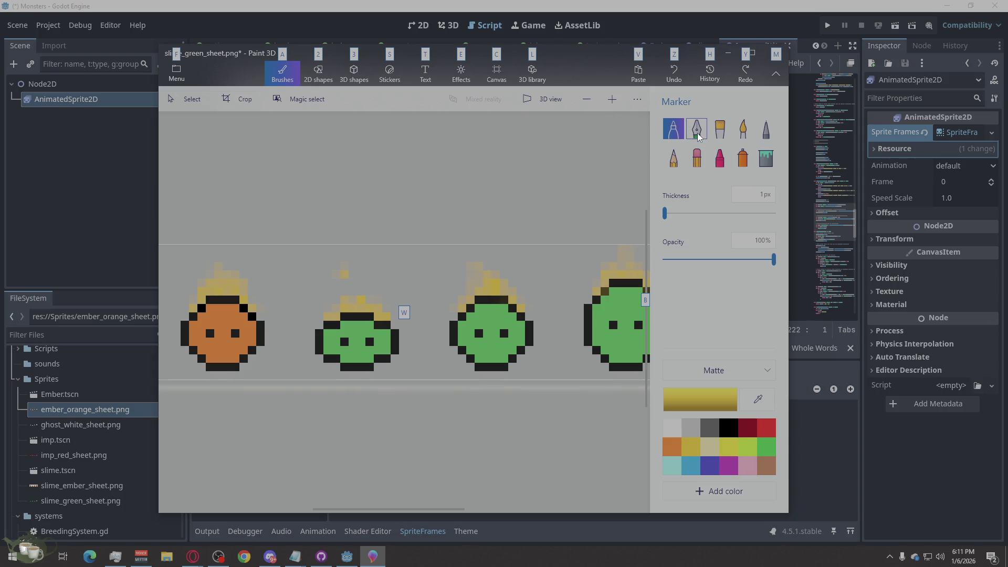
With the Pixel pen in orange, paint across the second slime's top.
left_click(766, 129)
left_click(672, 446)
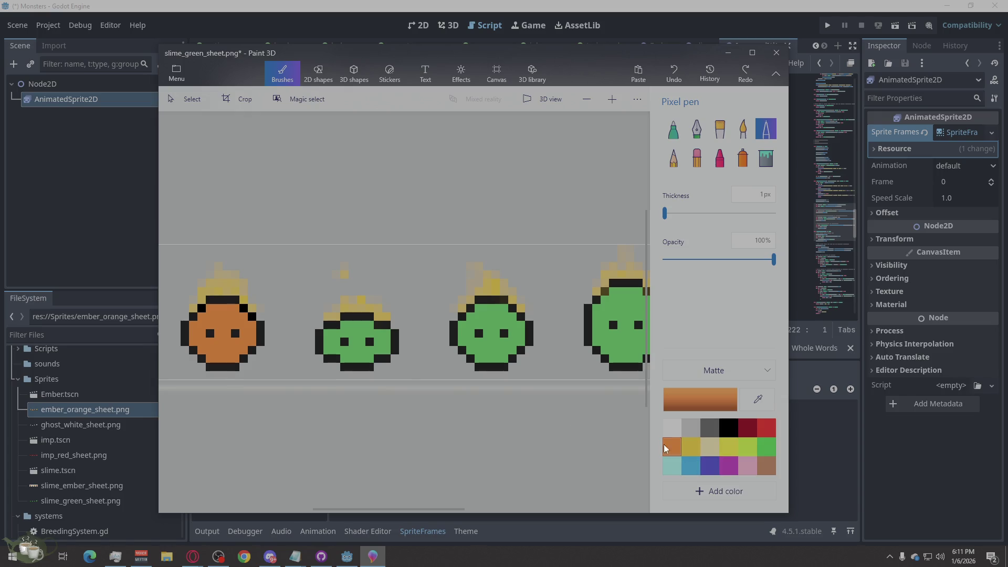
mouse_move(367, 326)
left_mouse_down()
mouse_move(345, 326)
mouse_move(383, 345)
left_mouse_up()
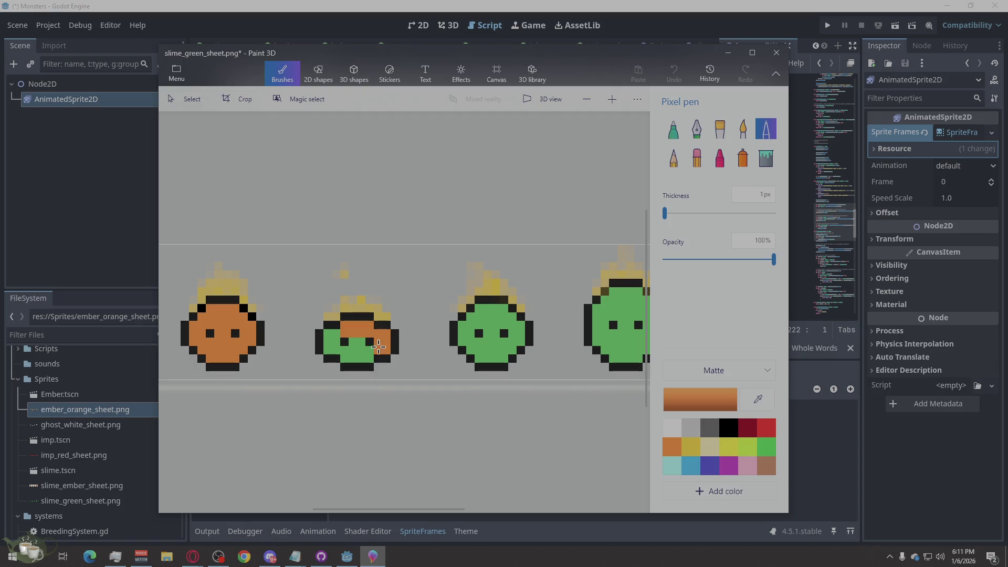
Finish the second slime's body in orange and retrace its head and bottom outlines in black.
mouse_move(327, 344)
left_mouse_down()
mouse_move(340, 334)
mouse_move(358, 357)
left_mouse_up()
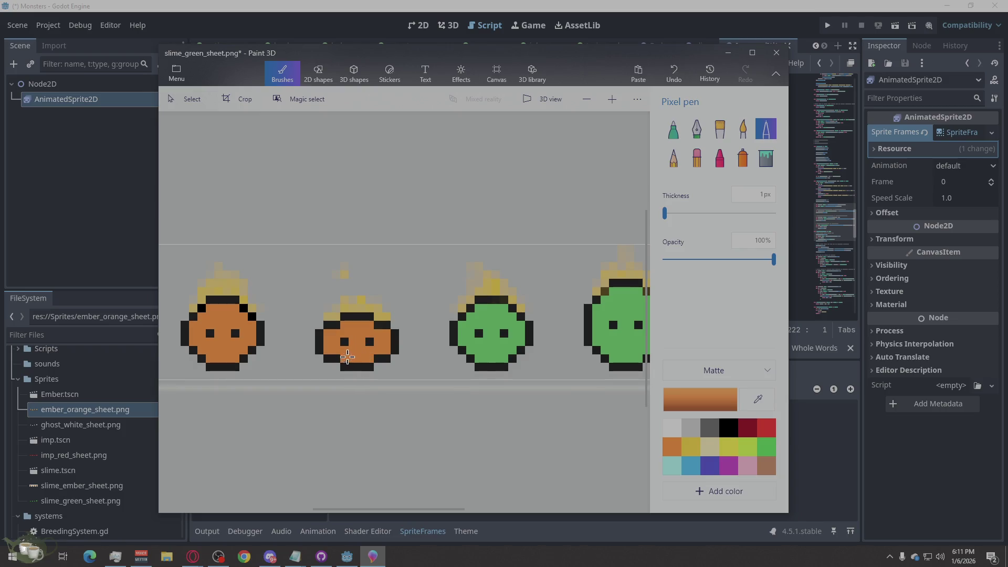
left_click(729, 428)
left_click_drag(371, 317, 320, 325)
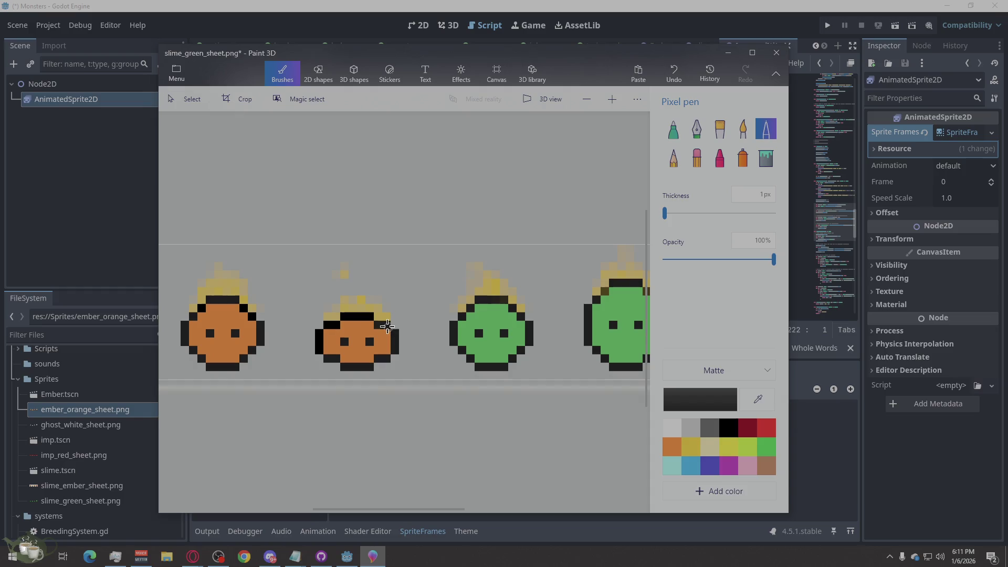
mouse_move(386, 360)
left_mouse_down()
mouse_move(354, 366)
mouse_move(330, 353)
left_mouse_up()
Blacken outline pixels on the first slime's right edge and the green slime's top.
mouse_move(261, 327)
left_mouse_down()
mouse_move(230, 367)
mouse_move(186, 344)
mouse_move(185, 329)
mouse_move(223, 300)
mouse_move(267, 328)
left_mouse_up()
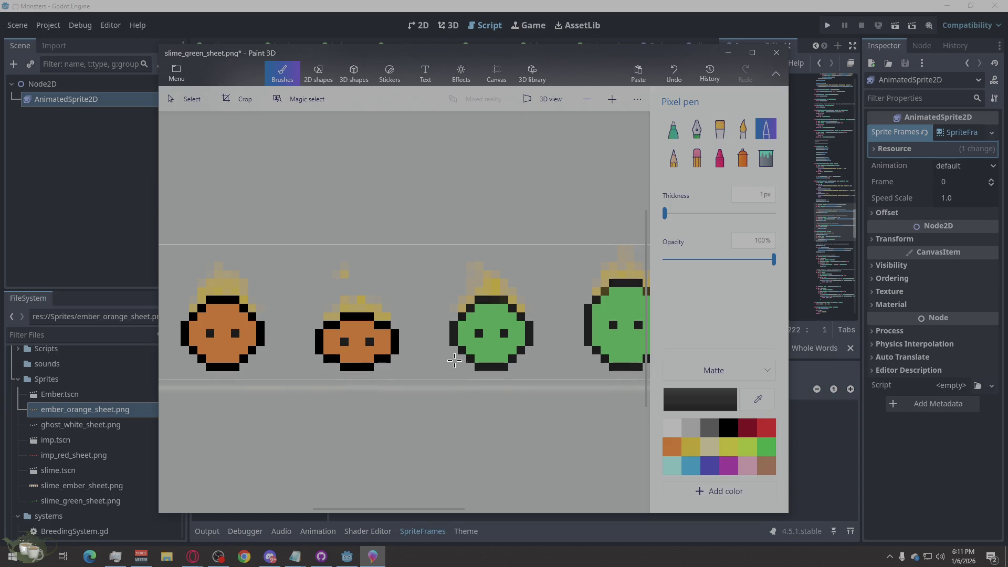
scroll(271, 370, "down", 2)
scroll(349, 315, "up", 4)
mouse_move(349, 286)
left_mouse_down()
mouse_move(398, 281)
mouse_move(450, 342)
mouse_move(450, 367)
mouse_move(408, 416)
mouse_move(353, 416)
mouse_move(300, 381)
mouse_move(299, 349)
mouse_move(333, 299)
mouse_move(368, 308)
left_mouse_up()
scroll(367, 308, "down", 5)
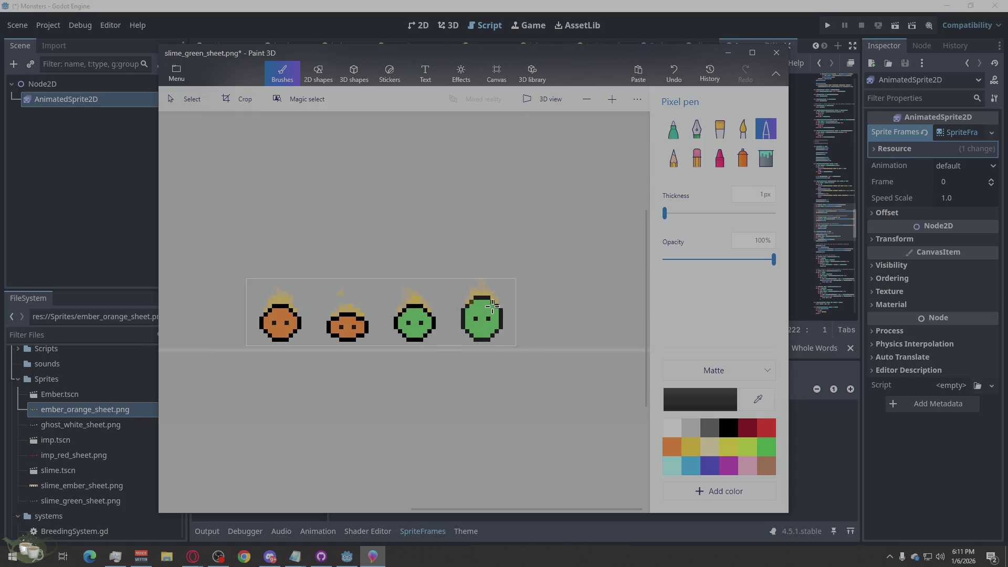
Turn the next slime's left outline pixels pure black.
scroll(492, 307, "up", 2)
scroll(525, 310, "up", 2)
mouse_move(381, 305)
left_mouse_down()
mouse_move(382, 360)
mouse_move(426, 422)
mouse_move(475, 421)
mouse_move(499, 408)
mouse_move(533, 367)
mouse_move(532, 305)
mouse_move(481, 254)
mouse_move(430, 254)
mouse_move(403, 290)
left_mouse_up()
Paint the remaining green bodies of the third and fourth slimes orange.
left_click(672, 447)
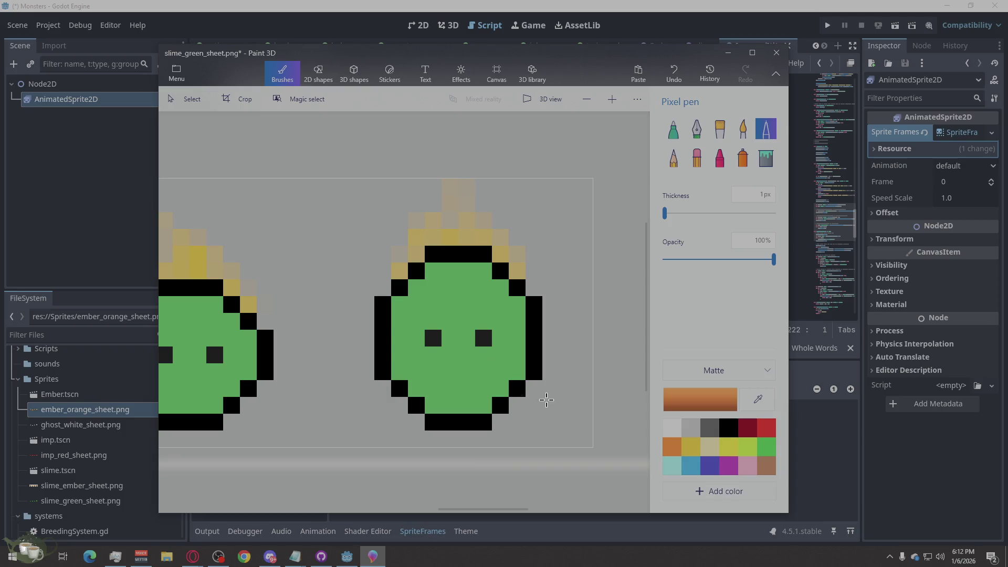
mouse_move(478, 272)
left_mouse_down()
mouse_move(449, 272)
mouse_move(450, 304)
mouse_move(433, 273)
mouse_move(441, 305)
mouse_move(482, 286)
mouse_move(517, 321)
mouse_move(516, 360)
mouse_move(501, 346)
mouse_move(480, 388)
mouse_move(414, 385)
mouse_move(446, 402)
mouse_move(439, 372)
mouse_move(400, 366)
mouse_move(400, 301)
mouse_move(417, 333)
mouse_move(448, 353)
mouse_move(428, 320)
mouse_move(480, 313)
mouse_move(461, 320)
mouse_move(490, 349)
mouse_move(481, 360)
left_mouse_up()
left_click(417, 289)
scroll(428, 302, "left", 5)
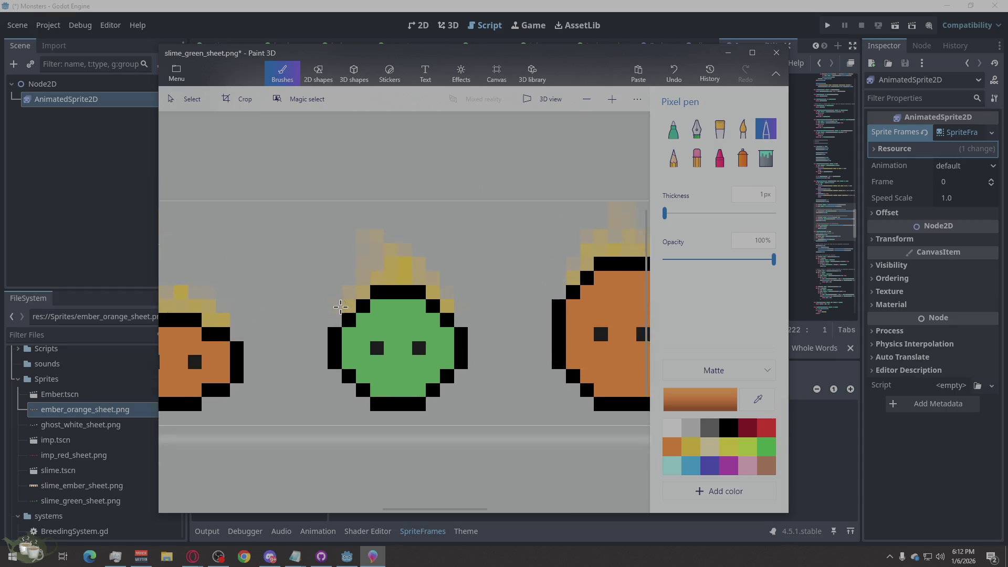
mouse_move(430, 300)
left_mouse_down()
mouse_move(420, 336)
mouse_move(385, 336)
mouse_move(395, 305)
mouse_move(402, 321)
mouse_move(351, 351)
mouse_move(367, 368)
mouse_move(370, 354)
mouse_move(382, 393)
mouse_move(431, 401)
mouse_move(420, 378)
mouse_move(411, 387)
mouse_move(412, 355)
mouse_move(451, 375)
mouse_move(470, 367)
mouse_move(469, 355)
left_mouse_up()
scroll(525, 336, "down", 2)
scroll(525, 336, "down", 1)
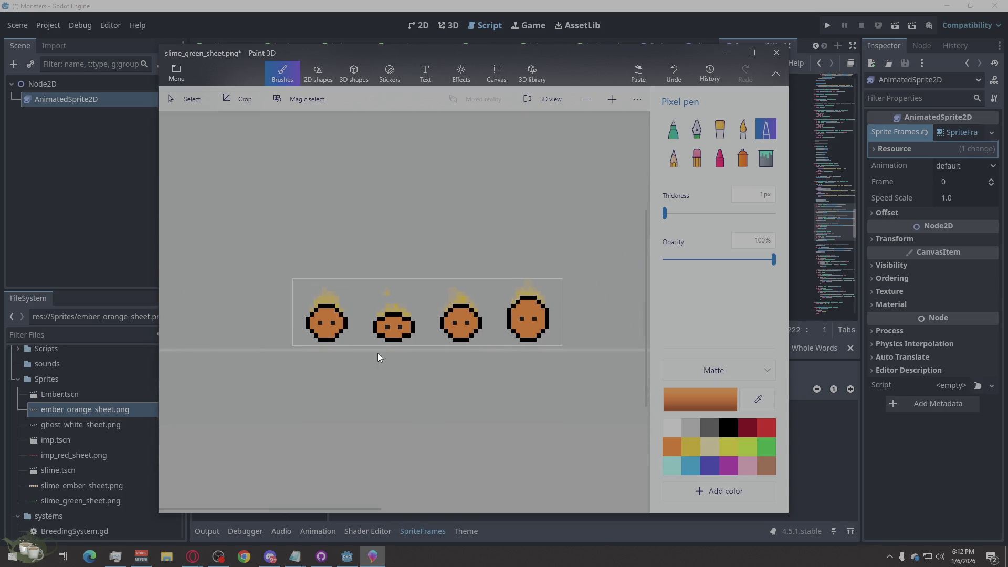
Save the sheet as slime_imp_sheet PNG in Assets, then cancel closing to keep it open.
left_click(180, 68)
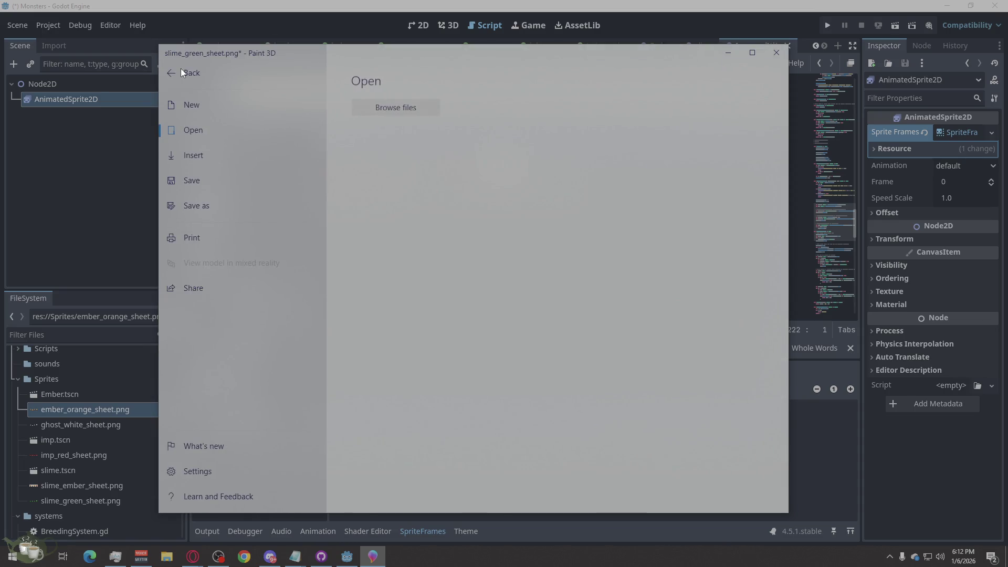
left_click(200, 203)
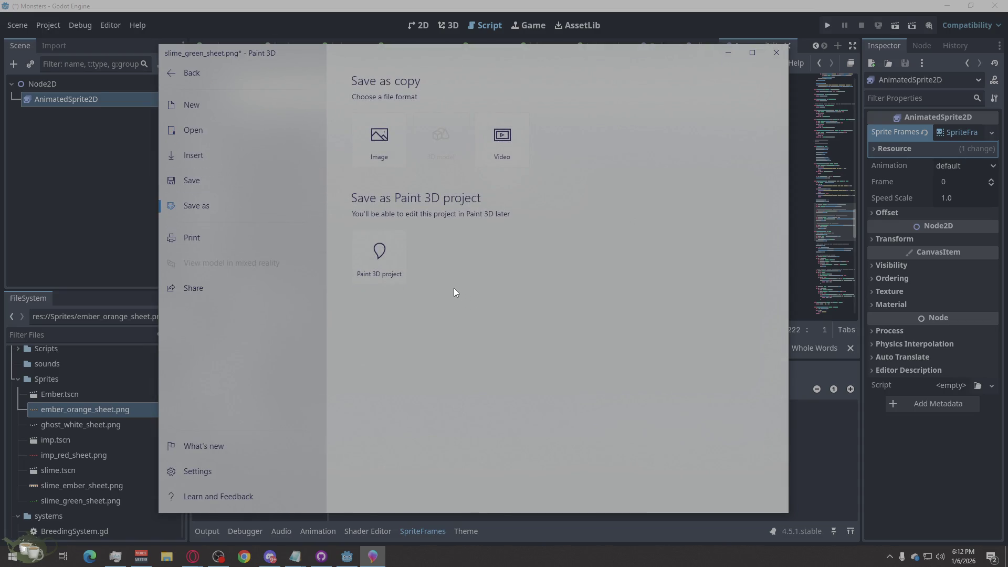
left_click(373, 146)
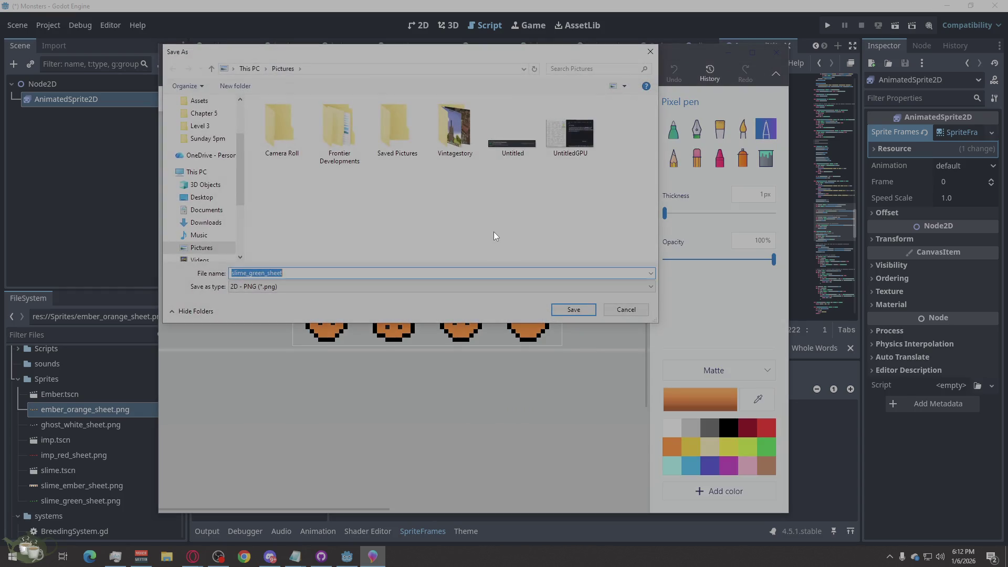
scroll(226, 172, "up", 3)
left_click(204, 140)
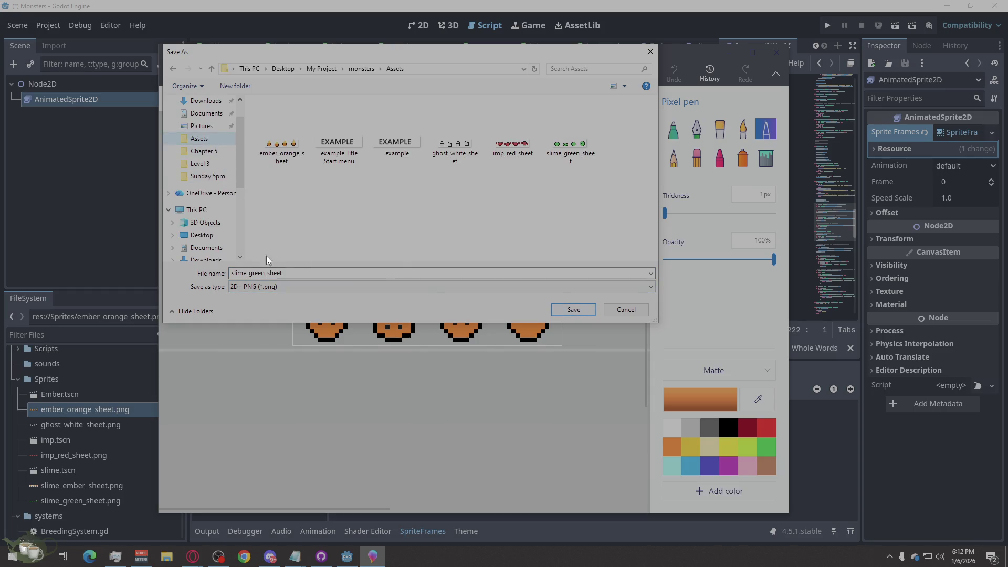
left_click(256, 273)
left_click(255, 273)
double_click(256, 273)
type("imp")
left_click(571, 308)
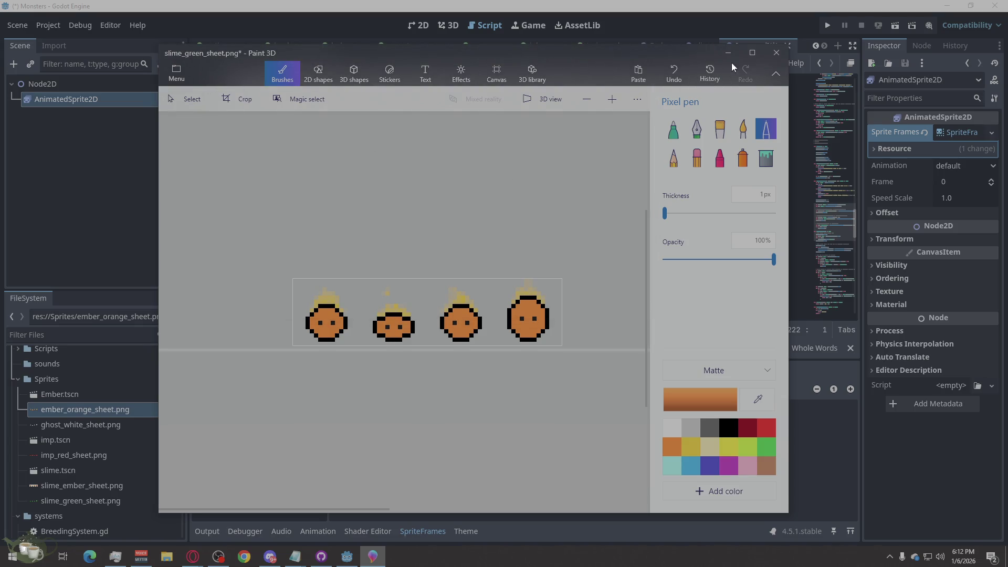
left_click(777, 53)
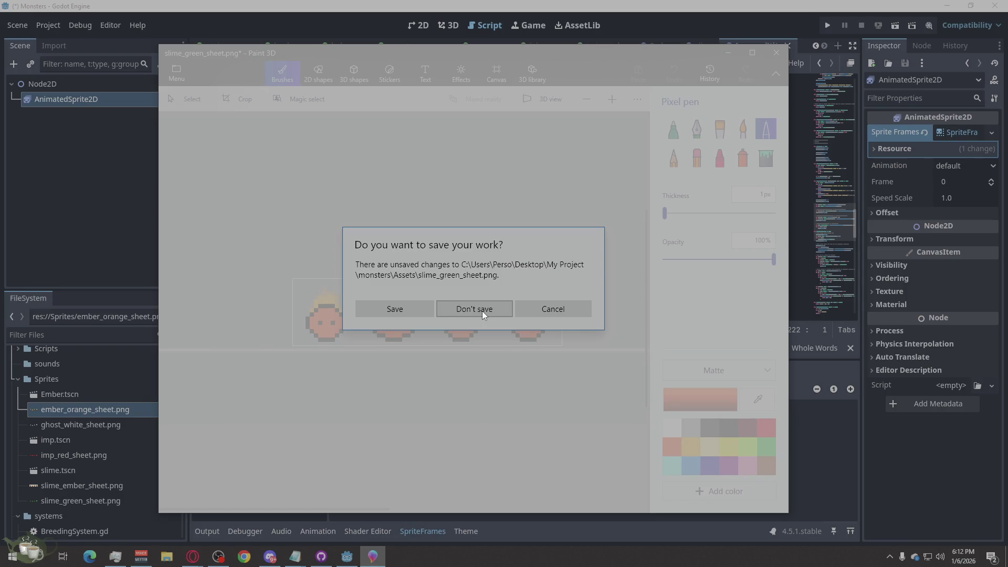
left_click(541, 310)
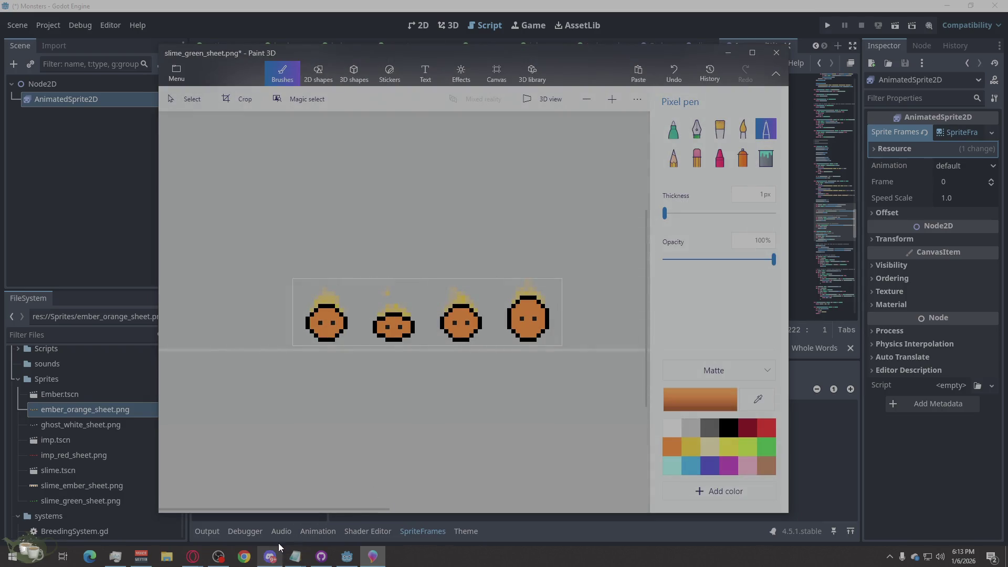
Delete slime_ember_sheet from the monsters Sprites folder in File Explorer.
left_click(167, 557)
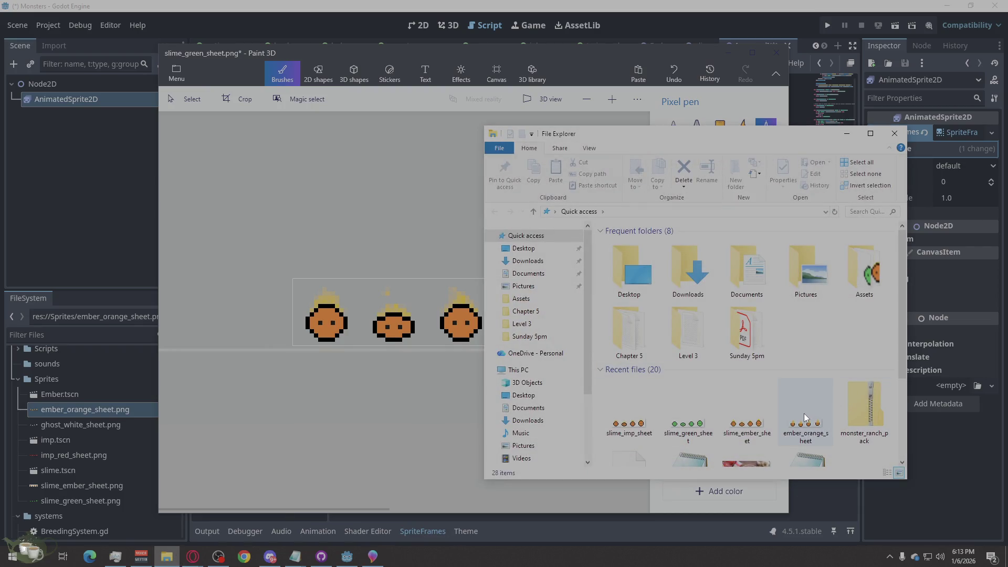
right_click(750, 427)
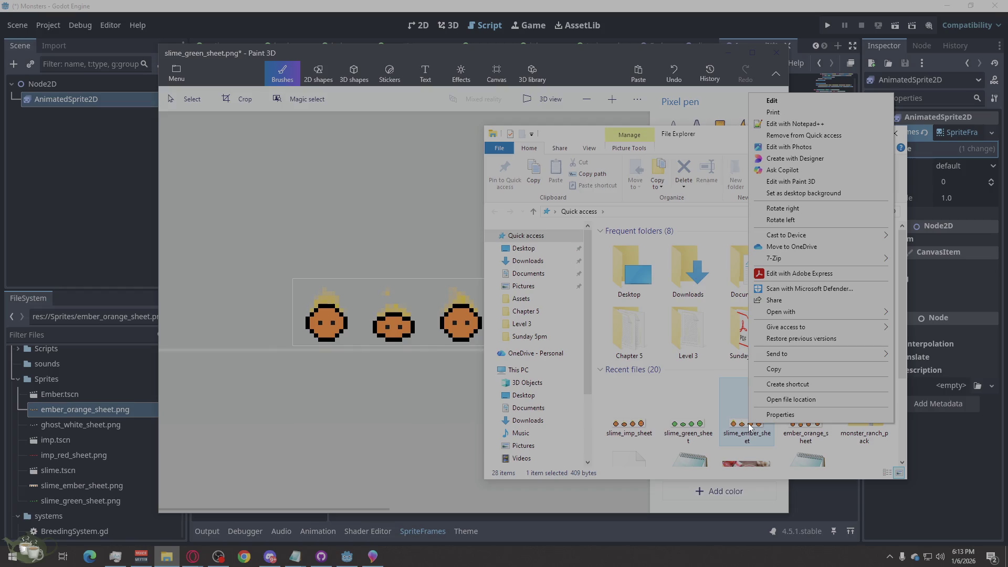
left_click(808, 400)
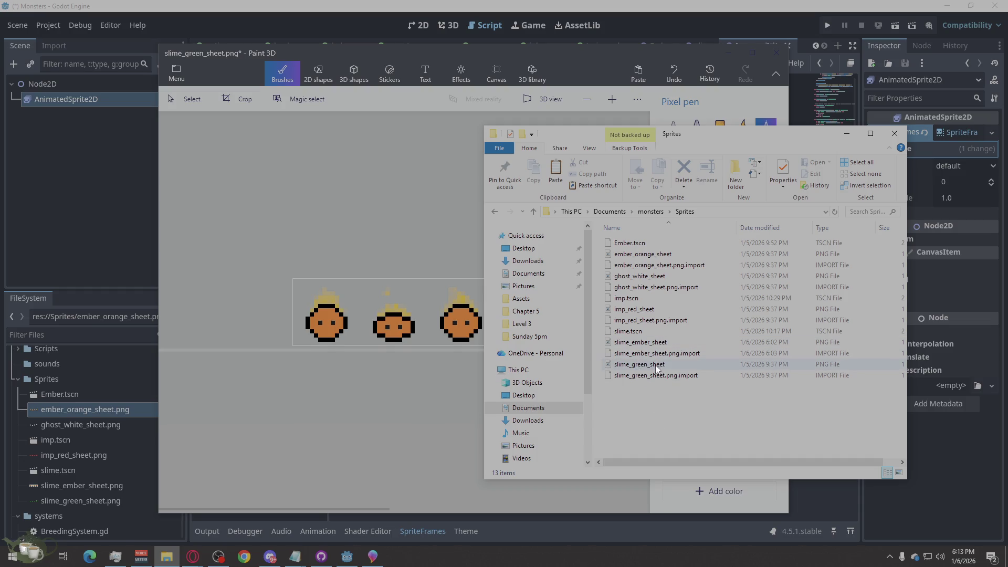
left_click(667, 342)
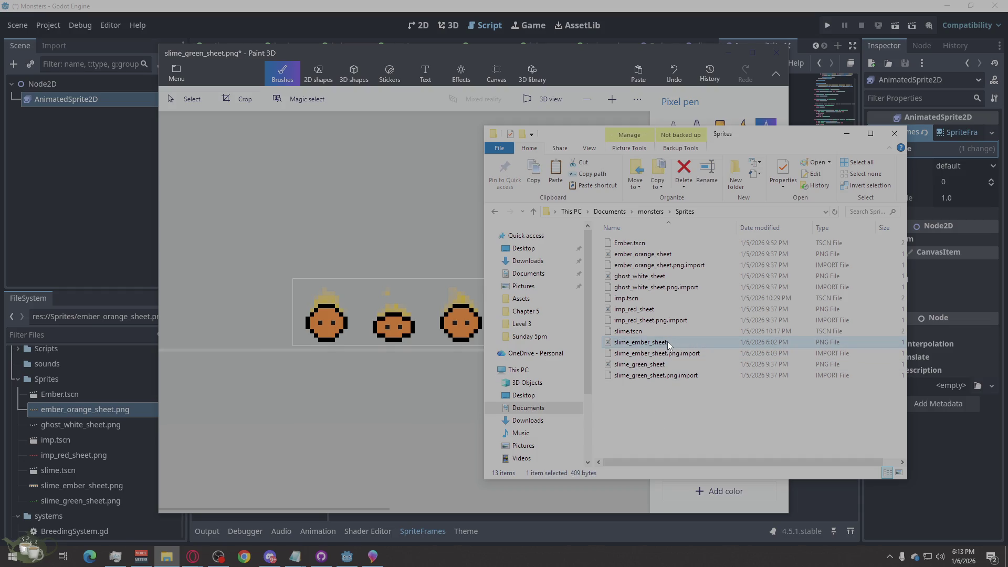
key("Delete")
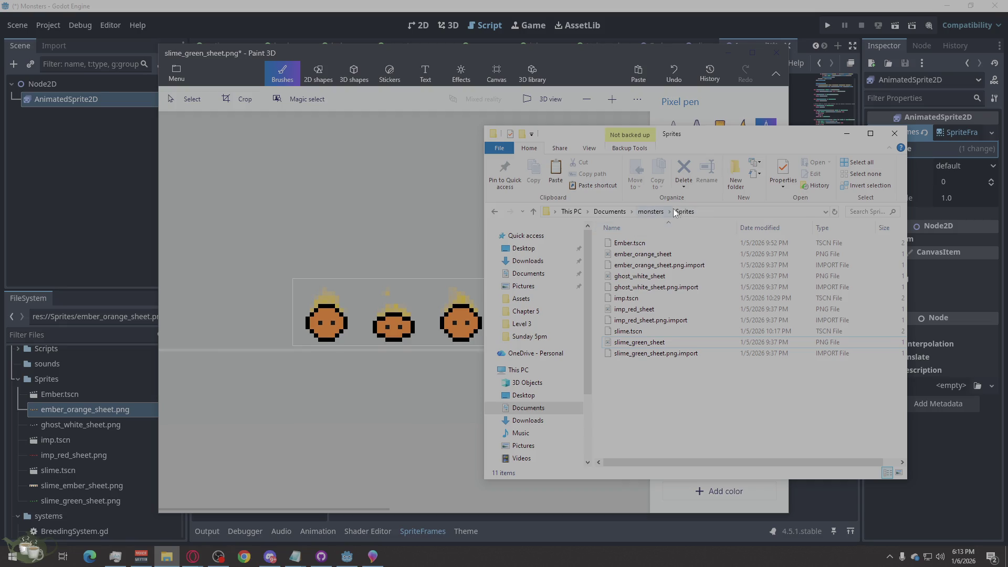
Copy slime_imp_sheet from the Assets folder into the Sprites folder.
left_click_drag(690, 142, 248, 107)
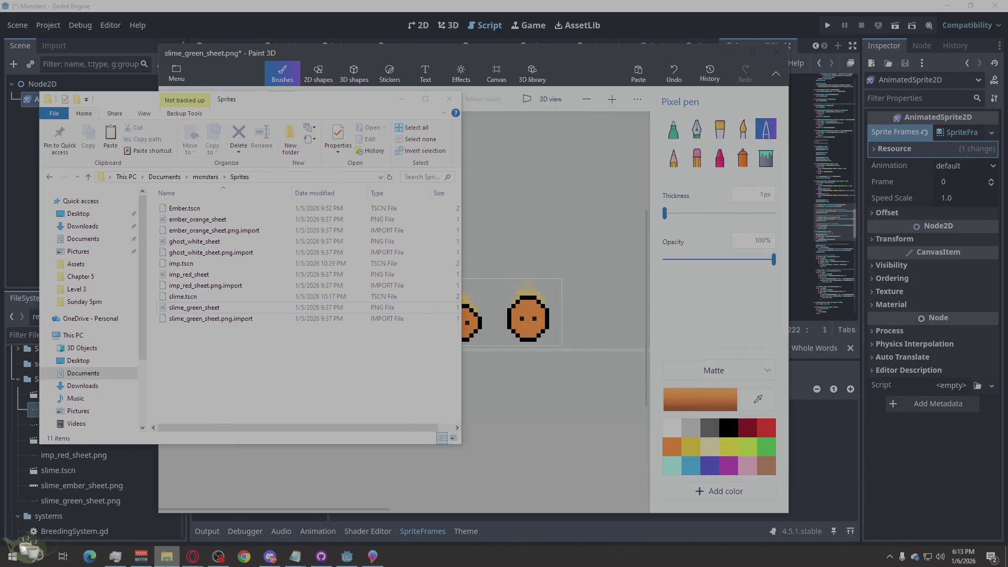
right_click(172, 555)
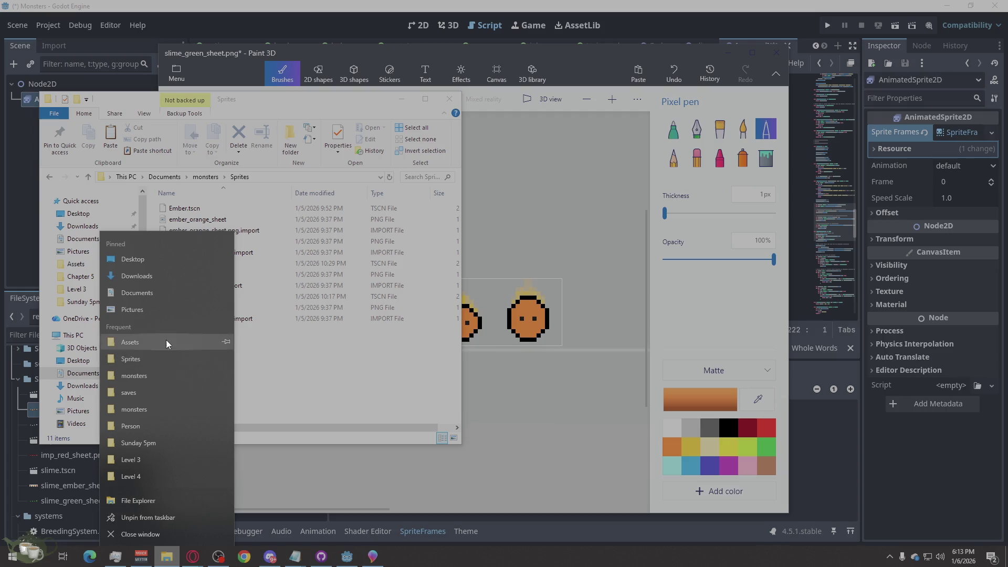
left_click(181, 344)
mouse_move(314, 128)
left_mouse_down()
mouse_move(413, 118)
mouse_move(668, 137)
mouse_move(770, 131)
mouse_move(789, 140)
left_mouse_up()
left_click(820, 329)
mouse_move(806, 319)
left_mouse_down()
mouse_move(779, 354)
mouse_move(797, 316)
mouse_move(339, 356)
left_mouse_up()
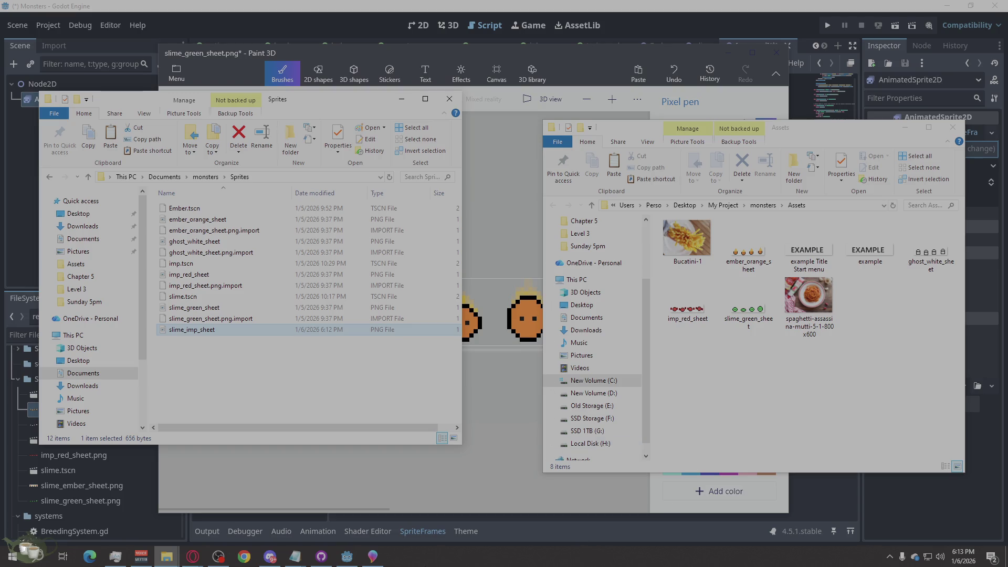
left_click(520, 537)
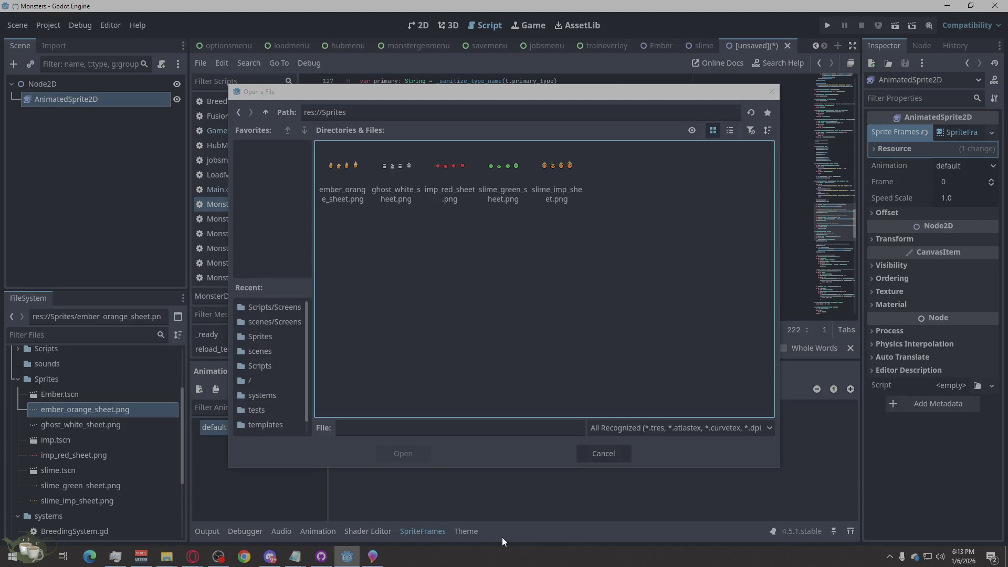
Slice slime_imp_sheet.png into one row of four frames and add all four to the default animation.
left_click(570, 176)
left_click(423, 456)
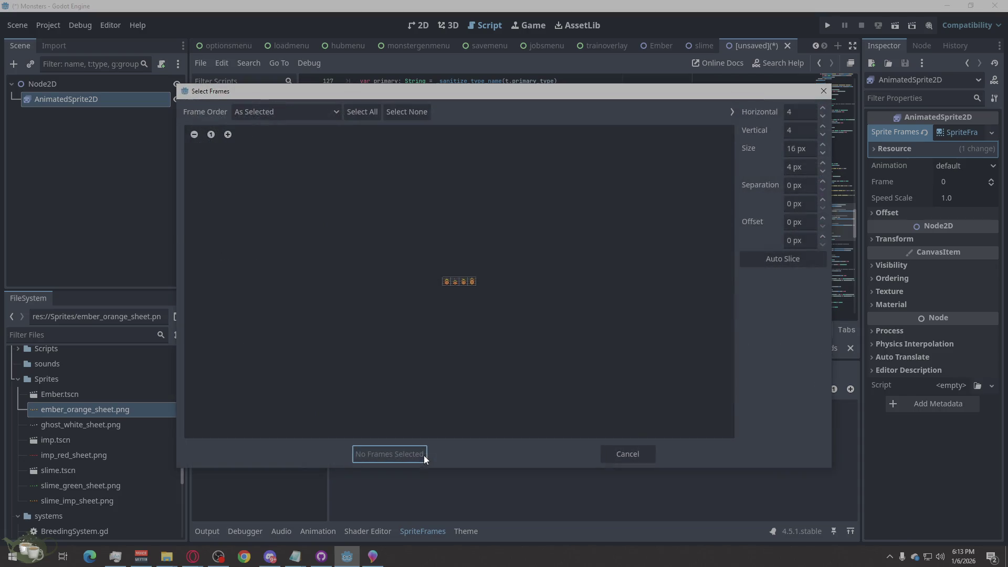
scroll(471, 282, "up", 5)
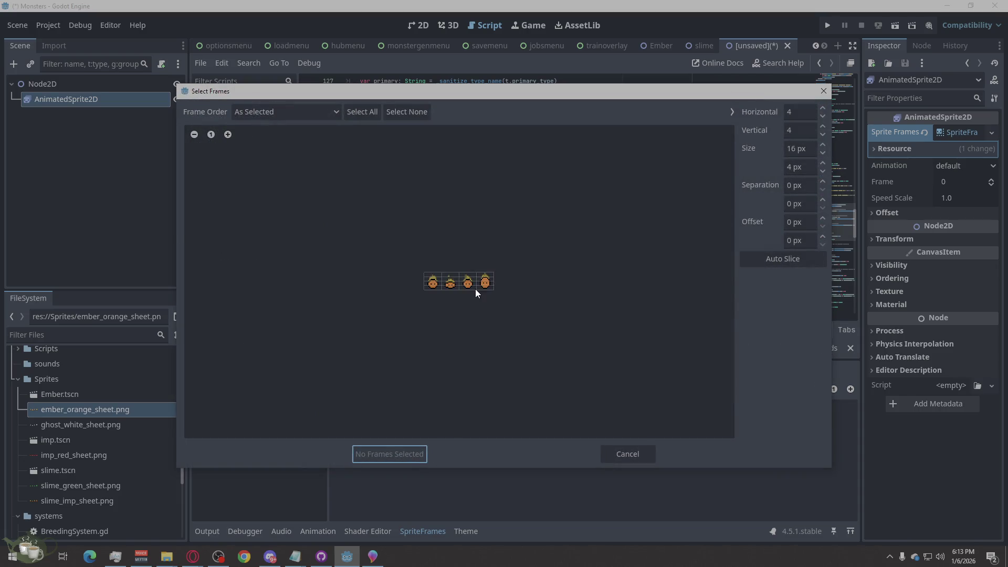
left_click(800, 130)
type("1")
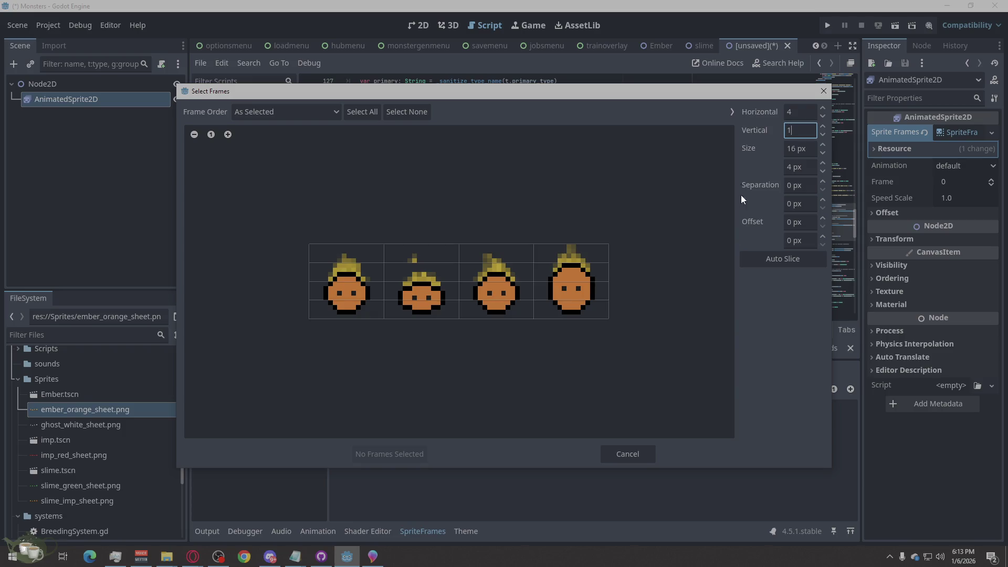
key("Return")
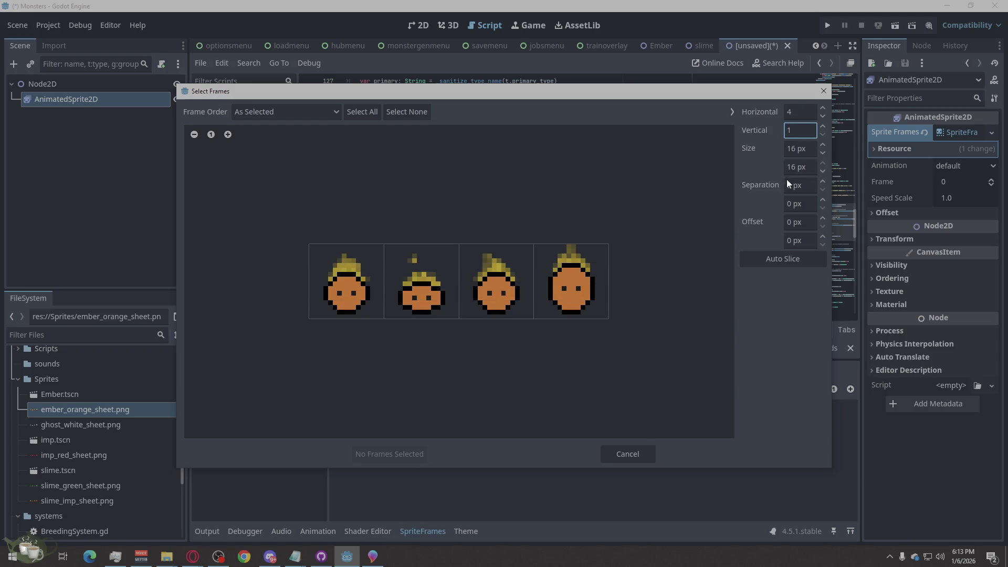
left_click_drag(360, 306, 571, 288)
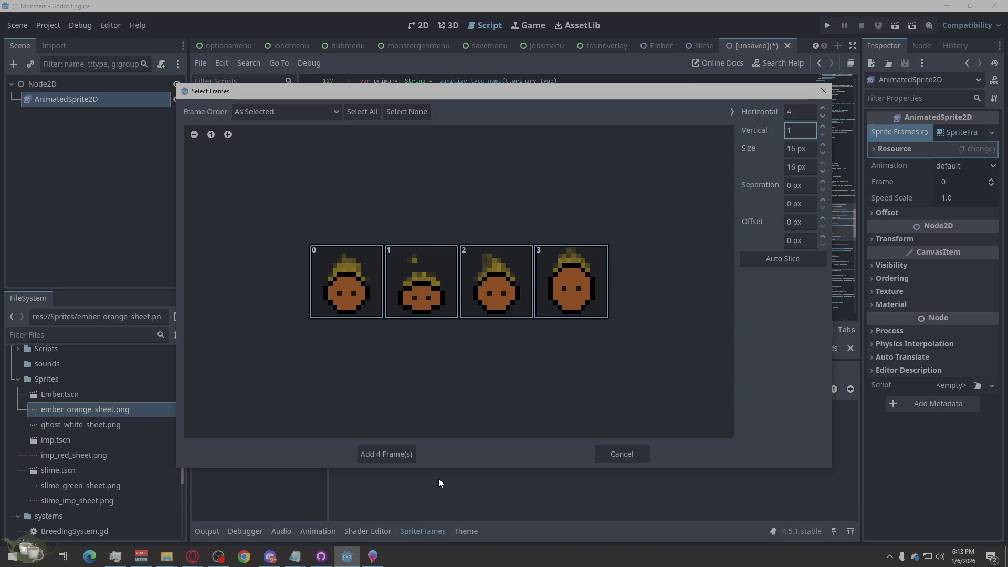
left_click(397, 456)
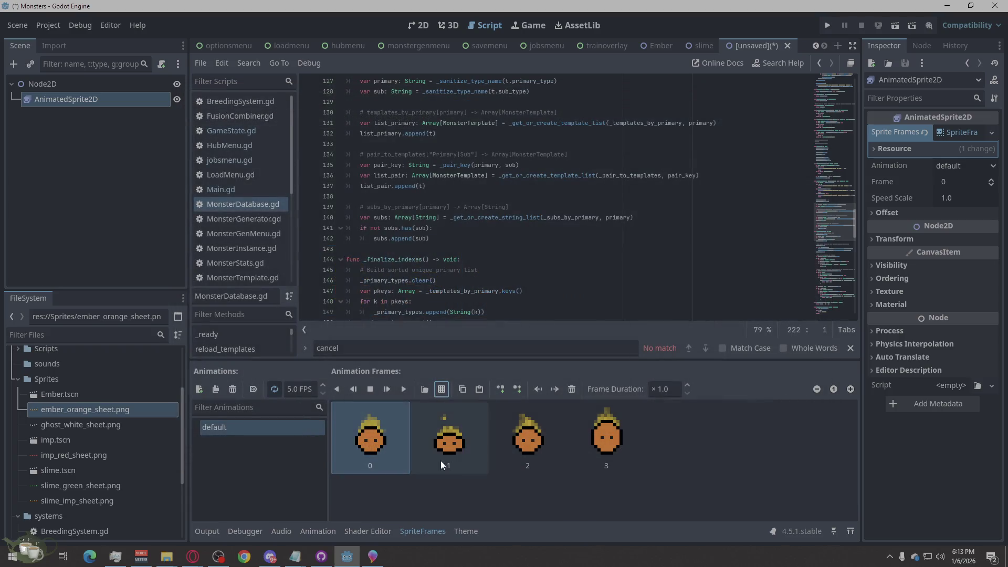
Play the slime animation preview and nudge the sprite slightly right and down in 2D.
left_click(404, 389)
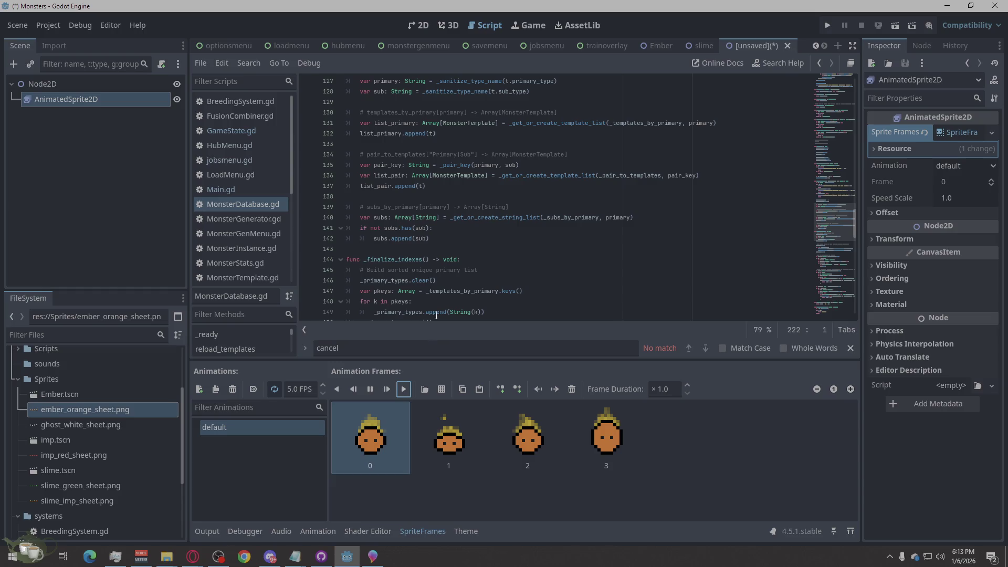
left_click(418, 26)
scroll(262, 125, "up", 6)
mouse_move(356, 178)
left_mouse_down()
mouse_move(397, 207)
mouse_move(392, 199)
left_mouse_up()
left_click(692, 328)
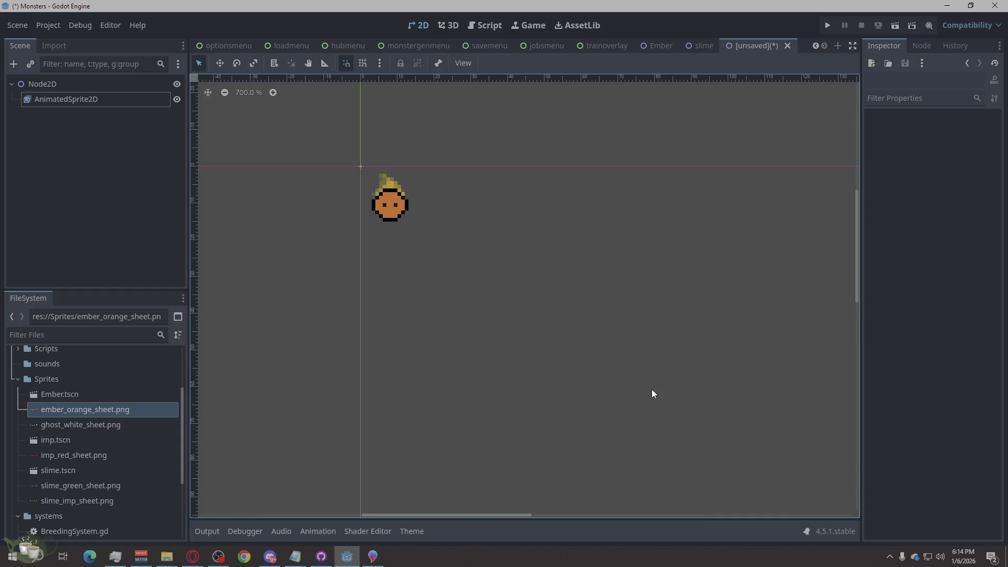
Compare with the Ember and trainoverlay scenes, then bring up the monstergenmenu scene.
left_click(656, 46)
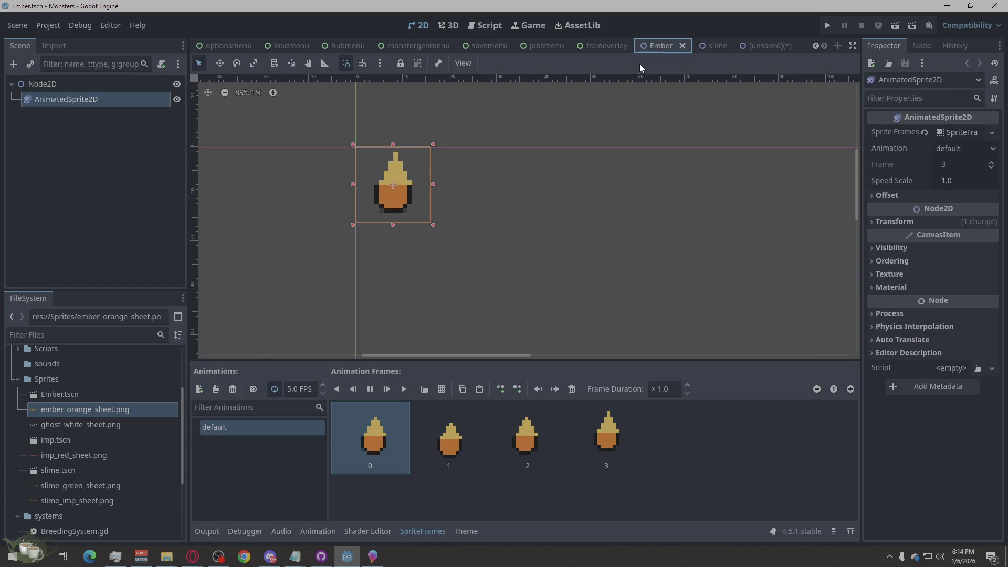
left_click(772, 45)
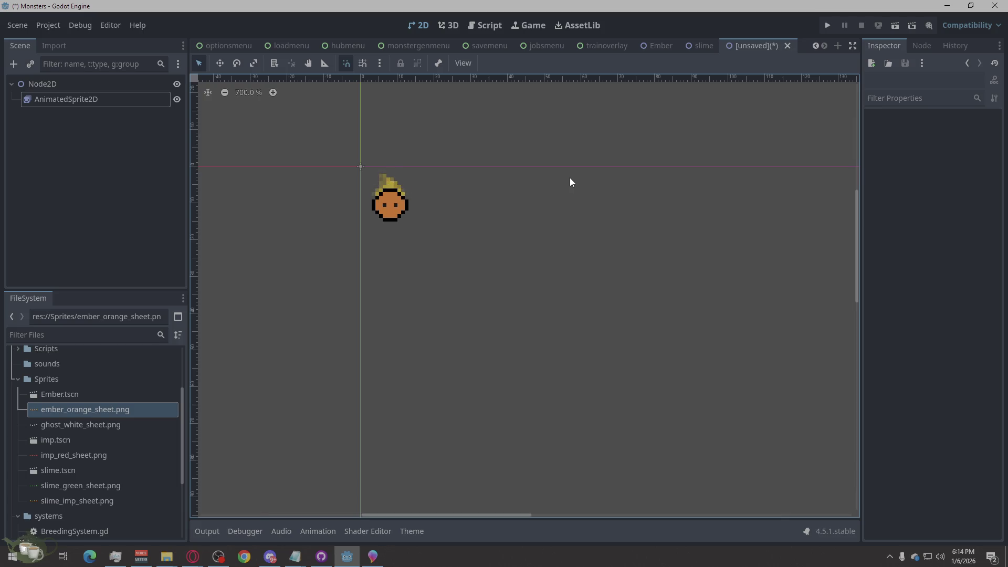
left_click(602, 53)
left_click(815, 96)
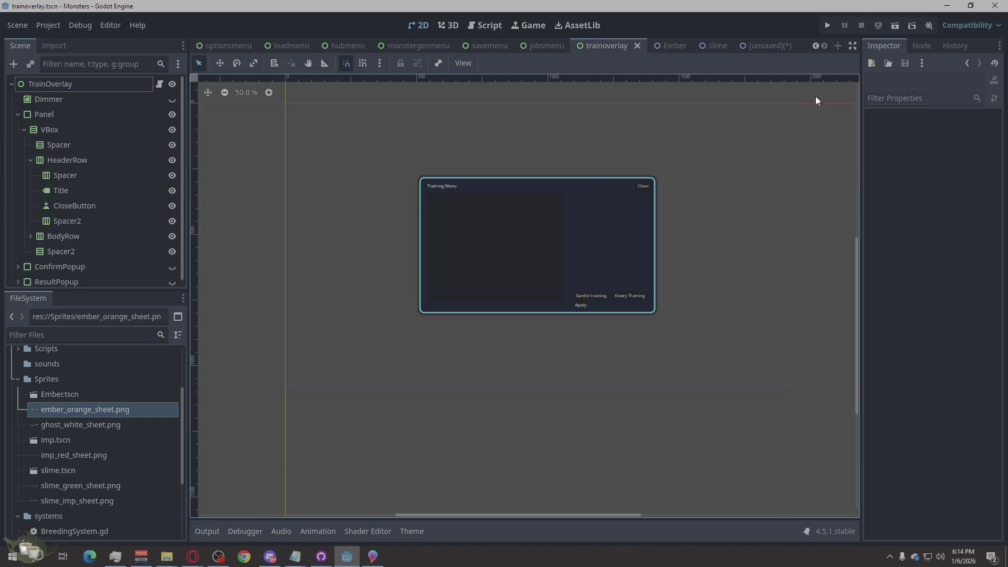
scroll(553, 215, "down", 2)
scroll(666, 200, "up", 2)
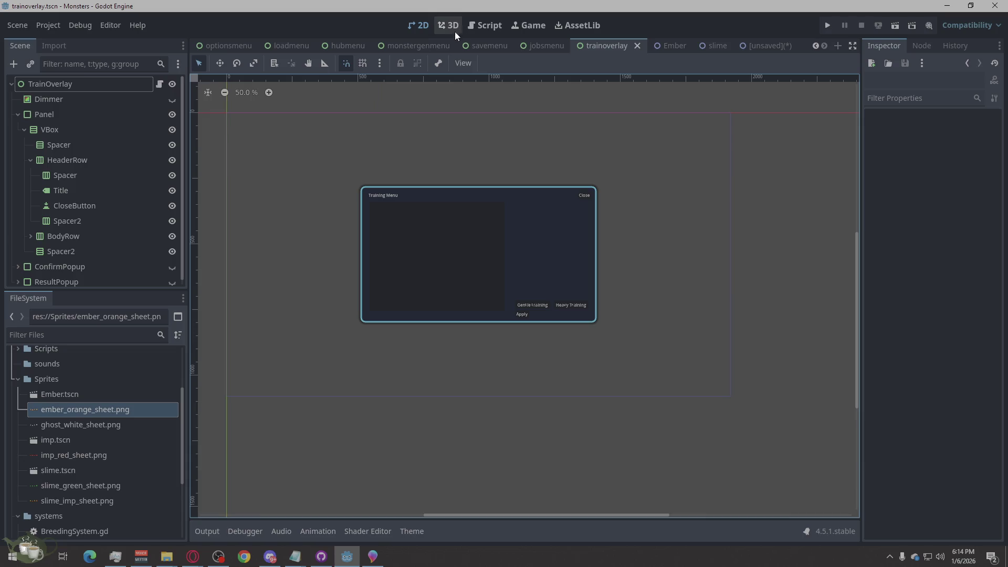
left_click(423, 44)
mouse_move(342, 45)
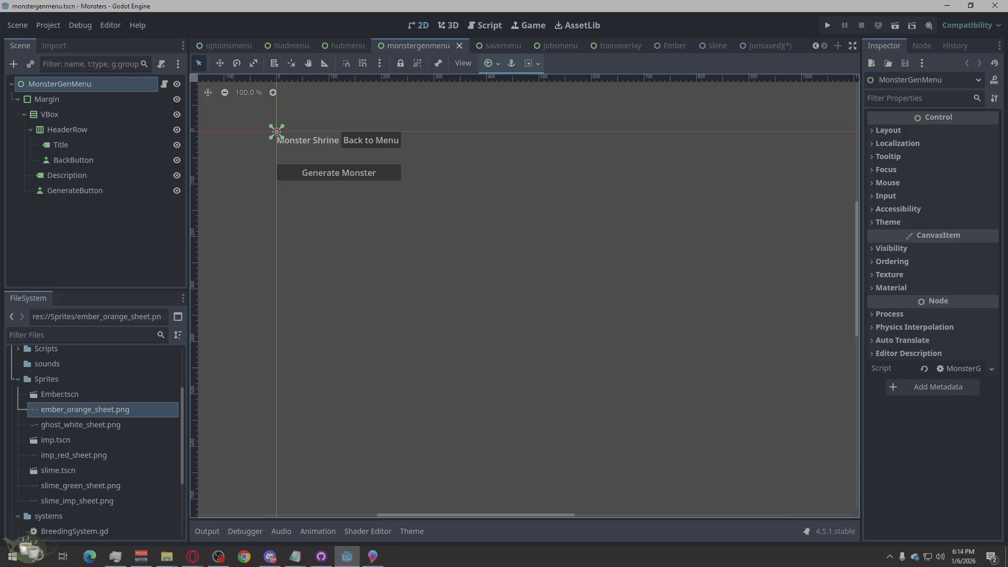
key("alt+Tab")
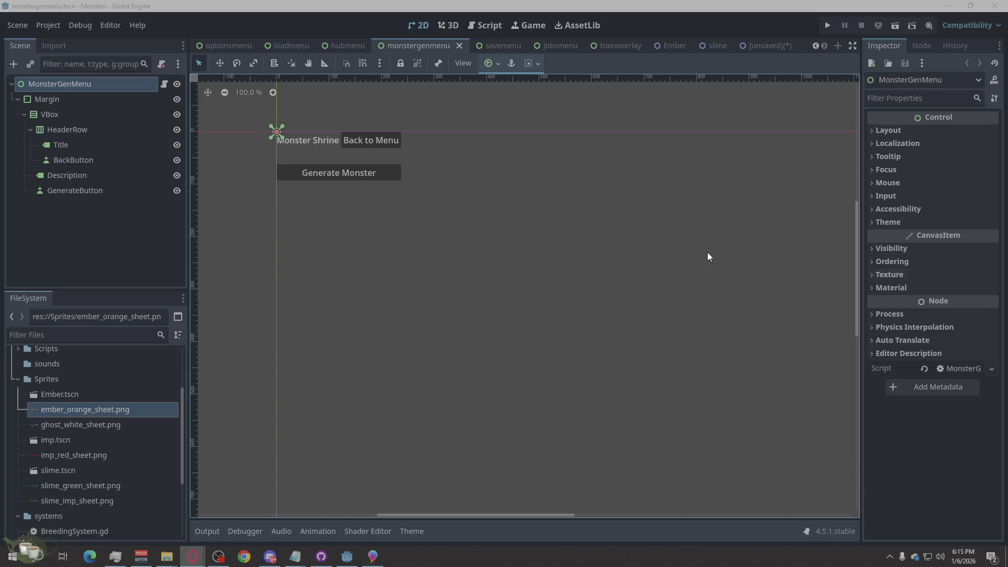
Paste the Slime, Construct, Metal and Beast template code over all of MonsterDatabase.gd.
left_click(468, 29)
left_click(645, 329)
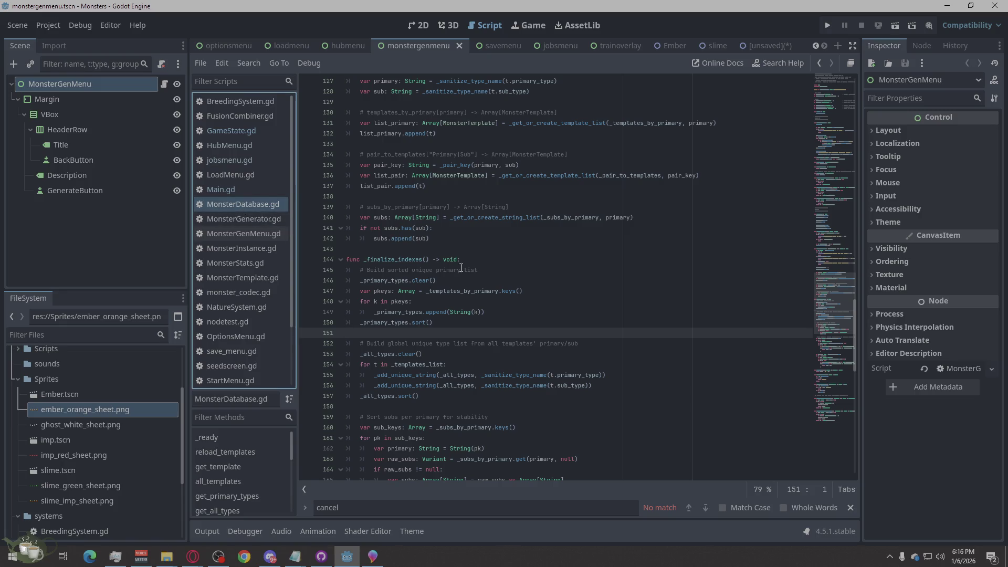
right_click(689, 313)
left_click(711, 424)
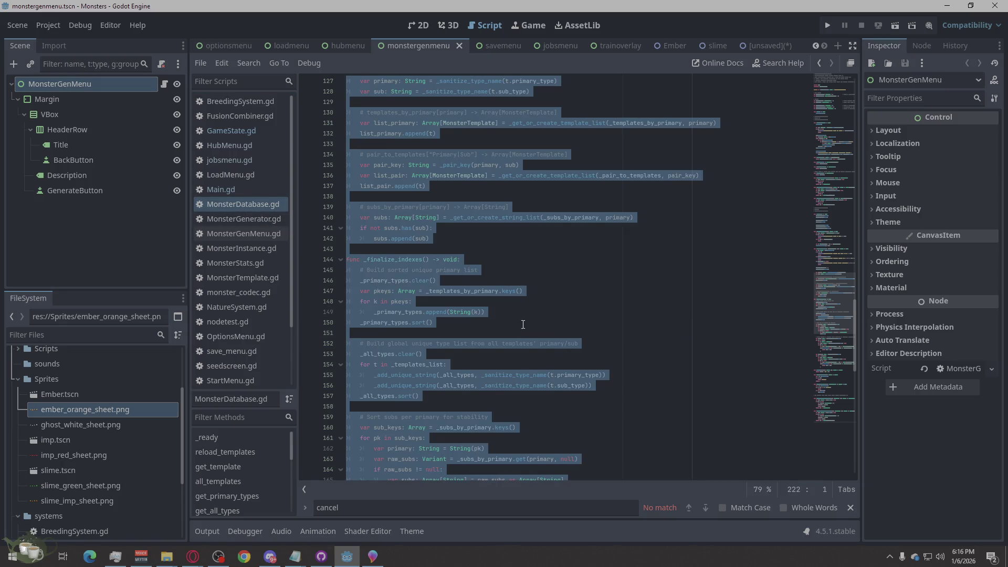
key("ctrl+v")
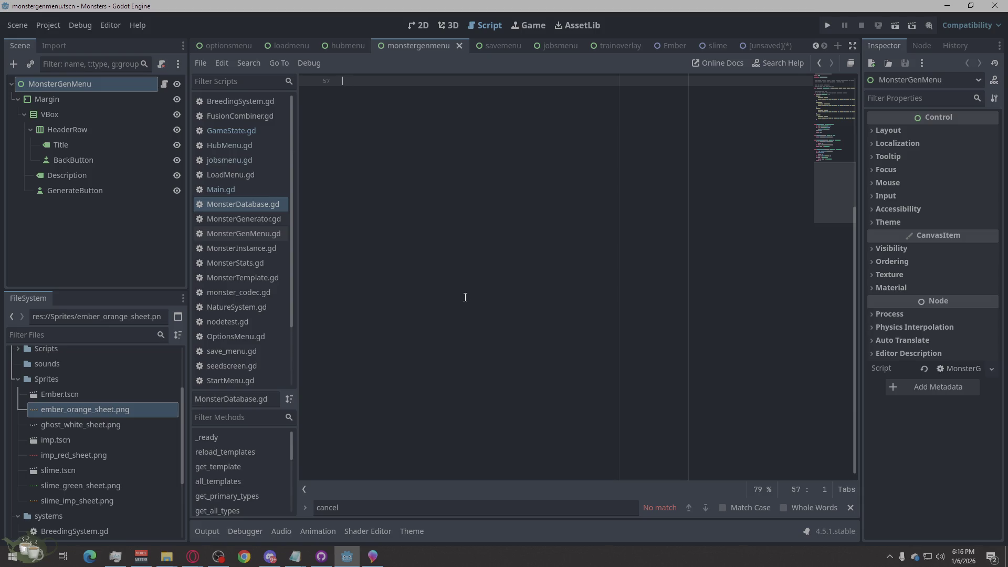
Review the new MonsterDatabase.gd code and save it.
scroll(465, 297, "up", 15)
scroll(457, 292, "down", 6)
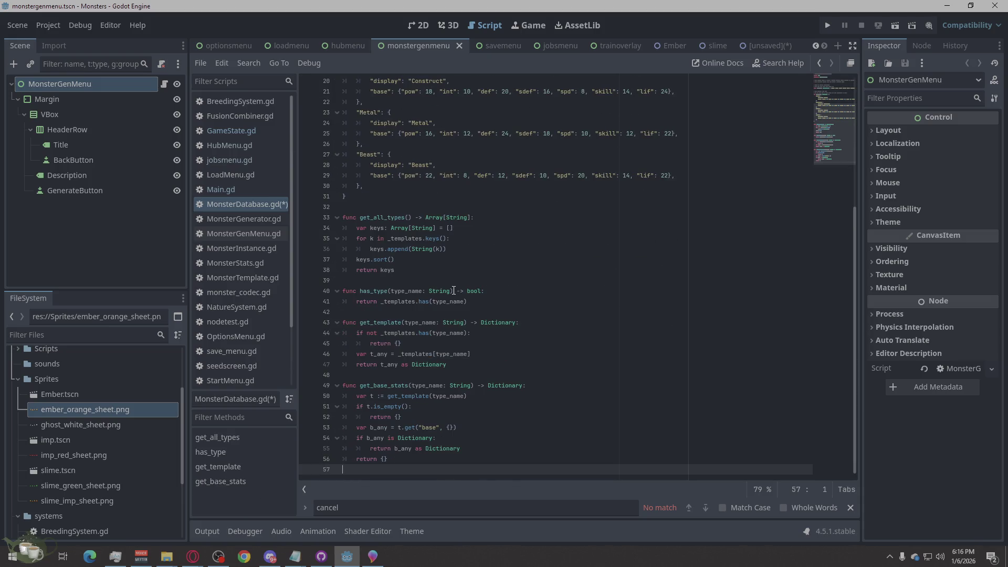
scroll(454, 290, "up", 3)
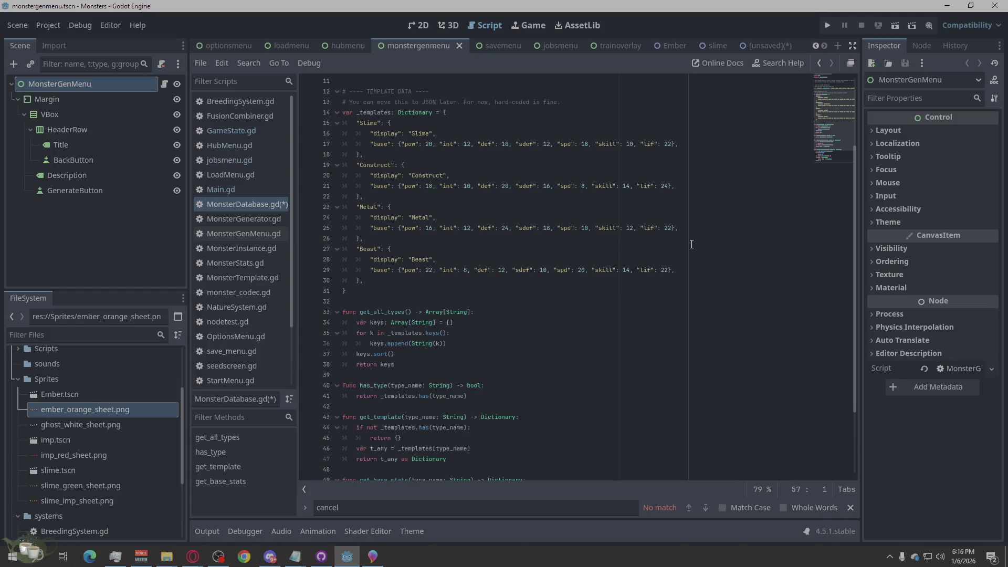
scroll(685, 246, "up", 2)
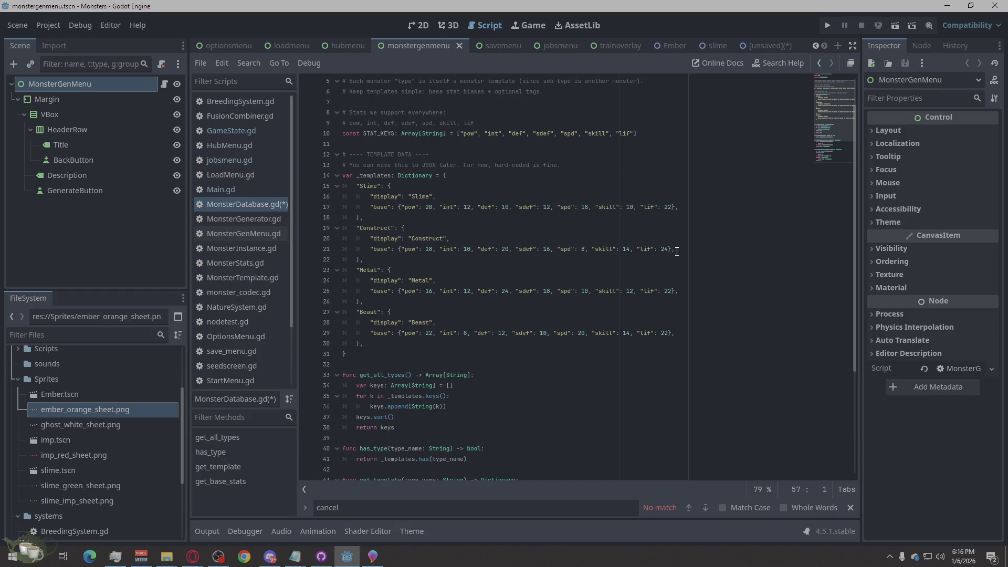
key("ctrl+s")
left_click(192, 556)
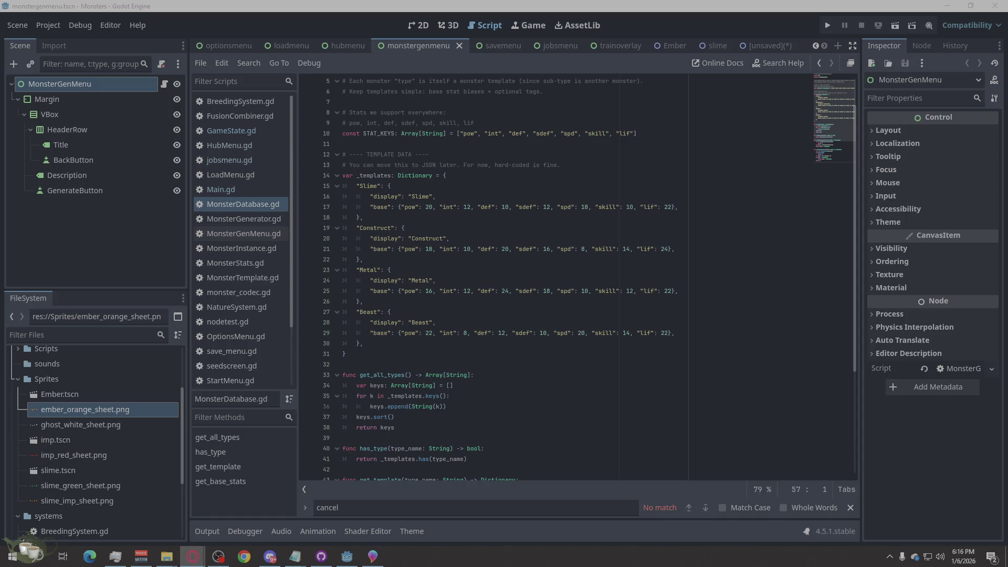
Paste the replacement code over all of MonsterGenerator.gd, then open monster_codec.gd.
left_click(241, 219)
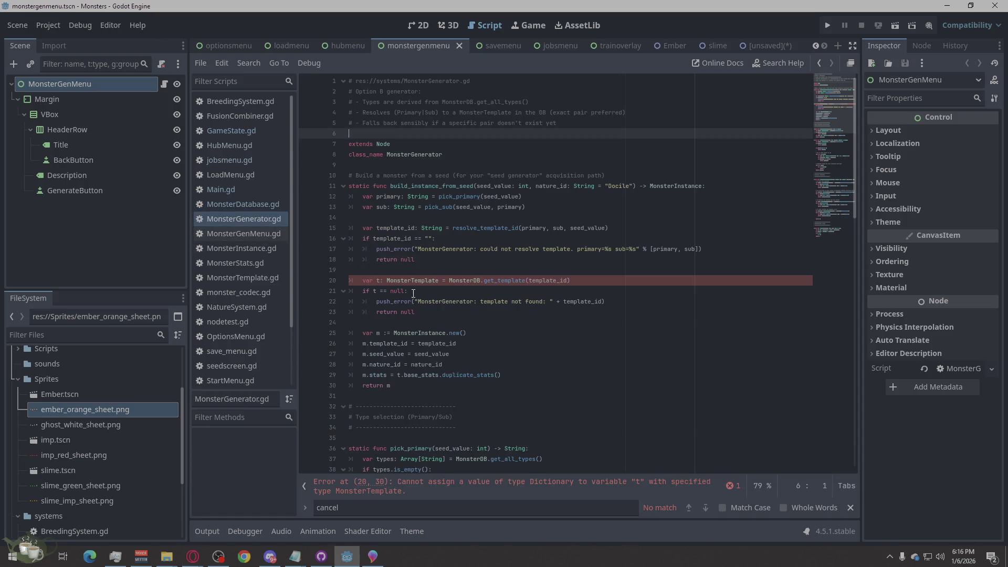
right_click(581, 326)
left_click(620, 438)
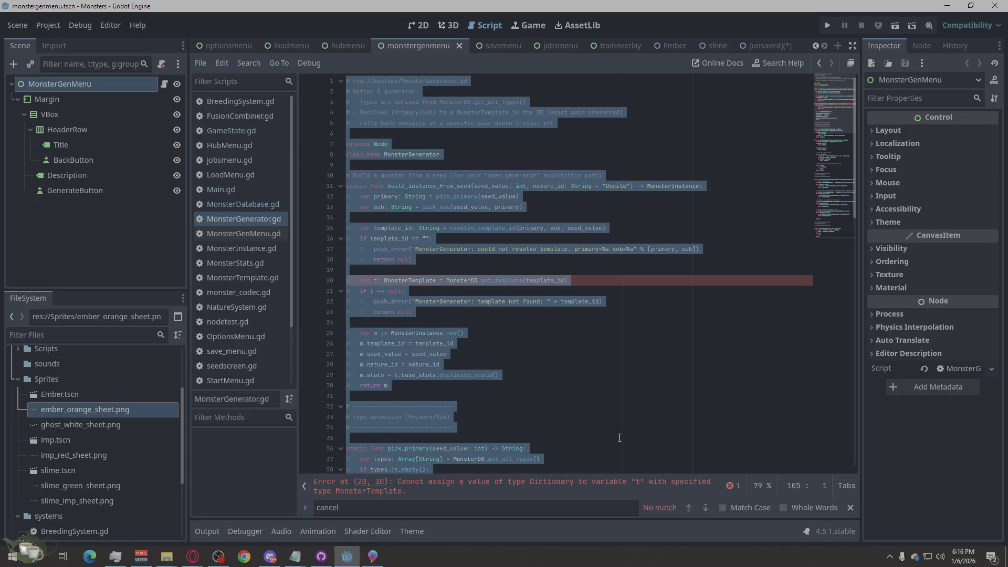
key("ctrl+v")
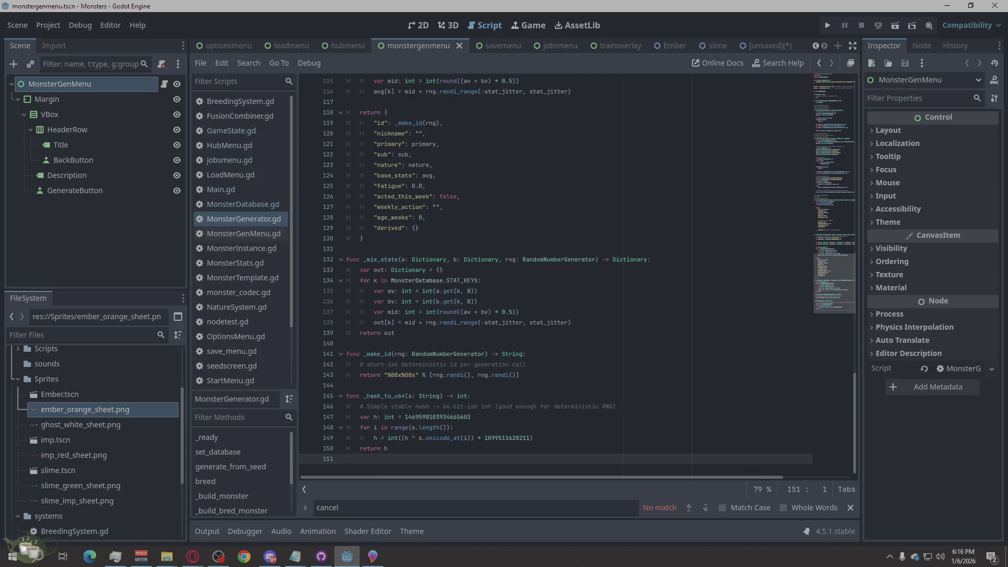
key("alt+Tab")
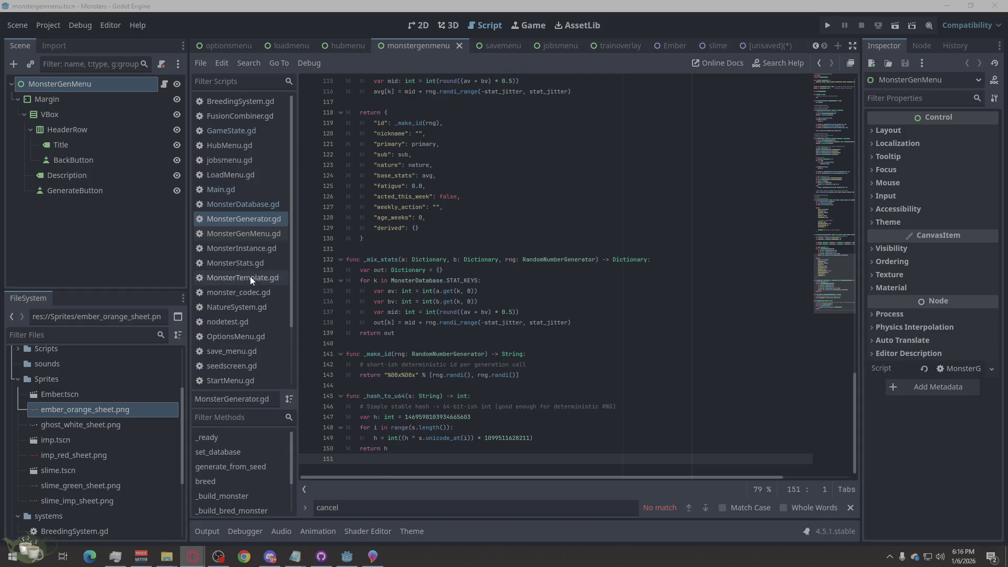
left_click(239, 294)
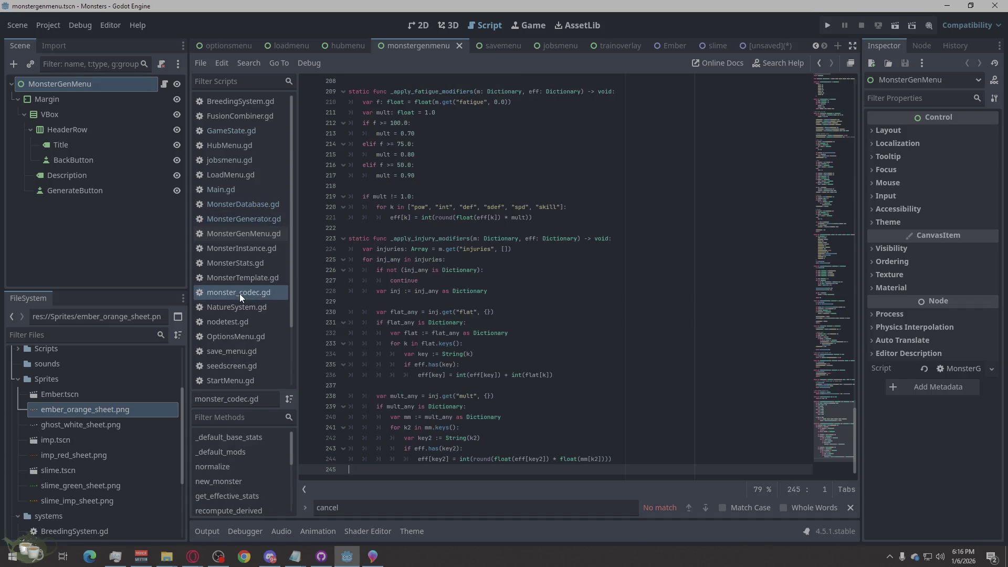
Clear monster_codec.gd, paste the fatigue and weekly-reset code, and save it.
right_click(577, 310)
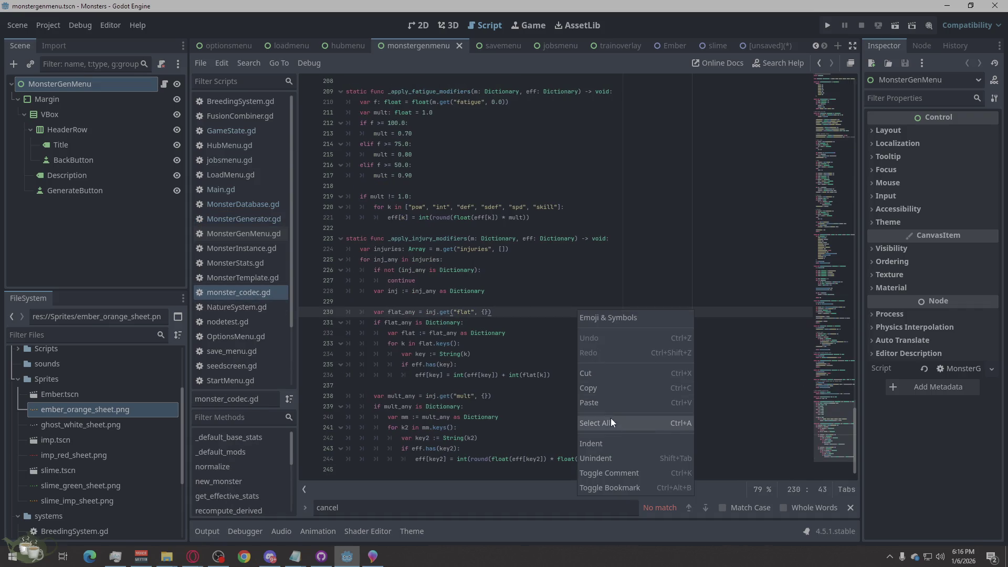
left_click(610, 416)
key("Delete")
key("ctrl+v")
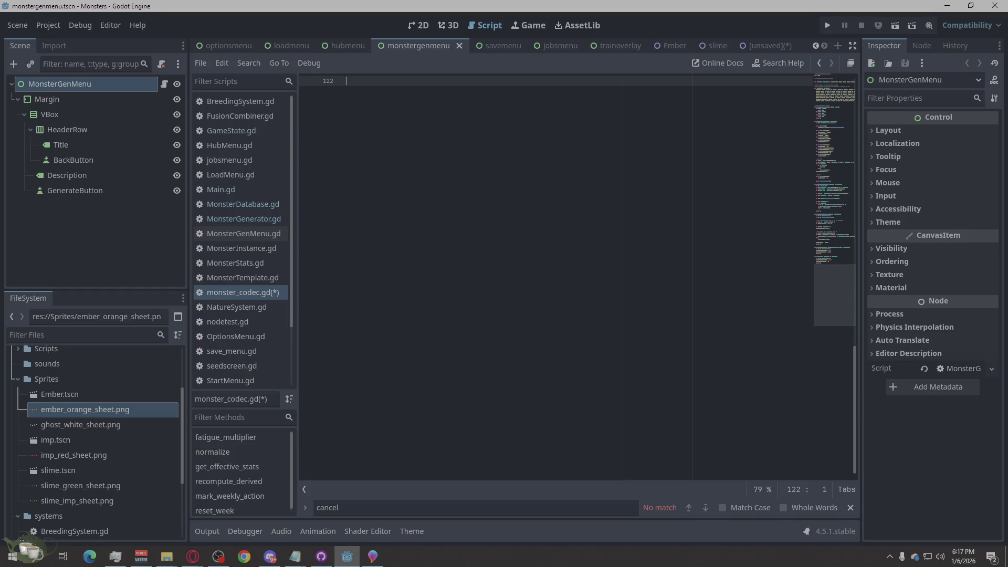
key("alt+Tab")
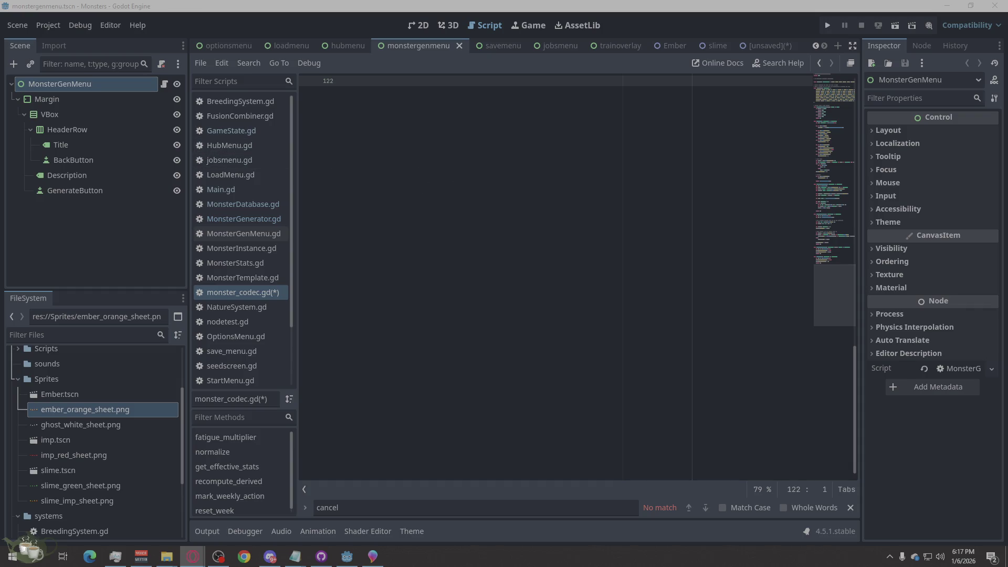
key("alt+Tab")
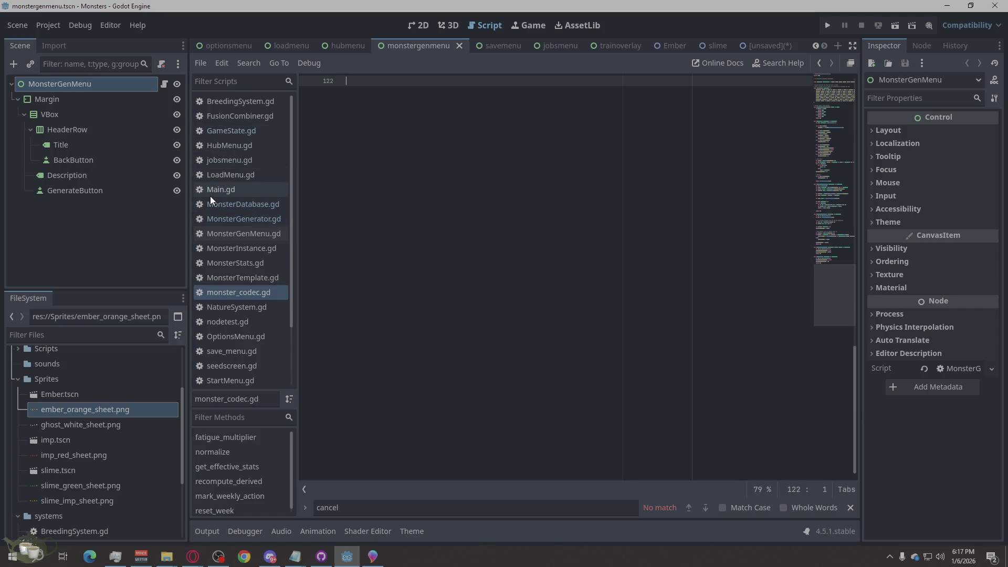
left_click(241, 129)
Paste the new GameState.gd code that preloads MonsterDatabase and MonsterGenerator, then review it.
left_click(649, 172)
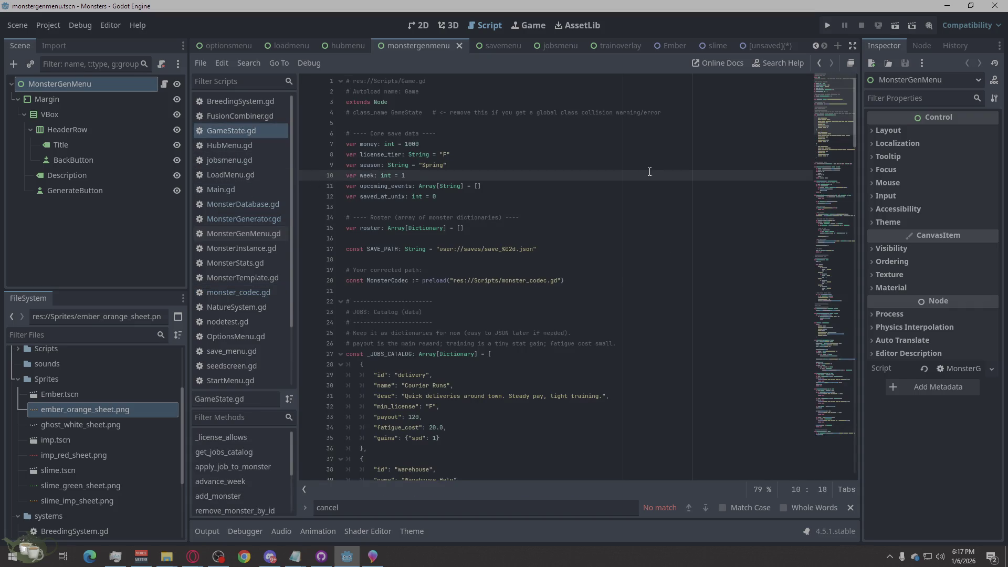
right_click(488, 185)
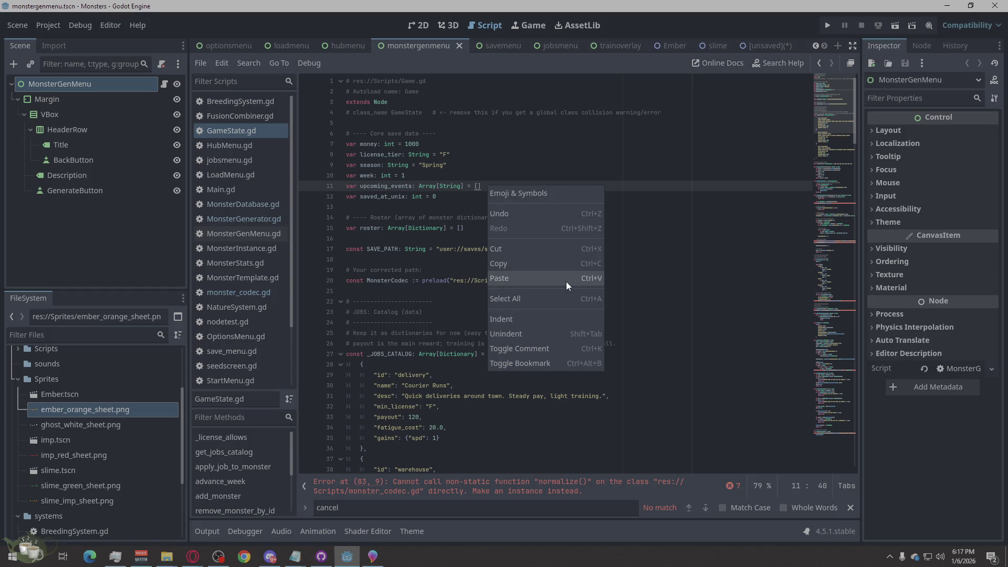
left_click(553, 294)
key("ctrl+v")
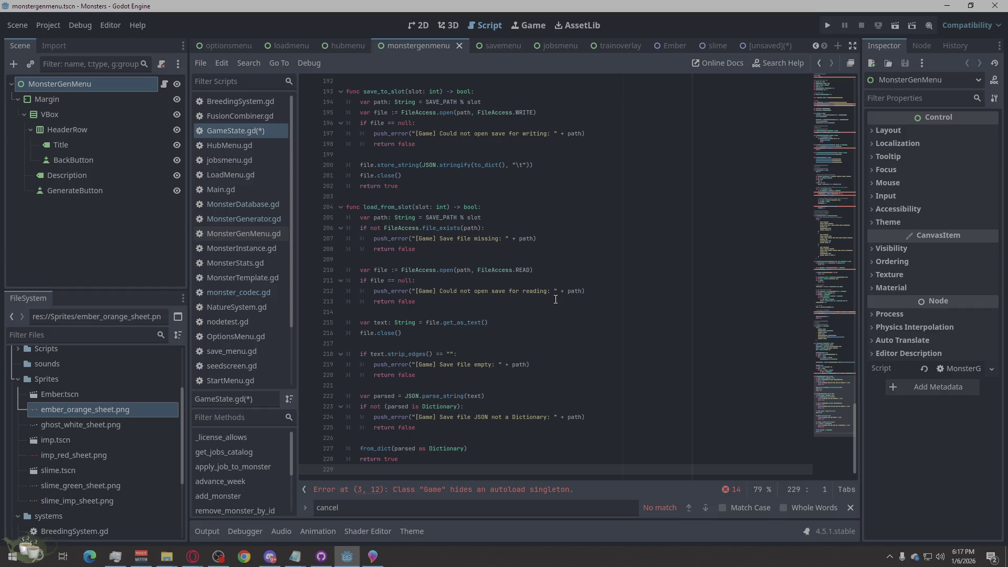
scroll(555, 299, "up", 20)
scroll(548, 342, "up", 20)
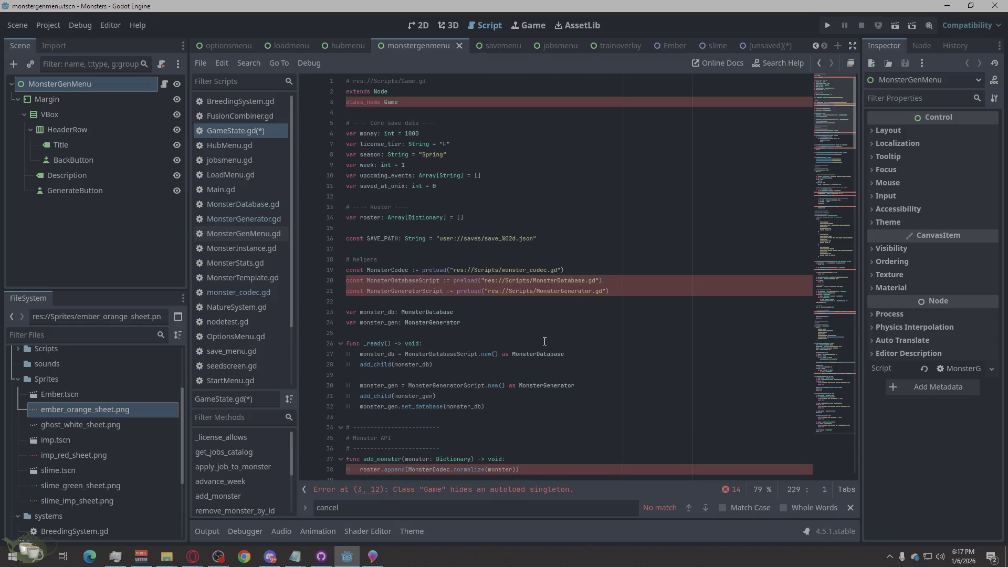
left_click(250, 147)
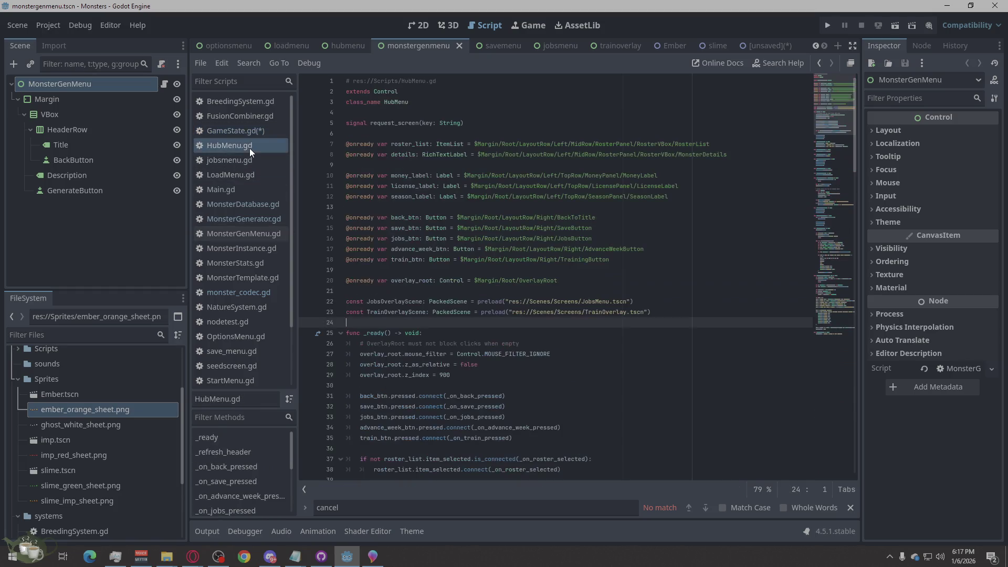
left_click(252, 136)
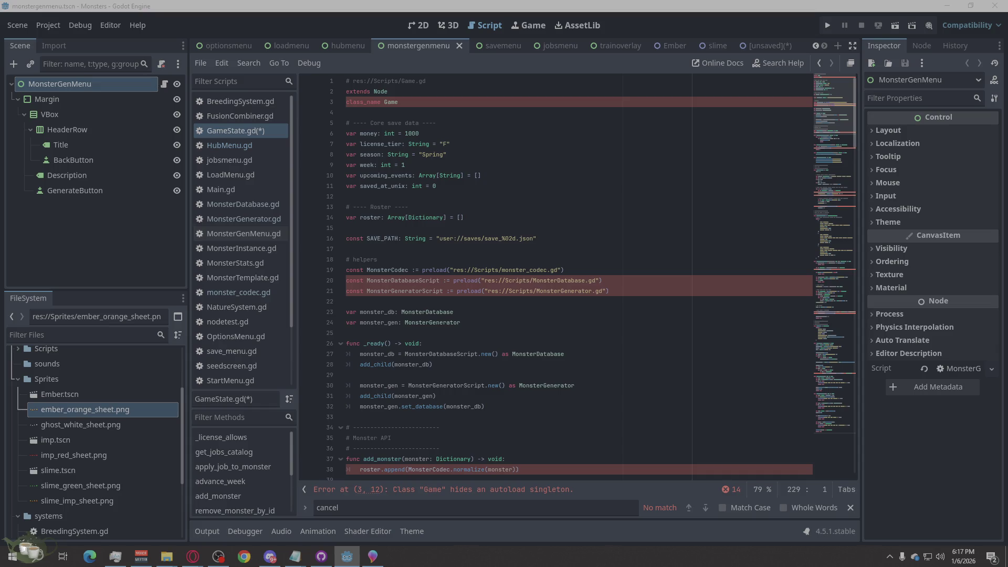
left_click(193, 556)
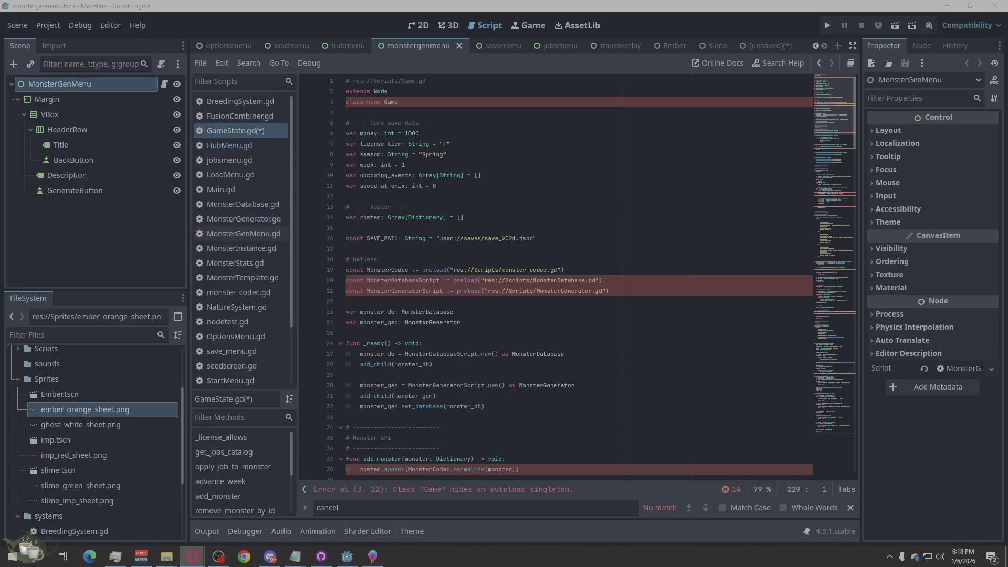
Save GameState.gd, which still reports the 'Game' autoload-singleton conflict on line 3.
left_click(567, 165)
key("ctrl+s")
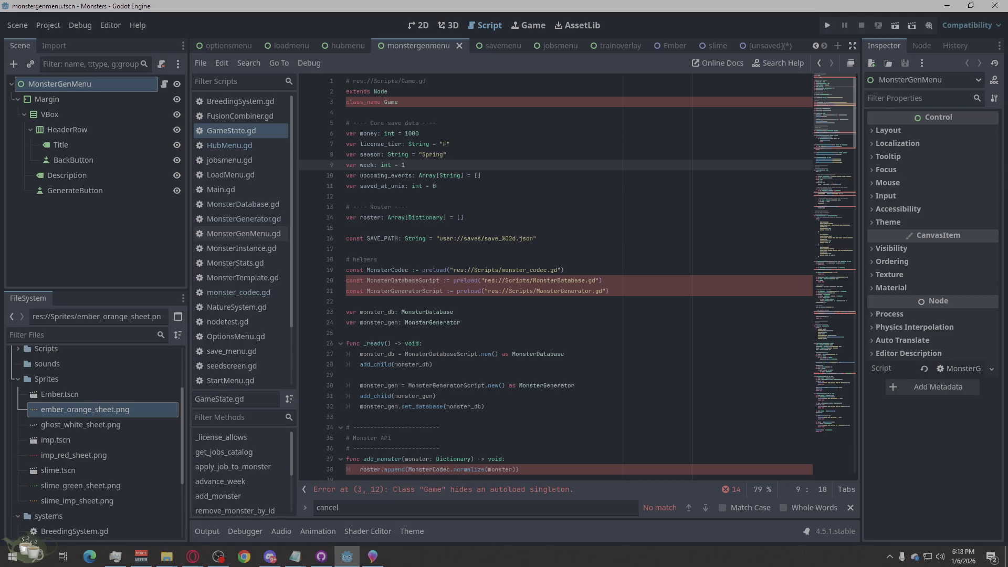
key("alt+Tab")
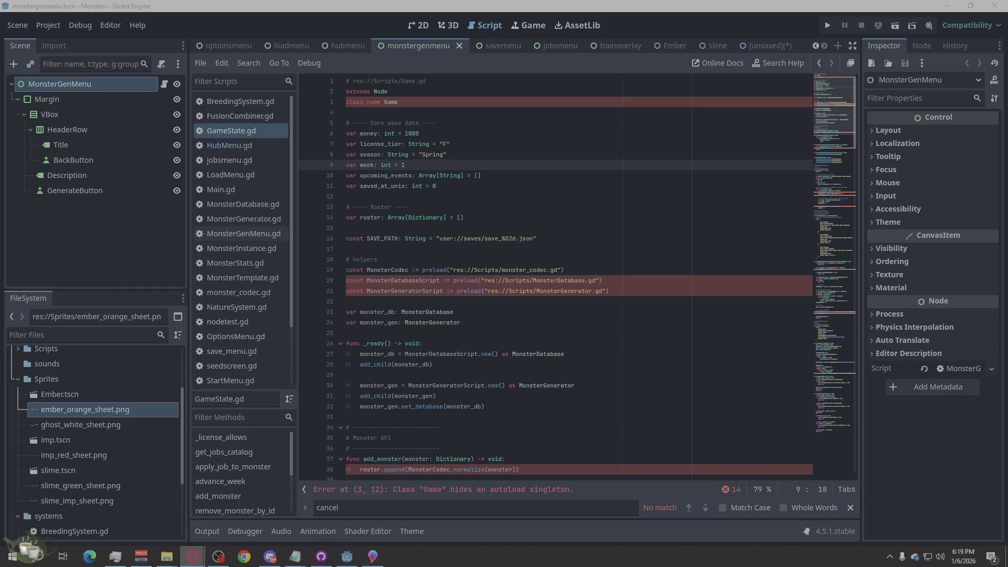
Show the unsaved orange ember sprite scene in the 2D view with nothing selected.
left_click(773, 47)
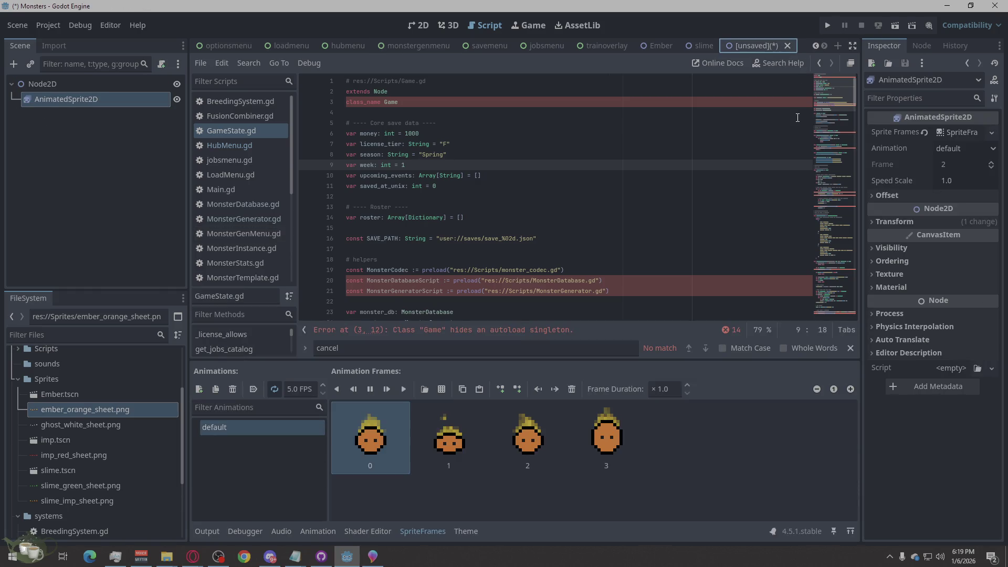
key("ctrl+F1")
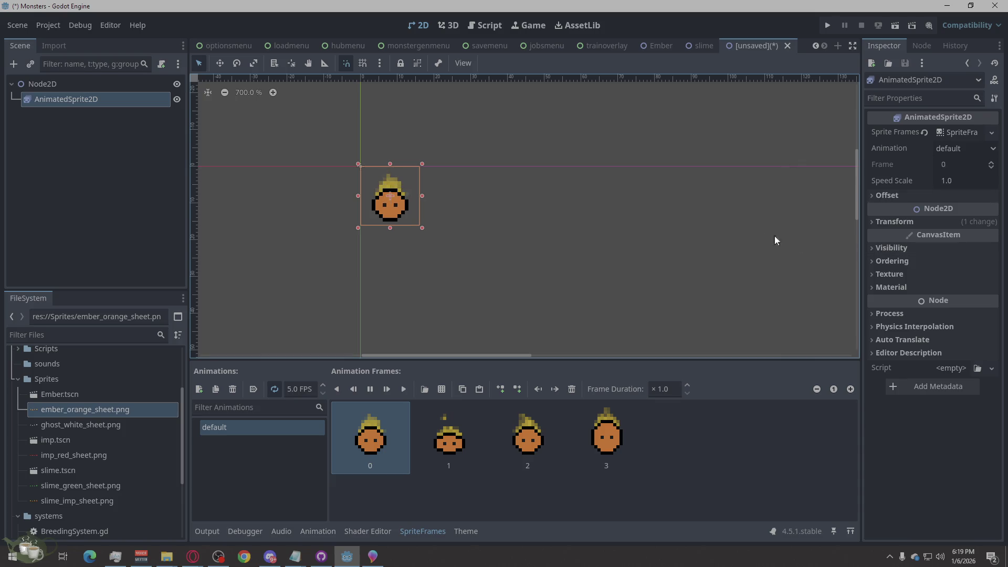
left_click(721, 172)
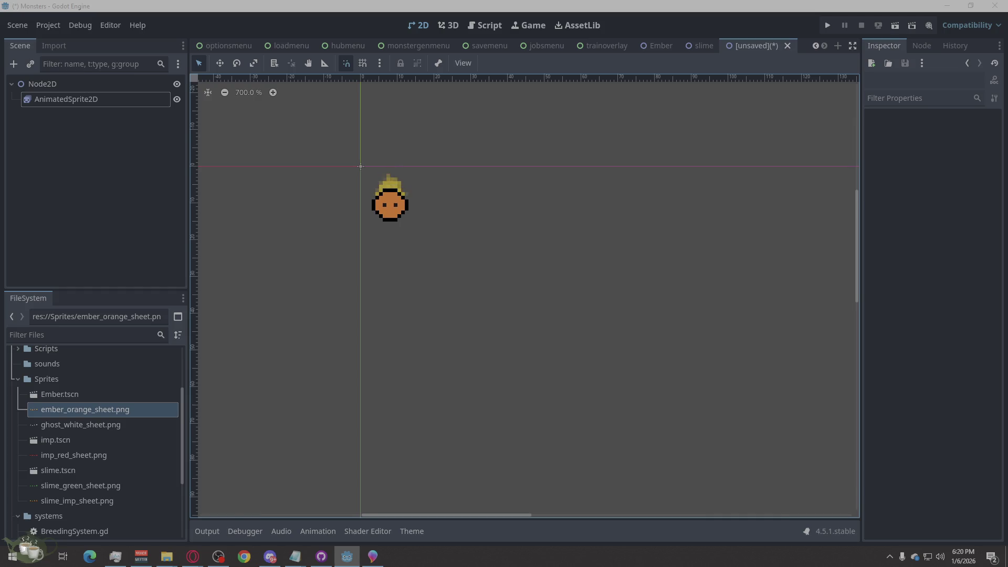
key("alt+Tab")
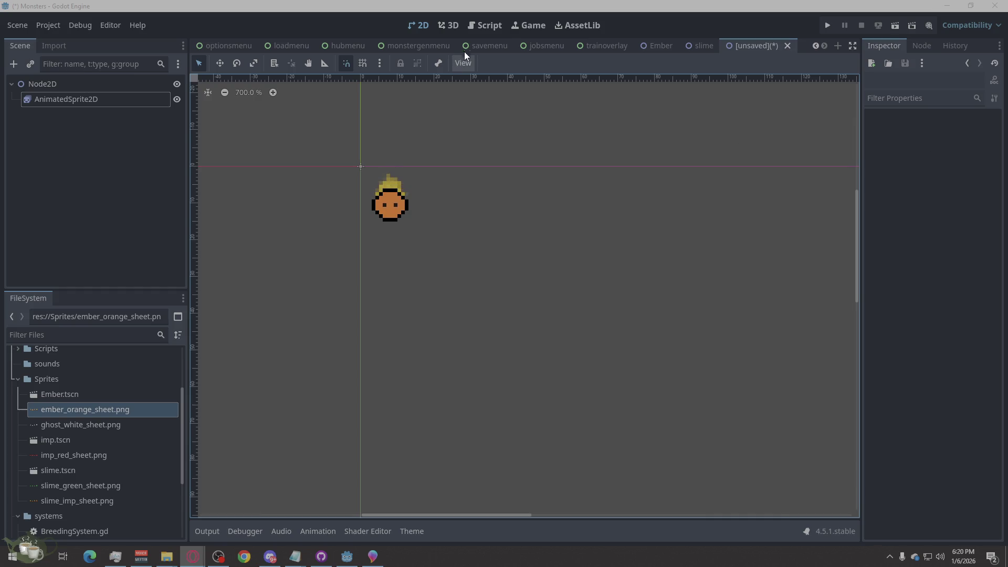
In the hubmenu scene, expand Margin > LayoutRow > Right and duplicate SaveButton.
left_click(409, 47)
left_click(350, 46)
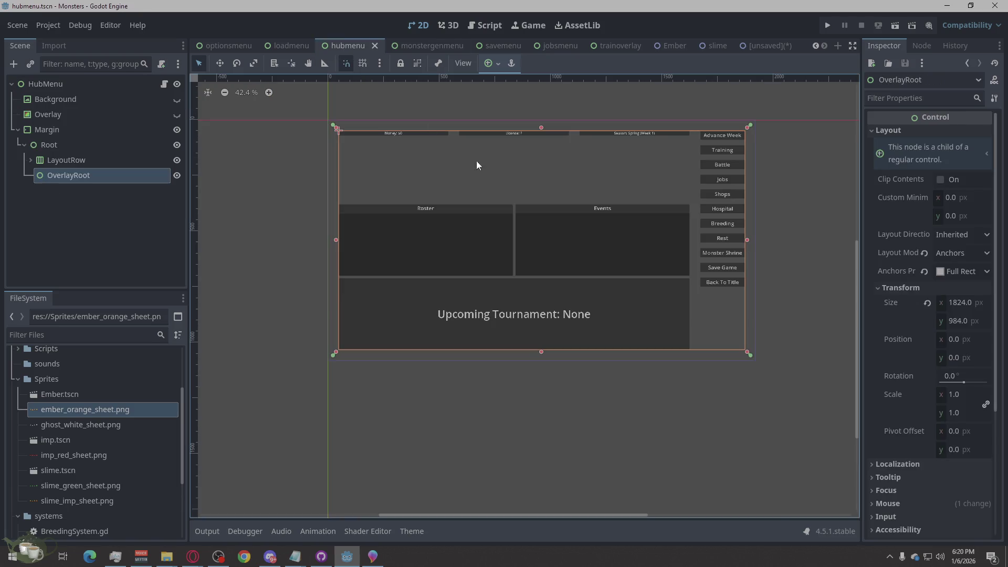
left_click(764, 344)
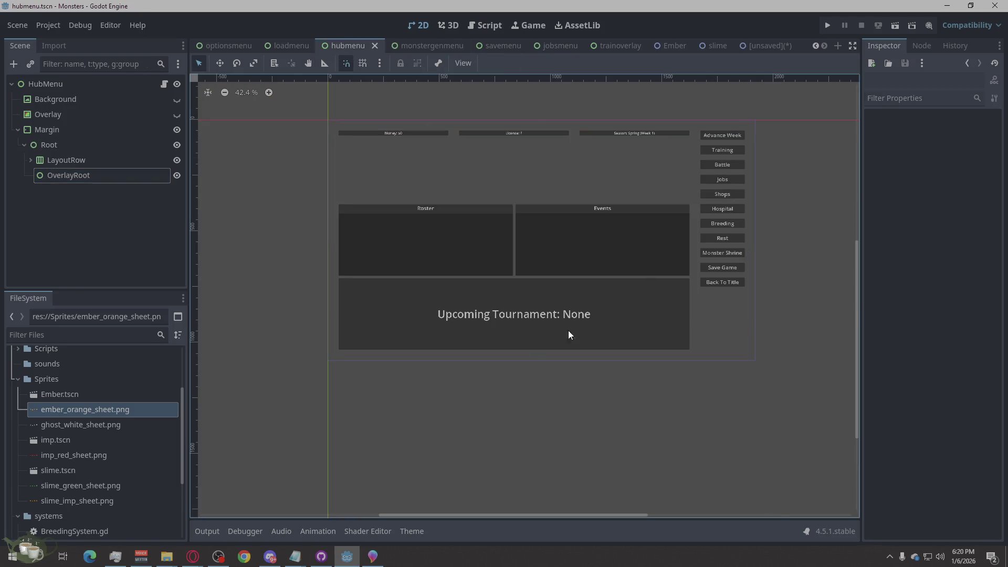
left_click(18, 130)
left_click(18, 131)
left_click(30, 160)
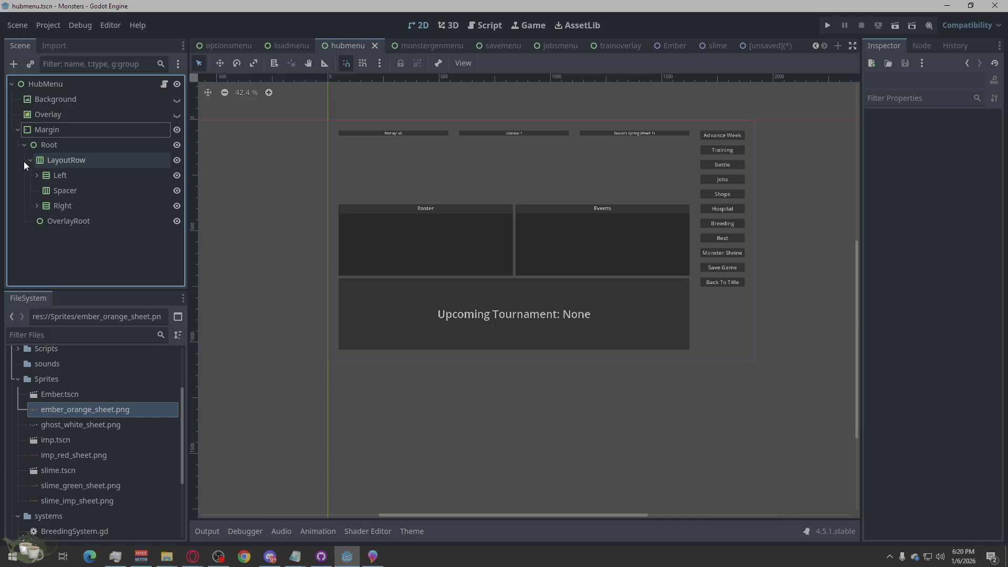
left_click(37, 206)
scroll(105, 219, "down", 3)
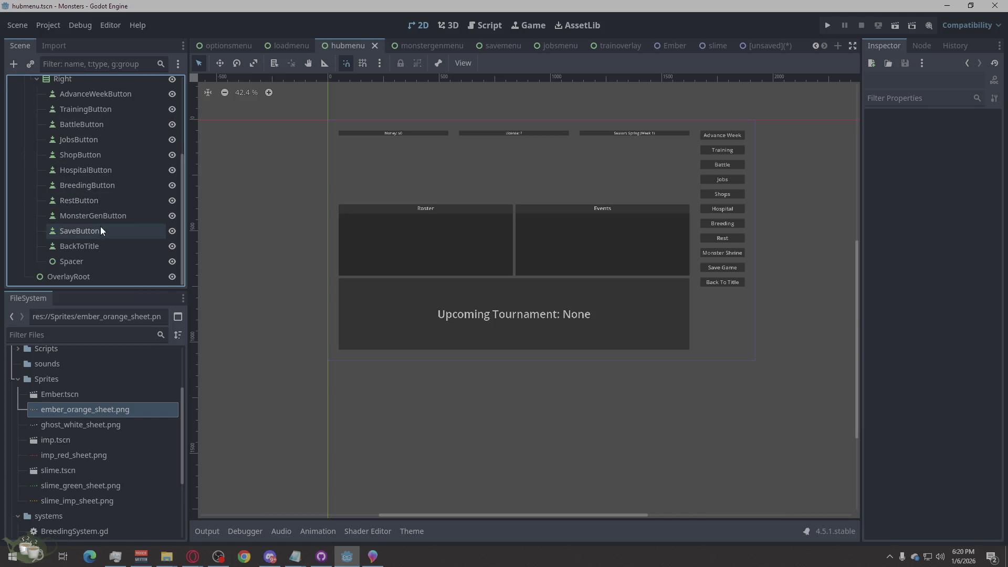
left_click(93, 231)
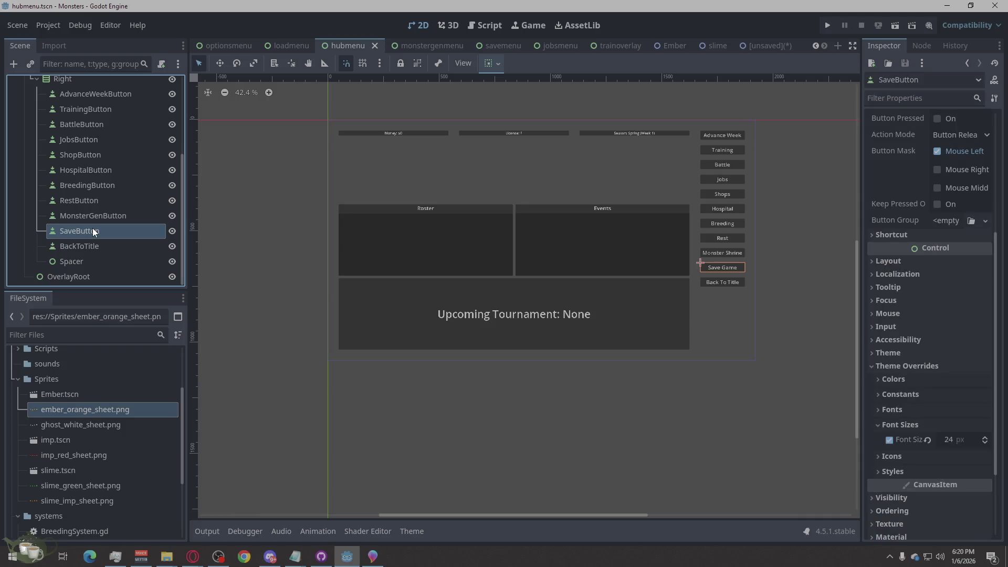
right_click(93, 230)
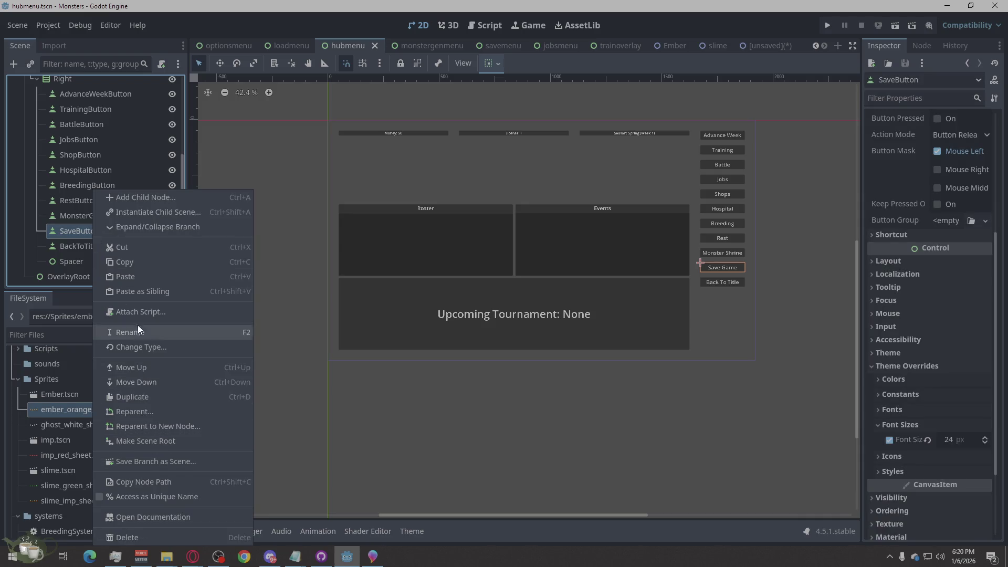
left_click(134, 396)
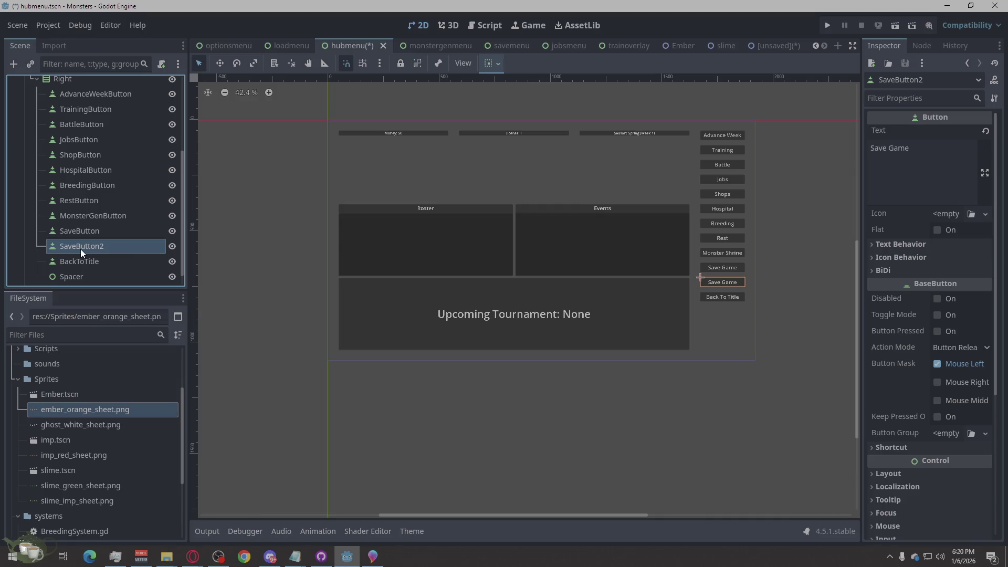
Set the duplicate button's Text to Addmon and name the node Addmon.
triple_click(889, 148)
type("Addmon")
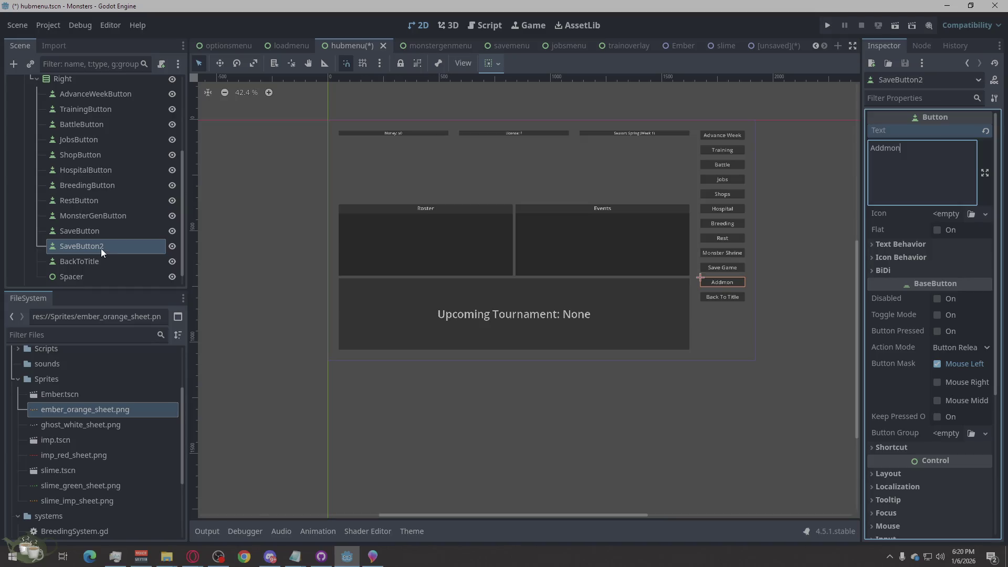
double_click(101, 246)
type("Addmon")
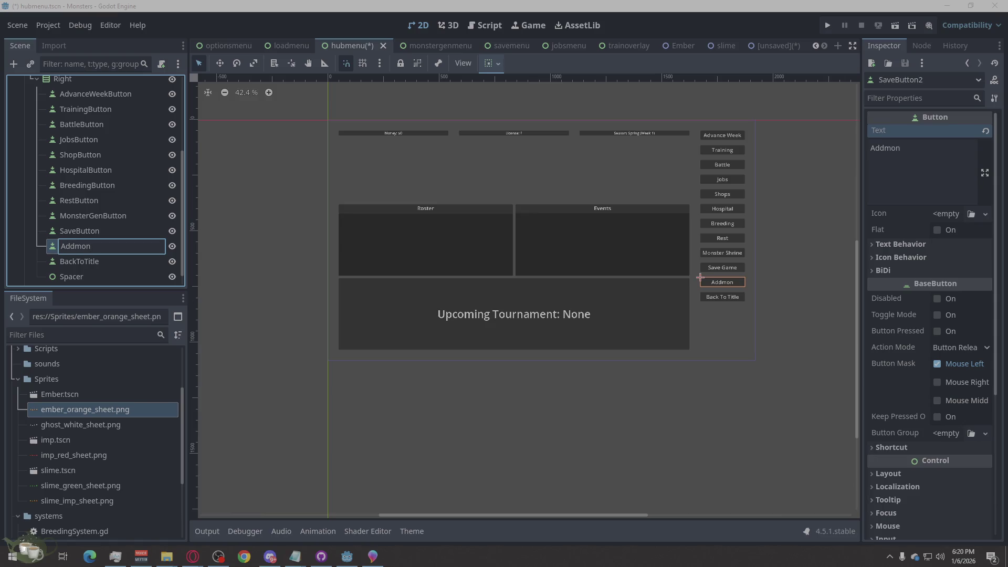
key("Return")
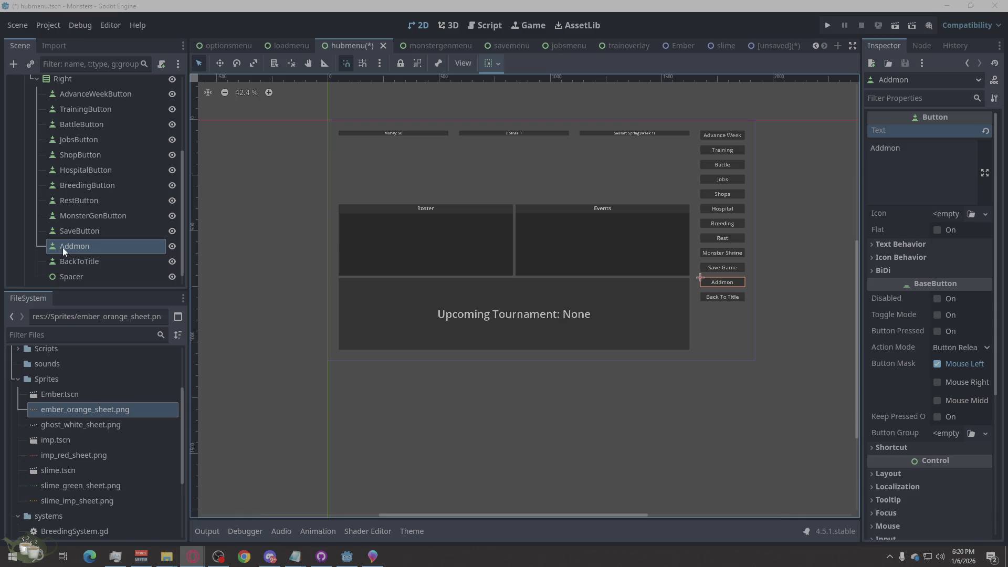
Rename the node to AddTestMonstersButton, keeping its label as Addmon.
double_click(71, 247)
type("AddTestMonstersButton")
key("Return")
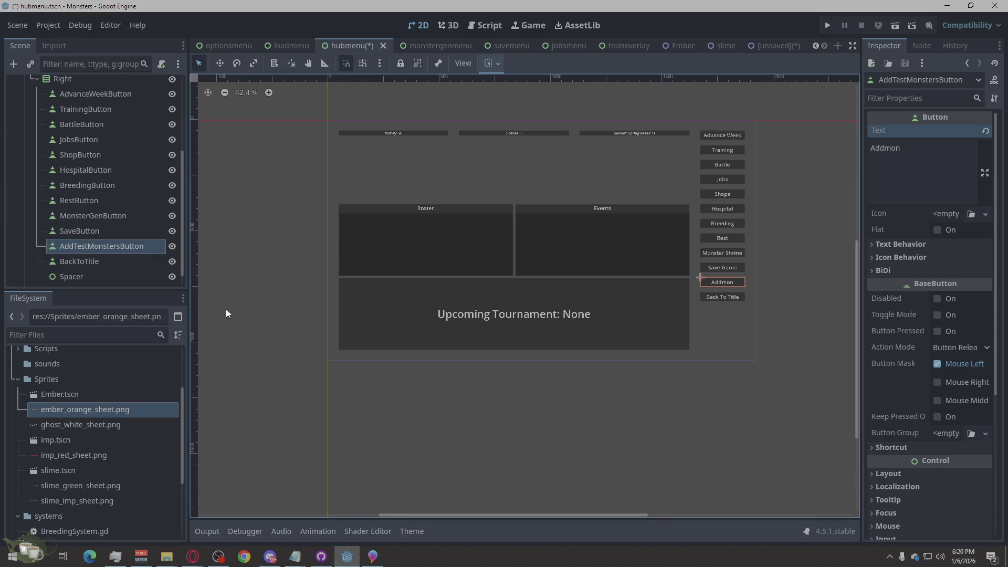
left_click(933, 158)
key("ctrl+a")
type("AddTestMonstersButton")
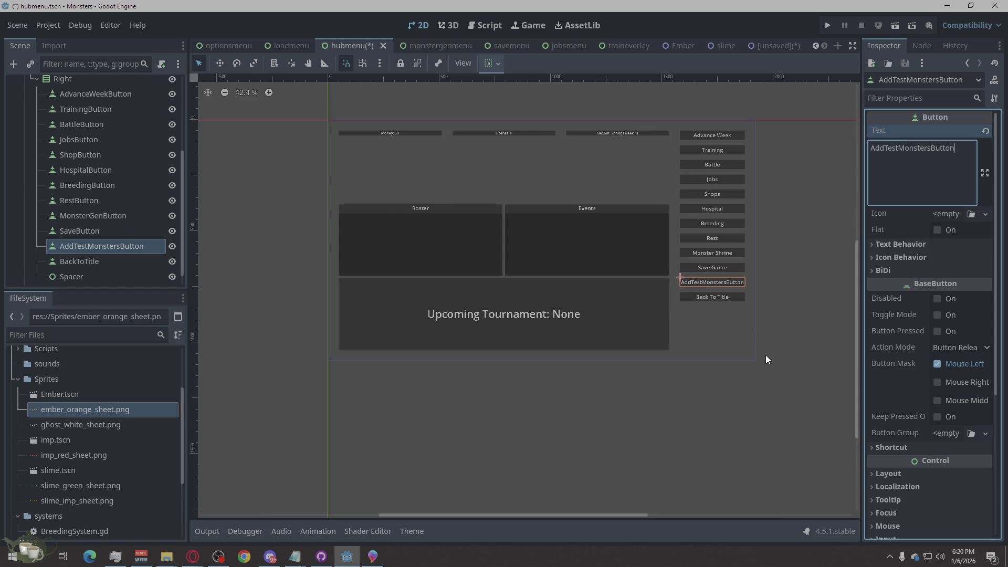
key("ctrl+z")
left_click(807, 282)
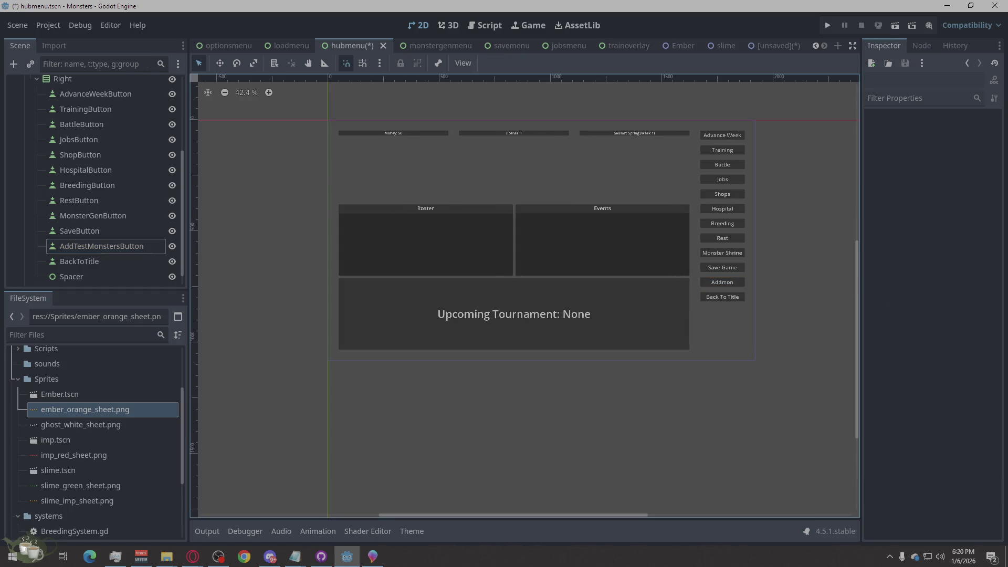
key("alt+Tab")
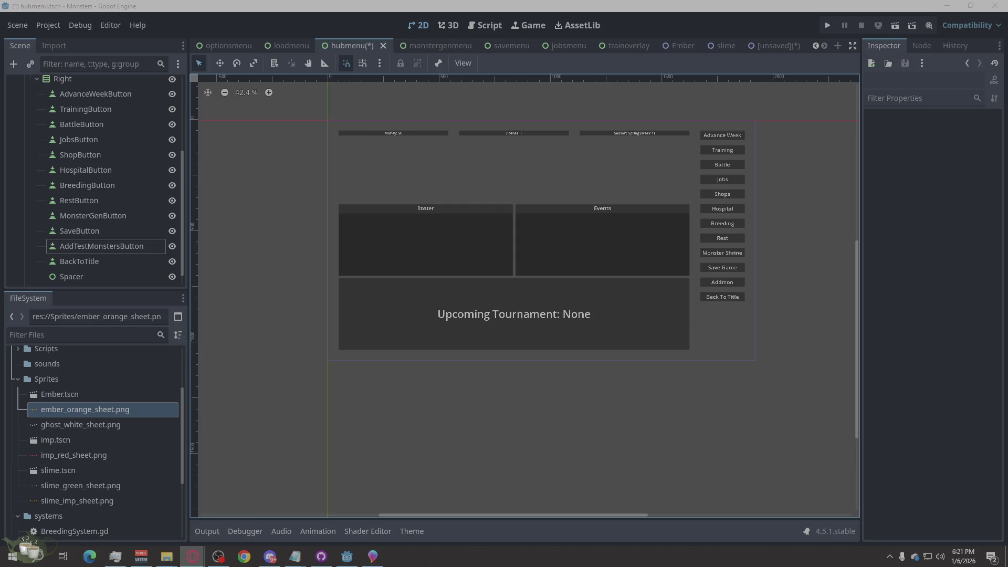
scroll(427, 177, "up", 1)
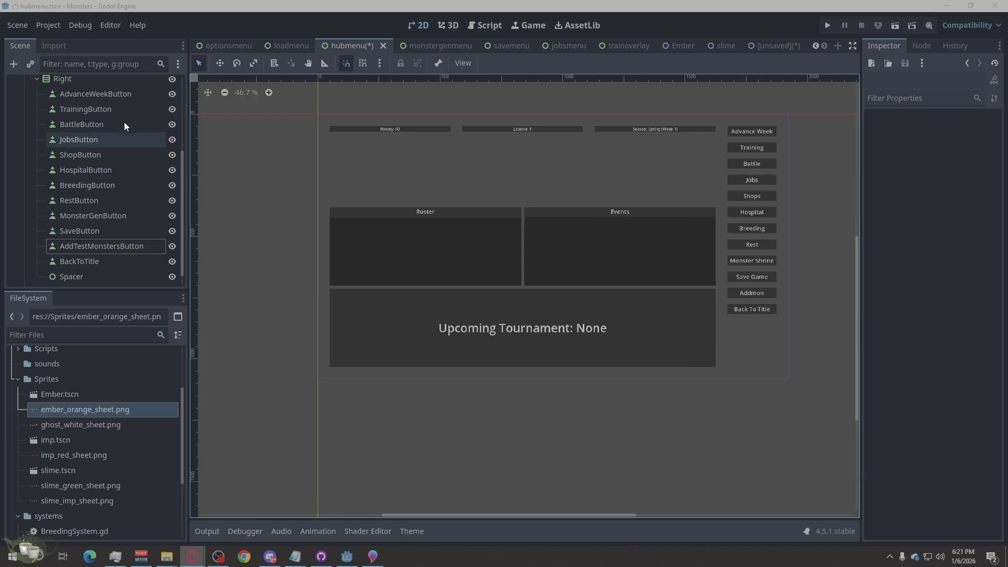
Open HubMenu.gd and scroll through it, inspecting the erroring season label line 47.
left_click(478, 27)
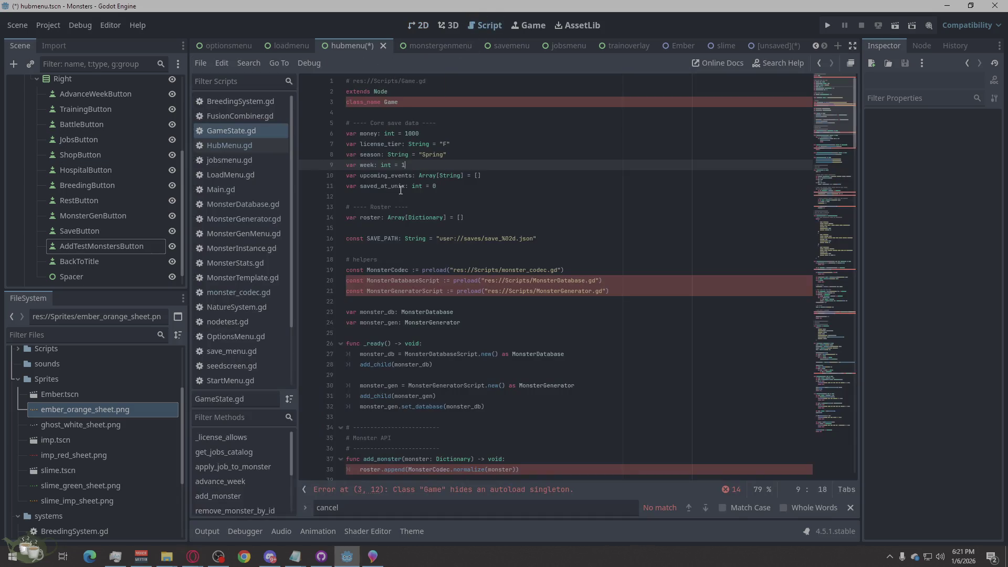
left_click(255, 147)
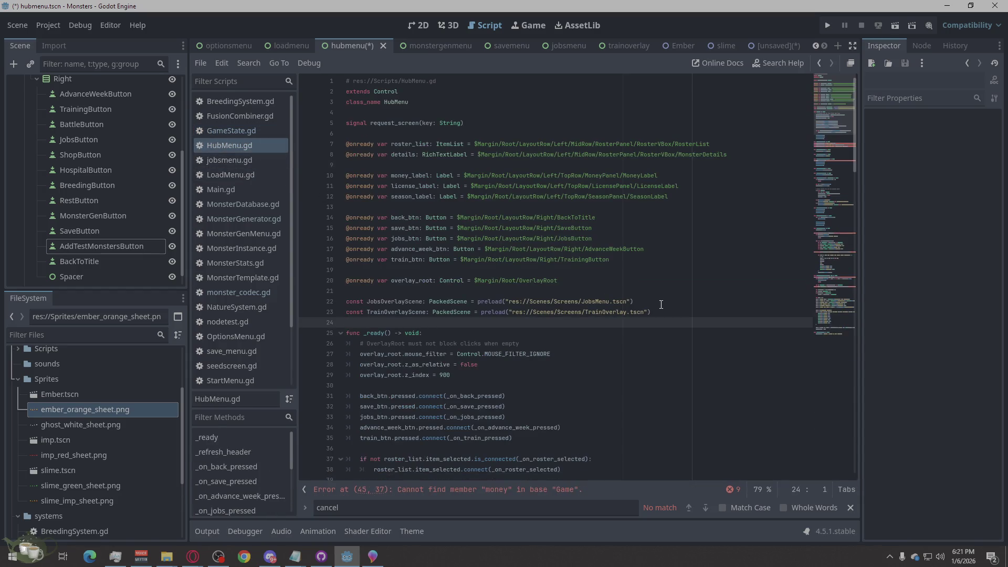
scroll(661, 304, "down", 10)
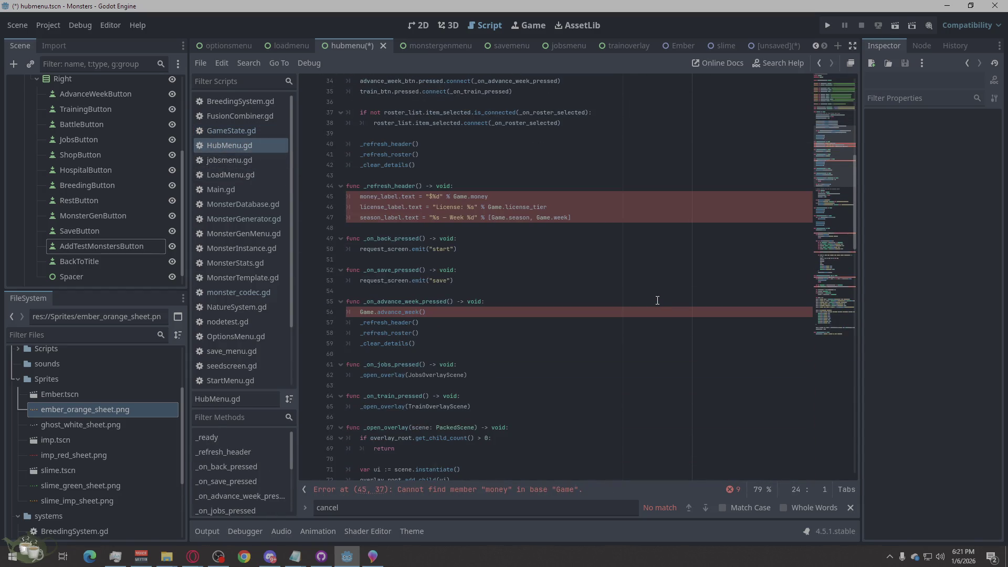
left_click(589, 214)
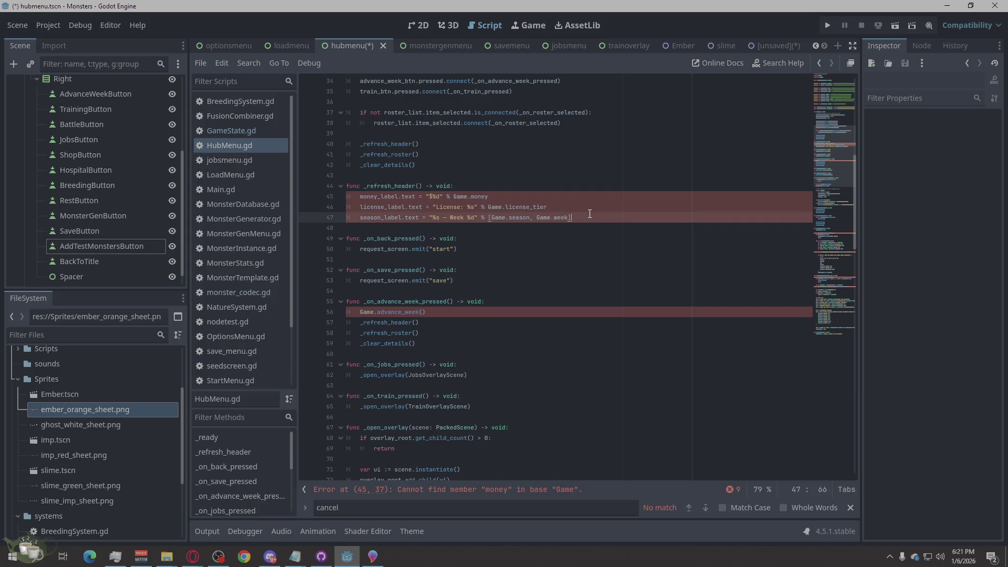
scroll(590, 214, "up", 10)
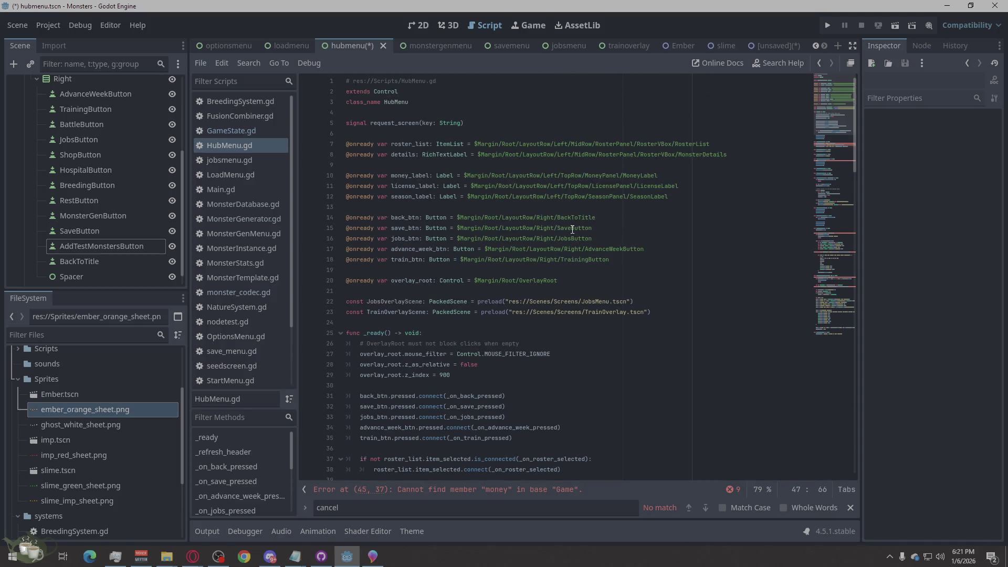
scroll(572, 229, "down", 5)
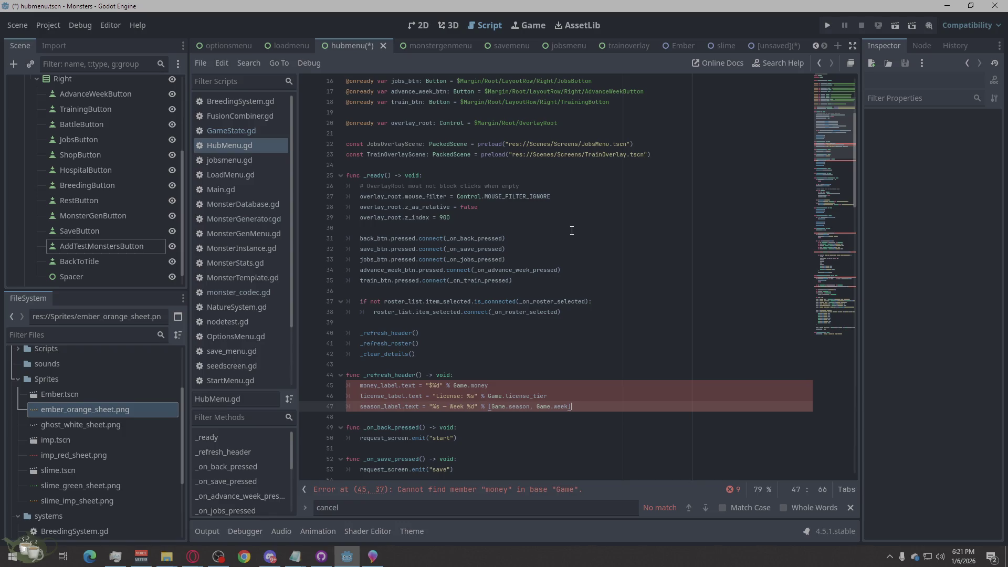
scroll(564, 256, "down", 2)
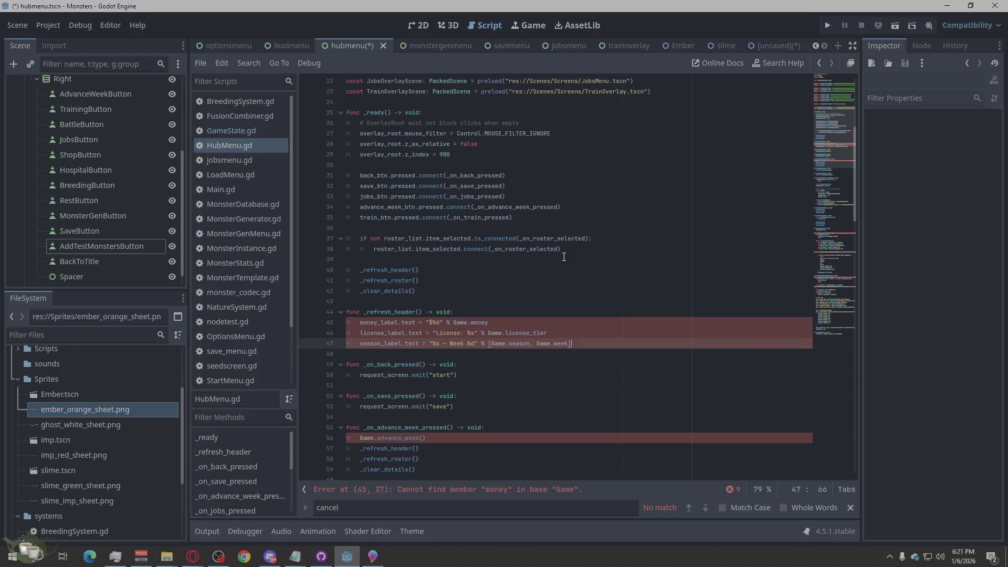
scroll(564, 256, "up", 6)
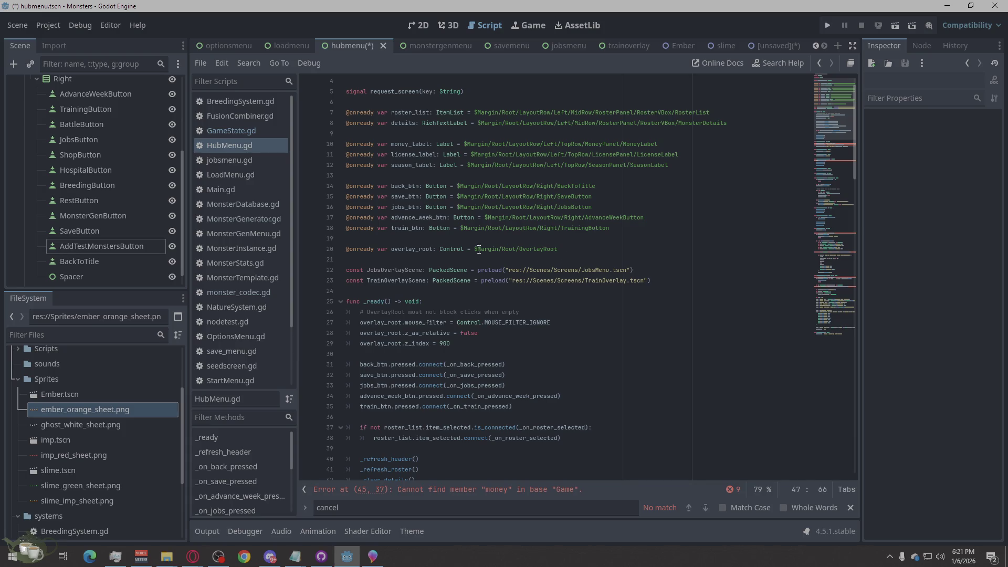
scroll(96, 204, "up", 4)
scroll(96, 204, "down", 4)
scroll(696, 300, "down", 9)
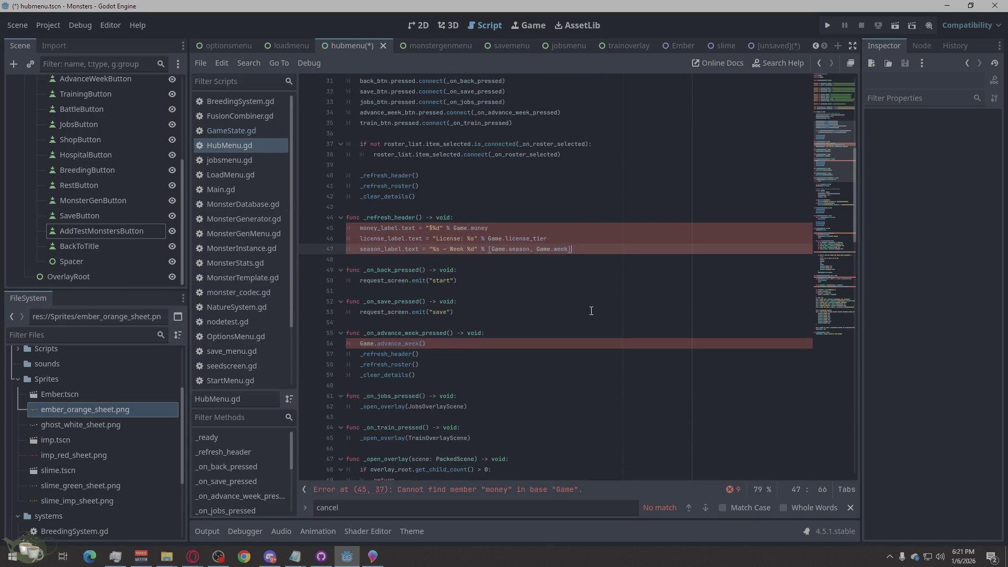
Browse GameState, FusionCombiner, BreedingSystem, HubMenu, jobsmenu, LoadMenu, Main and MonsterDatabase scripts.
left_click(219, 131)
left_click(227, 117)
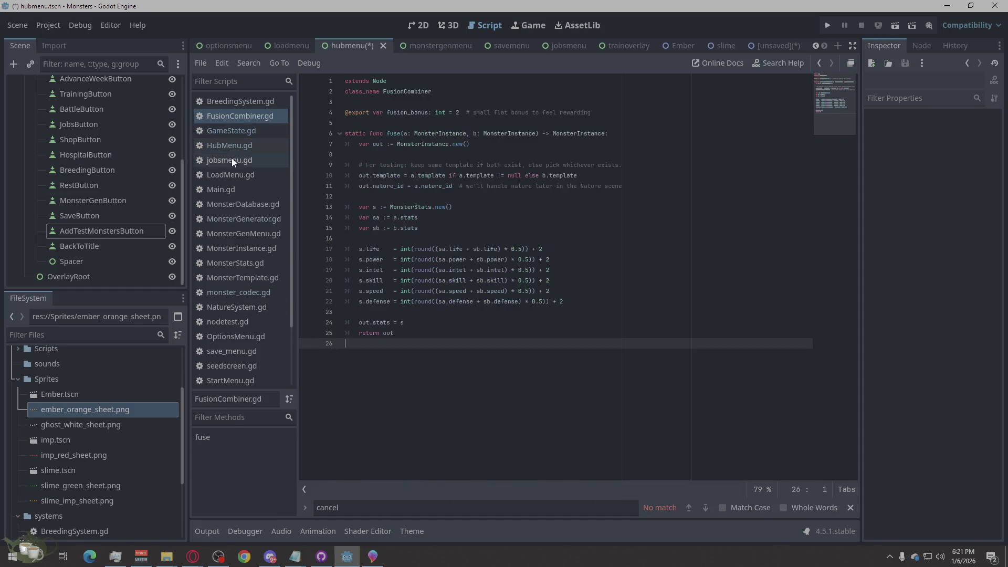
left_click(245, 105)
left_click(232, 148)
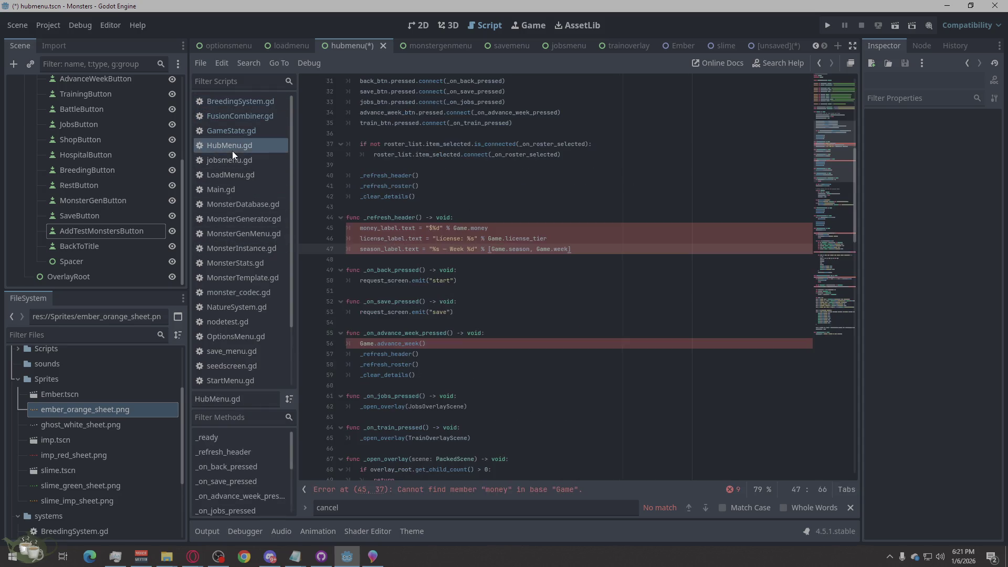
left_click(234, 160)
left_click(234, 176)
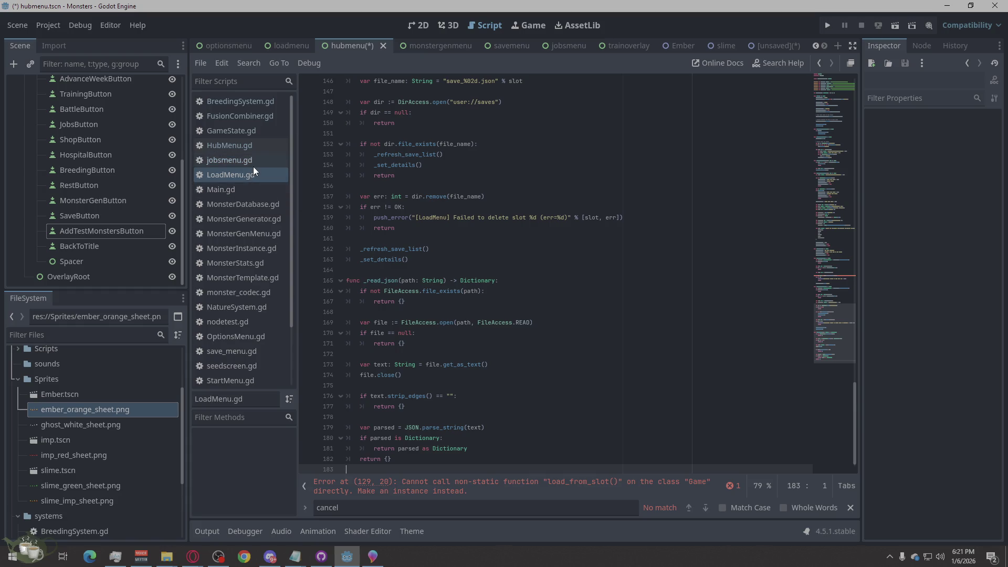
left_click(241, 191)
left_click(236, 204)
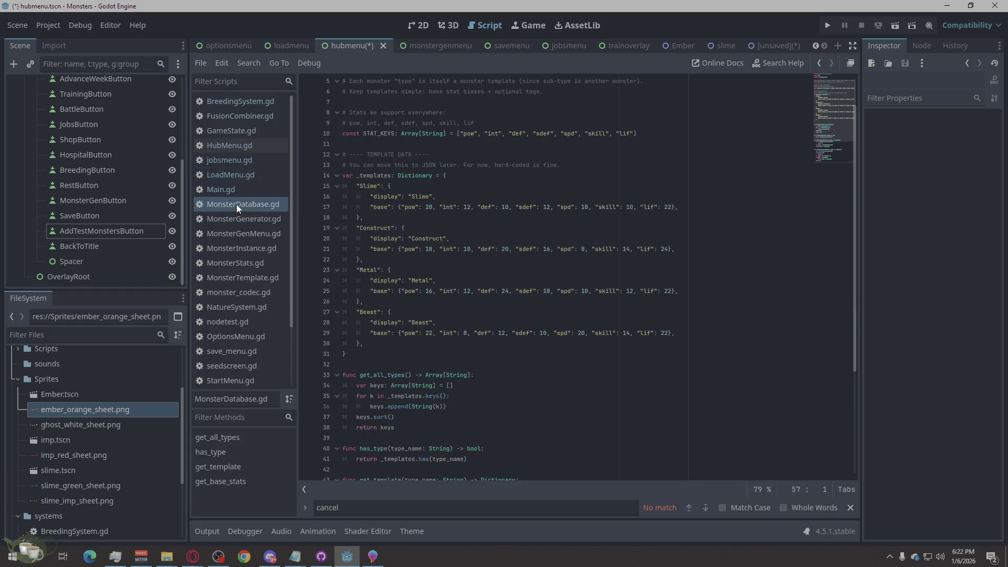
left_click(232, 188)
left_click(230, 175)
left_click(231, 187)
left_click(244, 179)
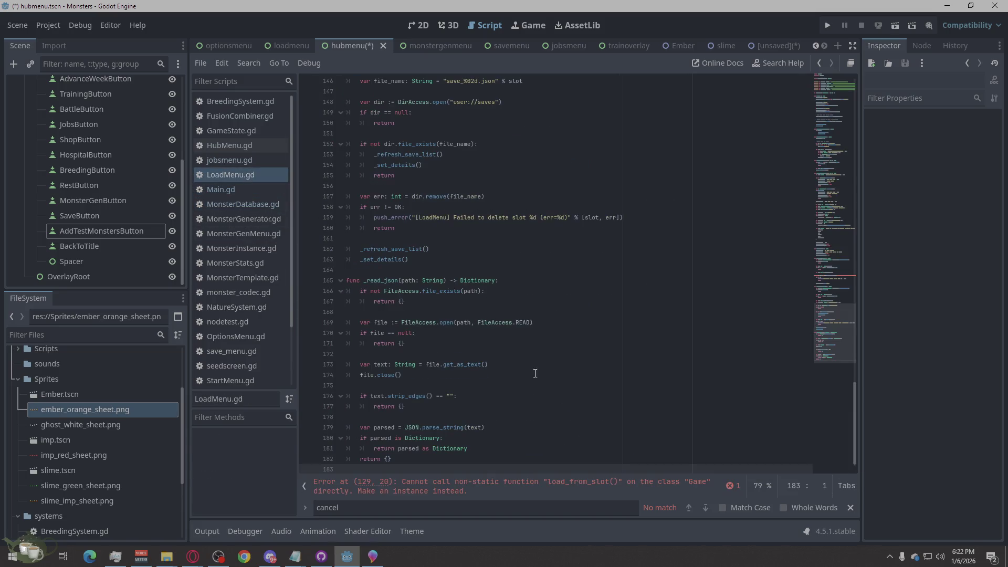
left_click(652, 490)
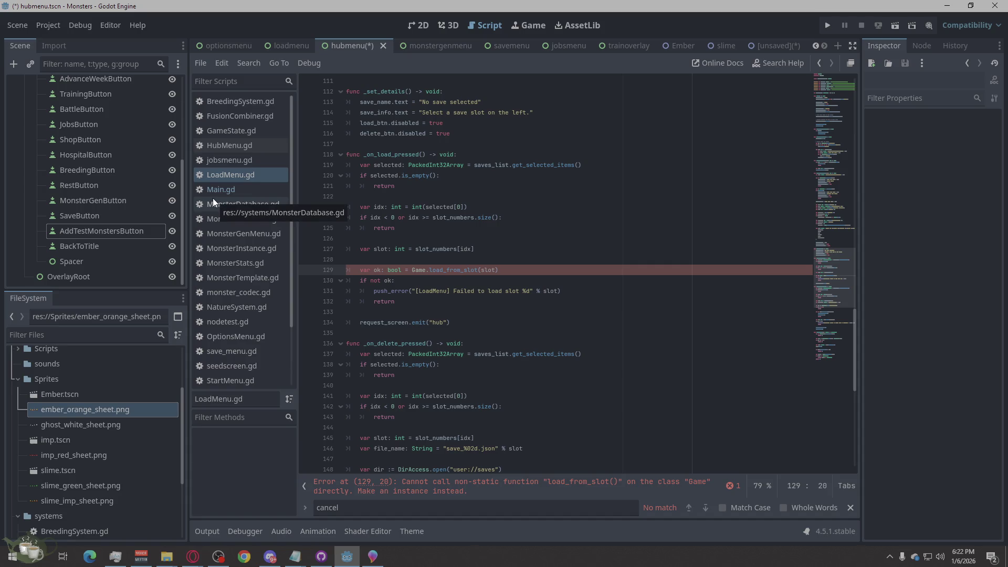
Look through MonsterDatabase, MonsterGenerator, MonsterGenMenu, monster_codec and GameState, ending on HubMenu.gd.
left_click(238, 203)
scroll(253, 270, "down", 3)
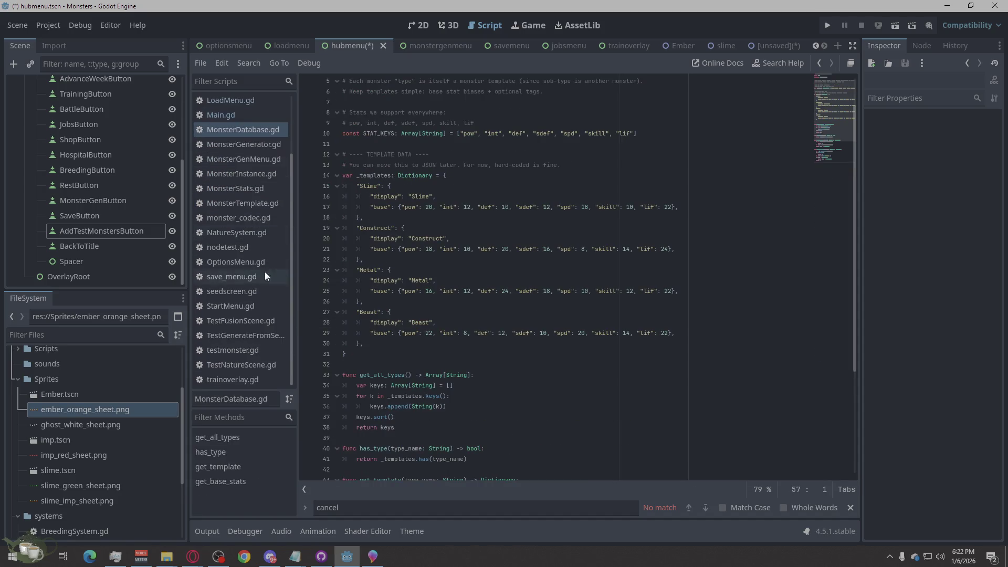
left_click(253, 146)
left_click(252, 162)
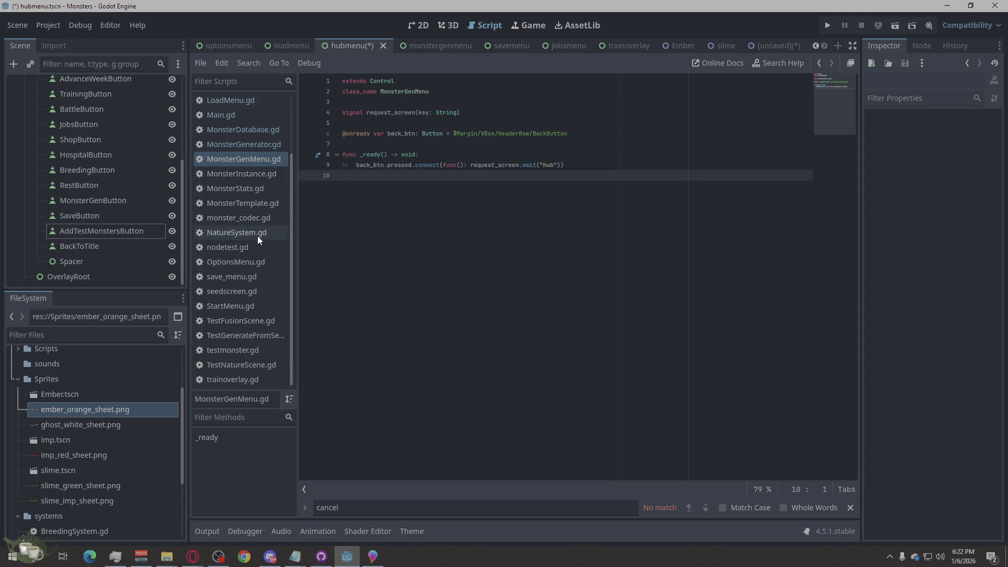
left_click(257, 221)
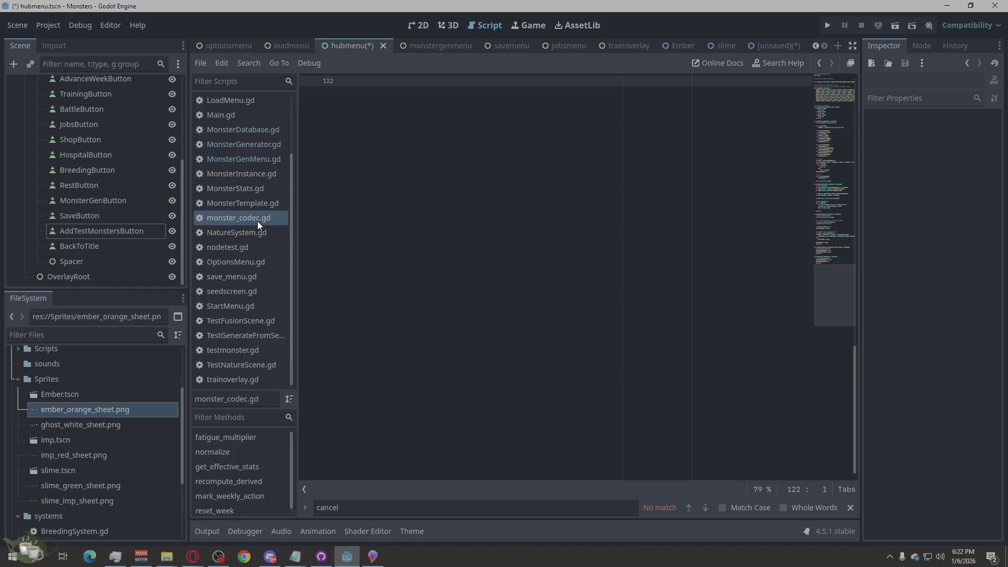
scroll(487, 378, "up", 20)
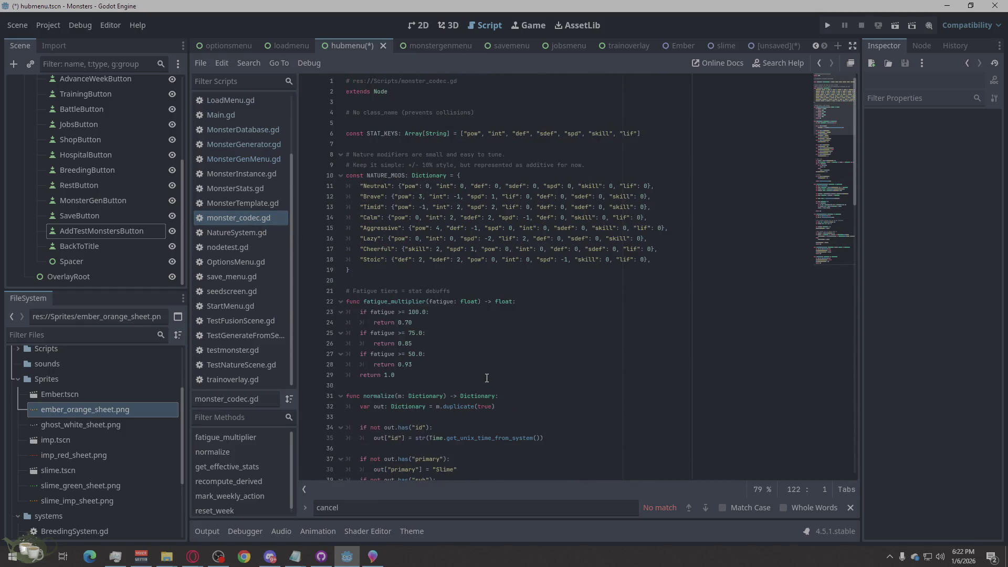
scroll(248, 183, "up", 3)
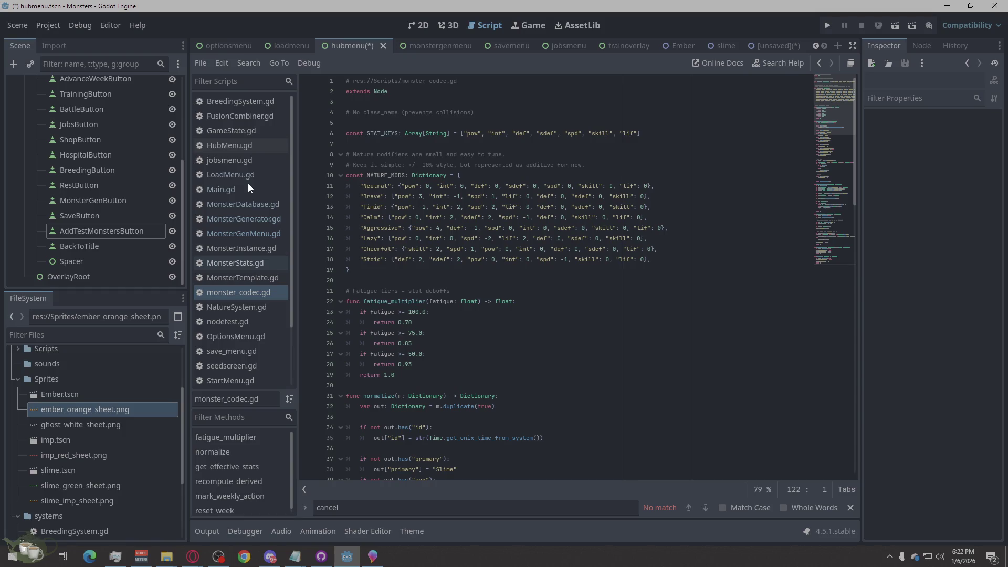
left_click(254, 133)
left_click(251, 147)
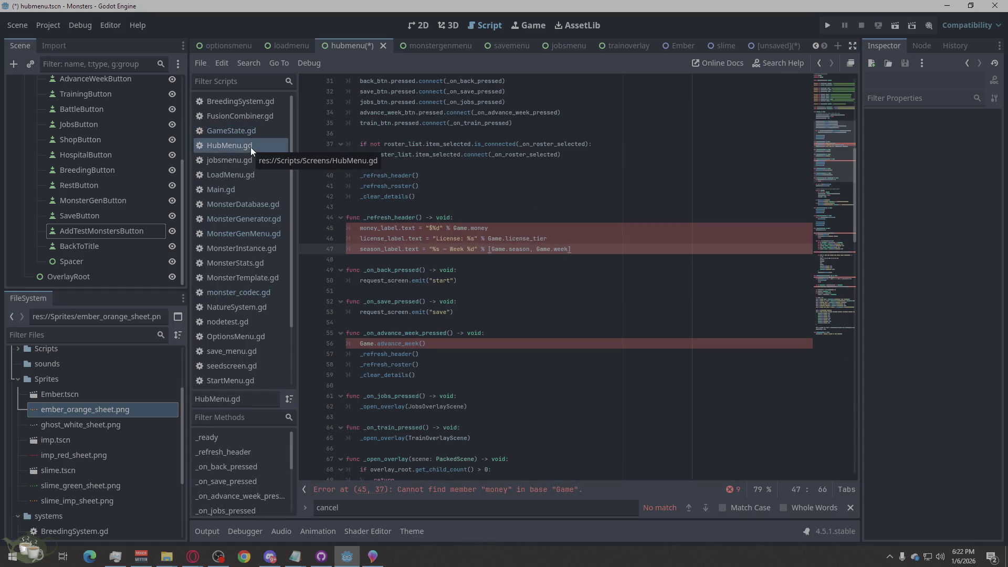
List GameState.gd's errors, checking the line 3 conflict and the money variable on line 6.
left_click(246, 160)
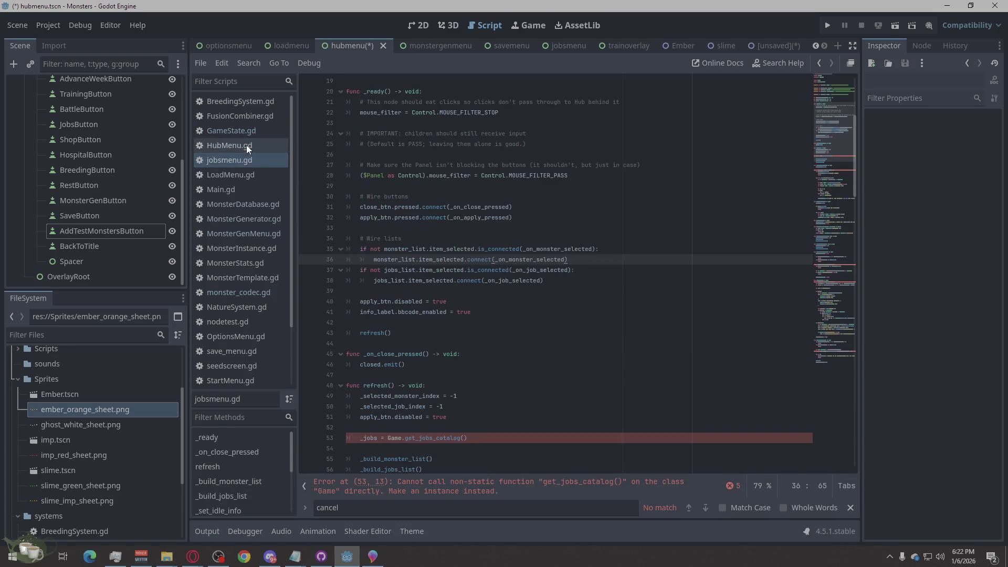
left_click(246, 144)
left_click(247, 127)
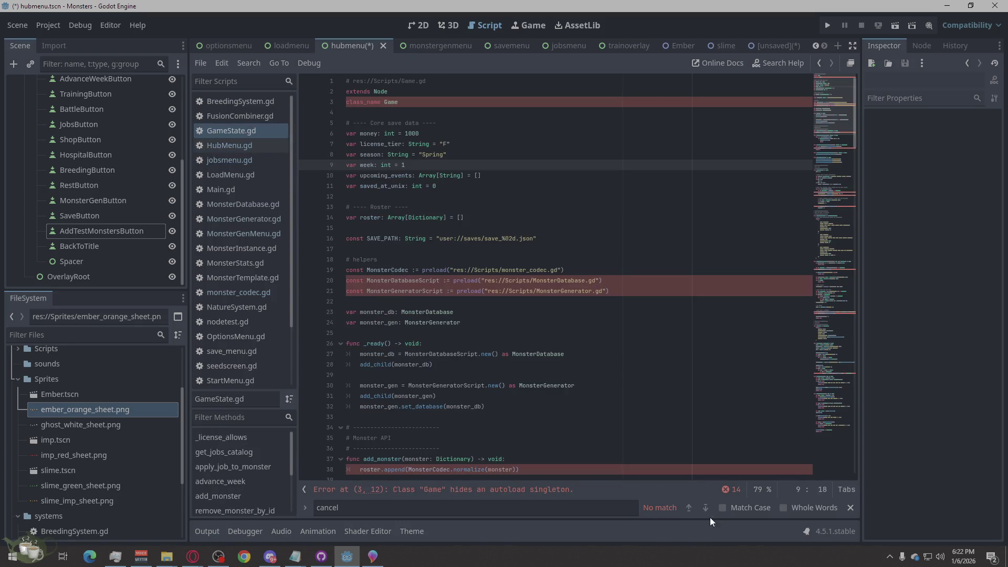
left_click(696, 484)
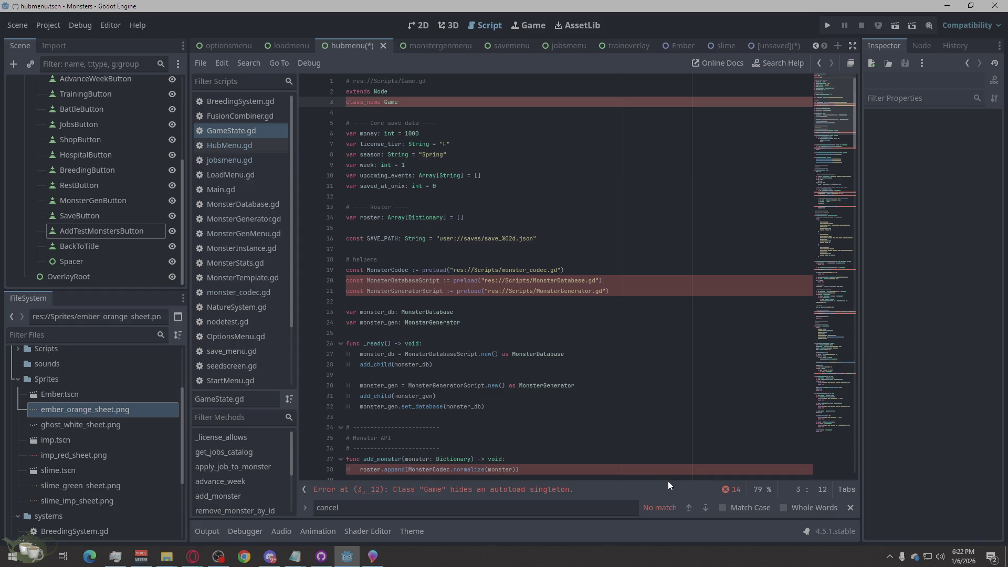
left_click(734, 493)
scroll(579, 458, "down", 5)
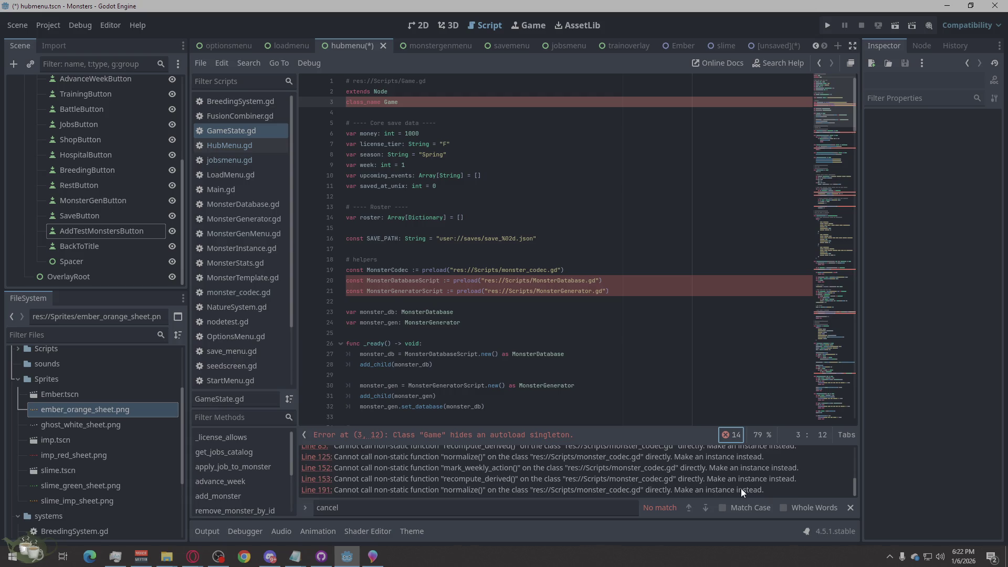
scroll(741, 489, "up", 5)
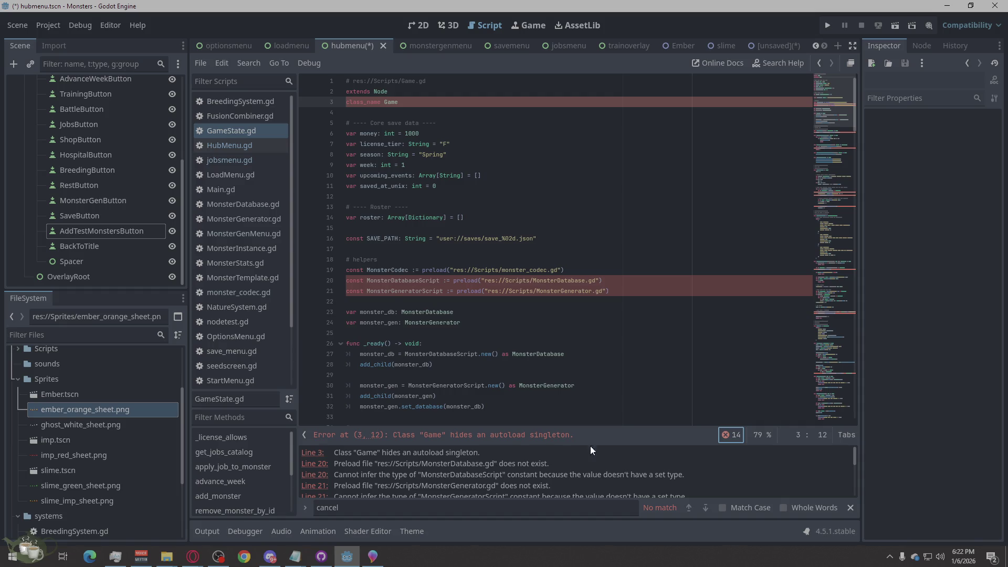
left_click(535, 139)
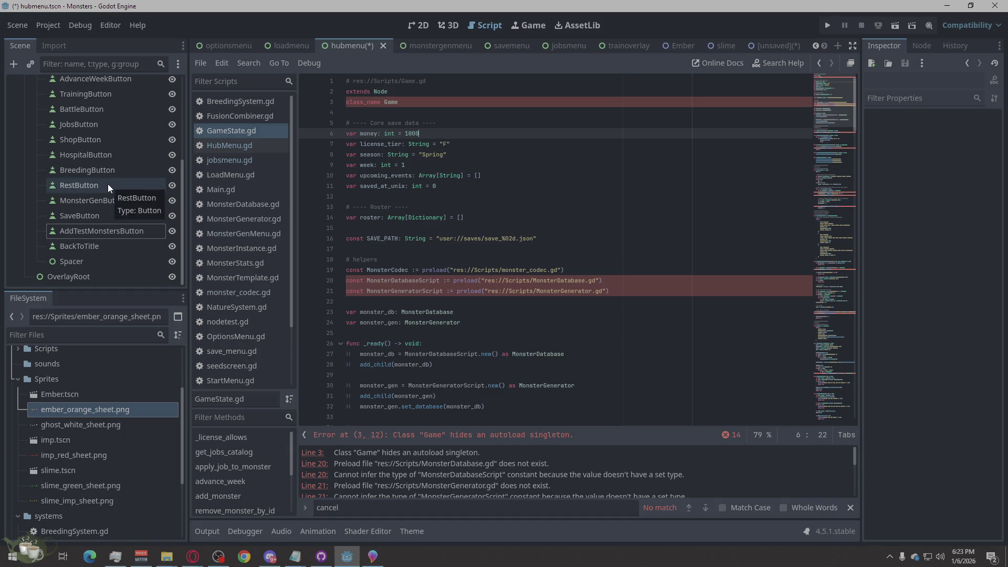
Save the hubmenu scene and go back to the HubMenu.gd script.
key("ctrl+s")
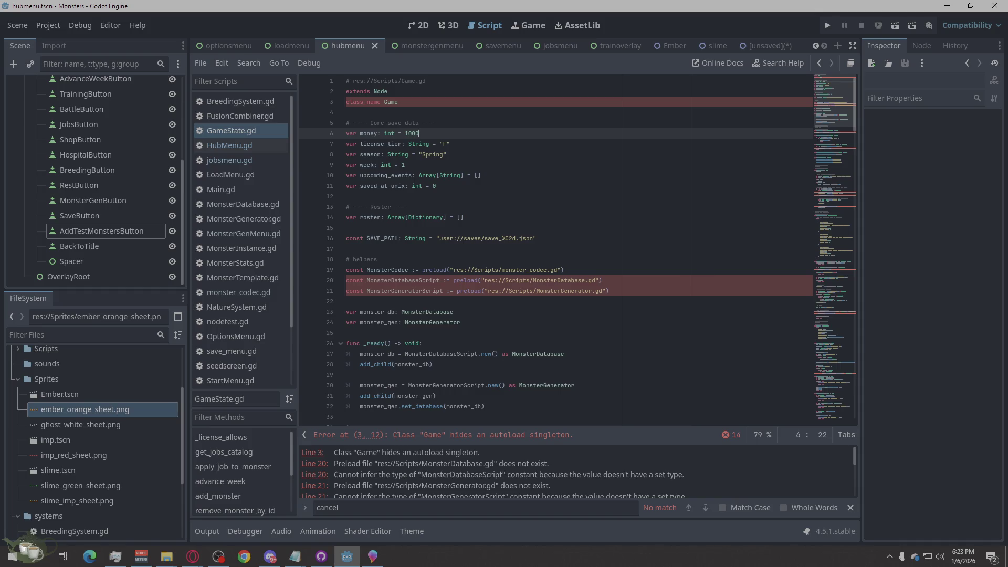
key("alt+Tab")
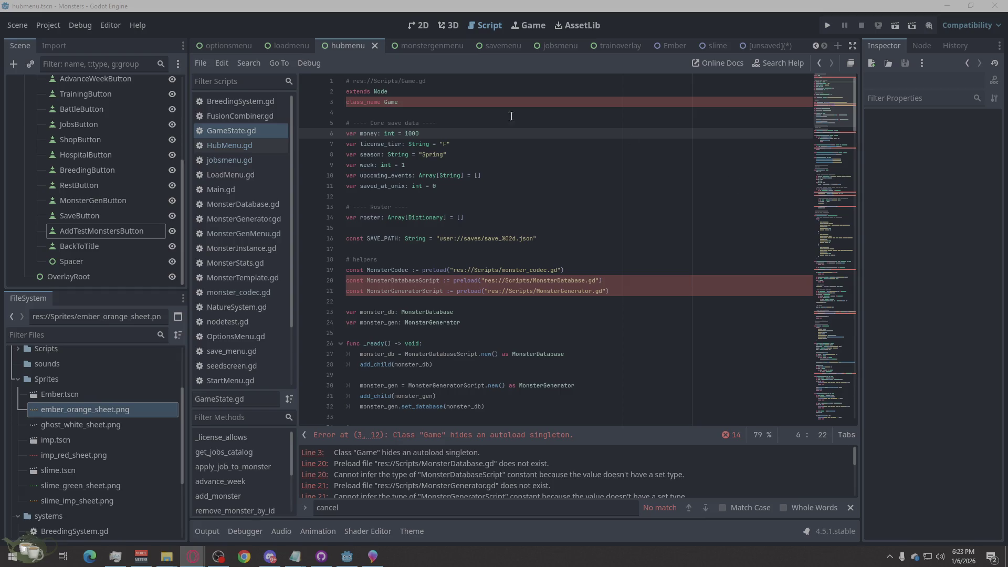
left_click(232, 144)
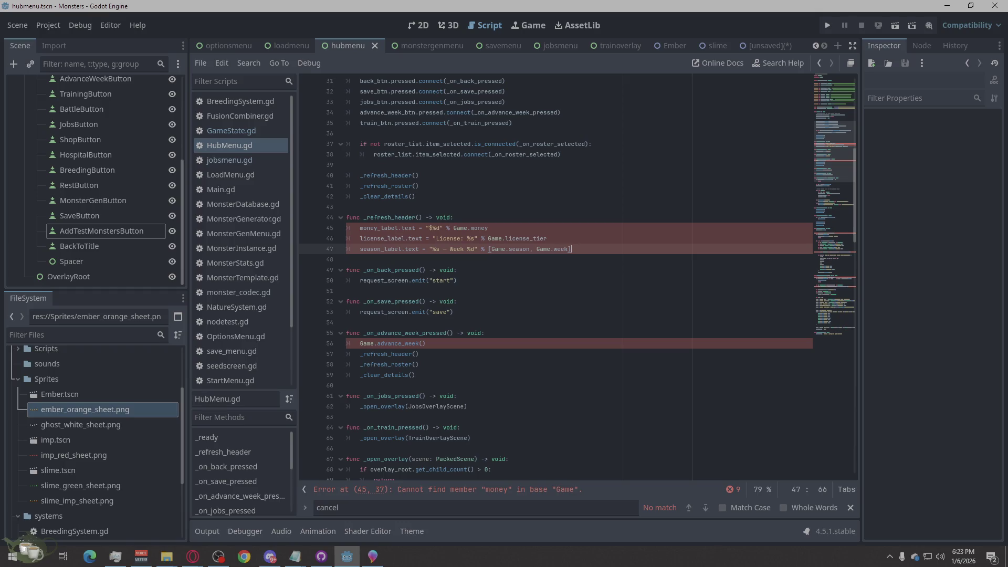
key("alt+Tab")
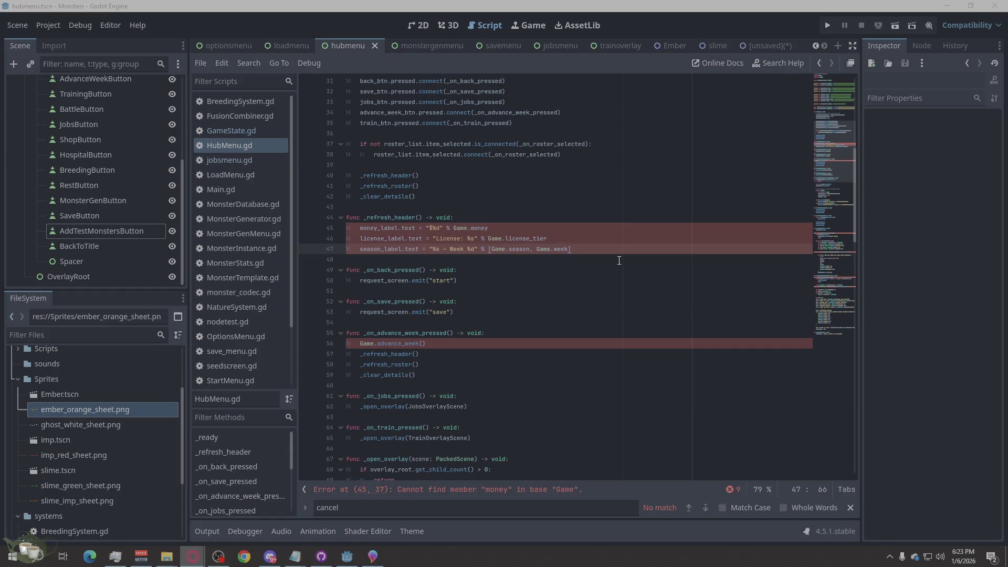
scroll(619, 260, "down", 20)
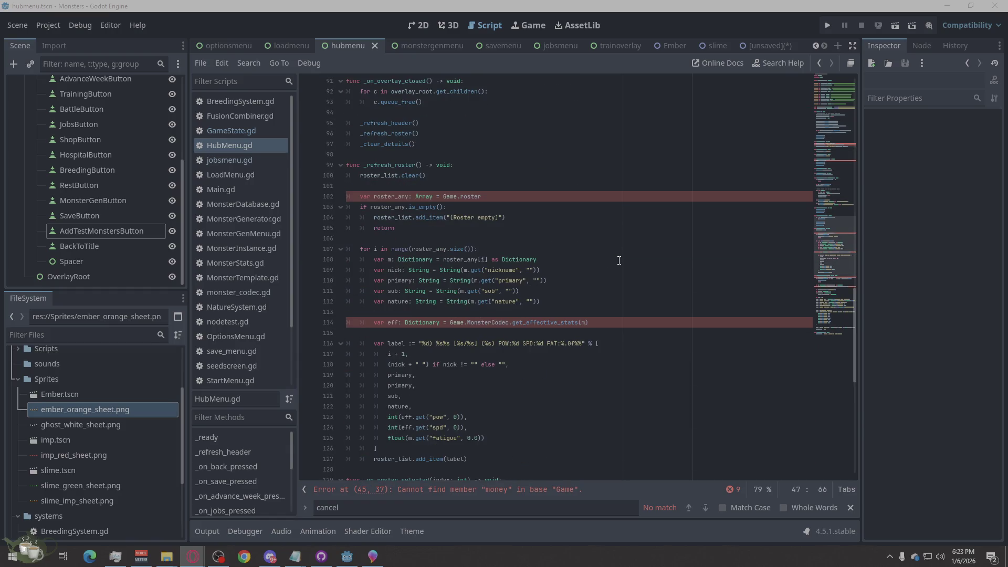
Find 'pressed' in HubMenu.gd and open blank lines below the _on_save_pressed function.
double_click(395, 513)
type("pressed")
left_click(586, 301)
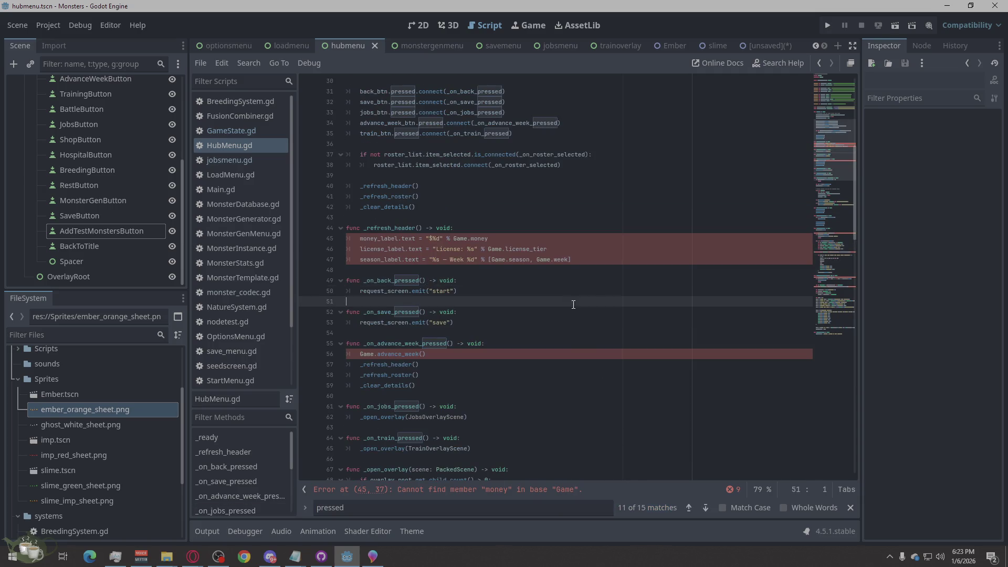
key("alt+Tab")
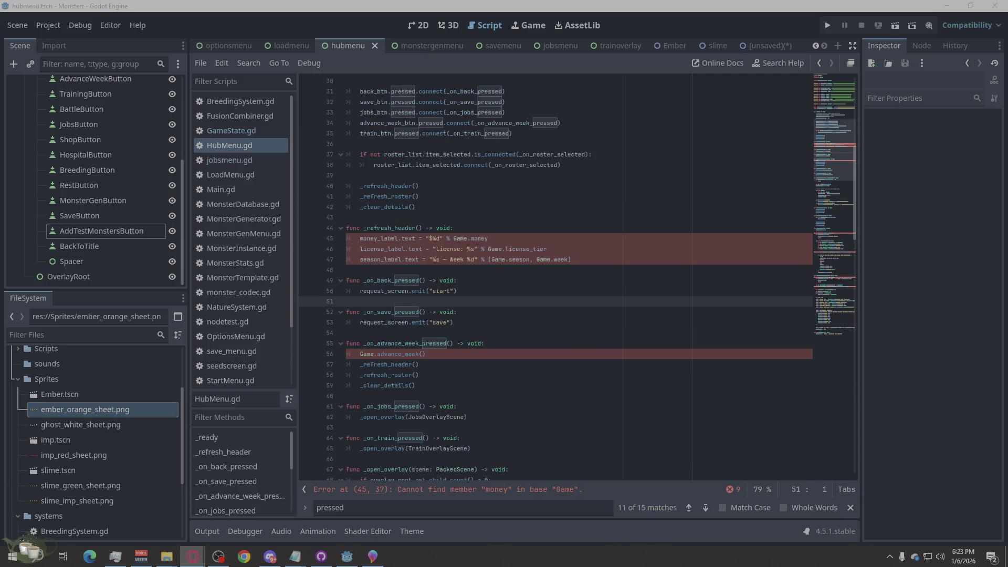
left_click(467, 323)
key("Return")
key("Return")
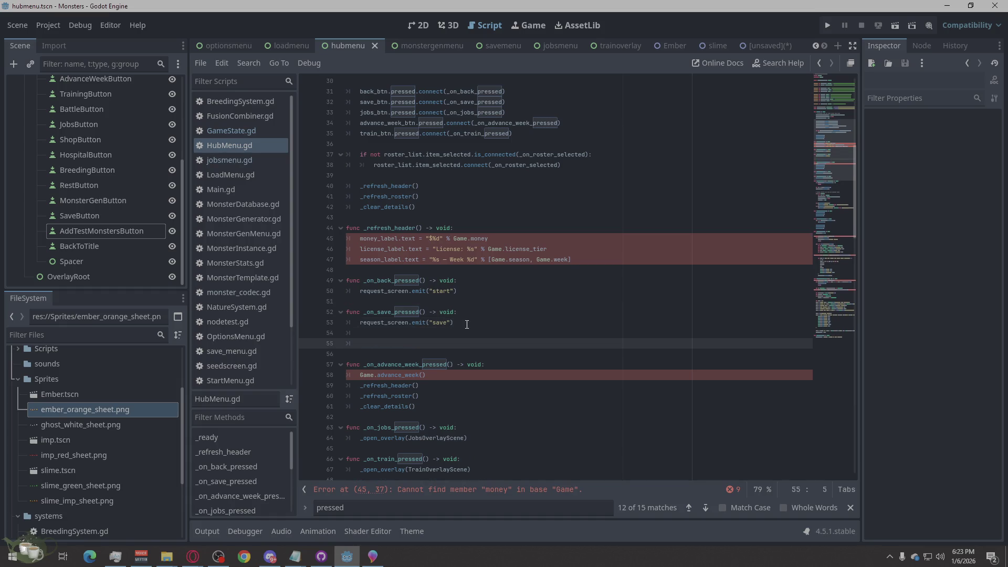
Paste the _on_add_test_monsters_pressed function, which calls Game.add_test_monsters, at line 55.
type("func _on_add_test_monsters_pressed() -> void: \tGame.add_test_monsters() \t_refresh_roster() \t_refresh_top_bar()")
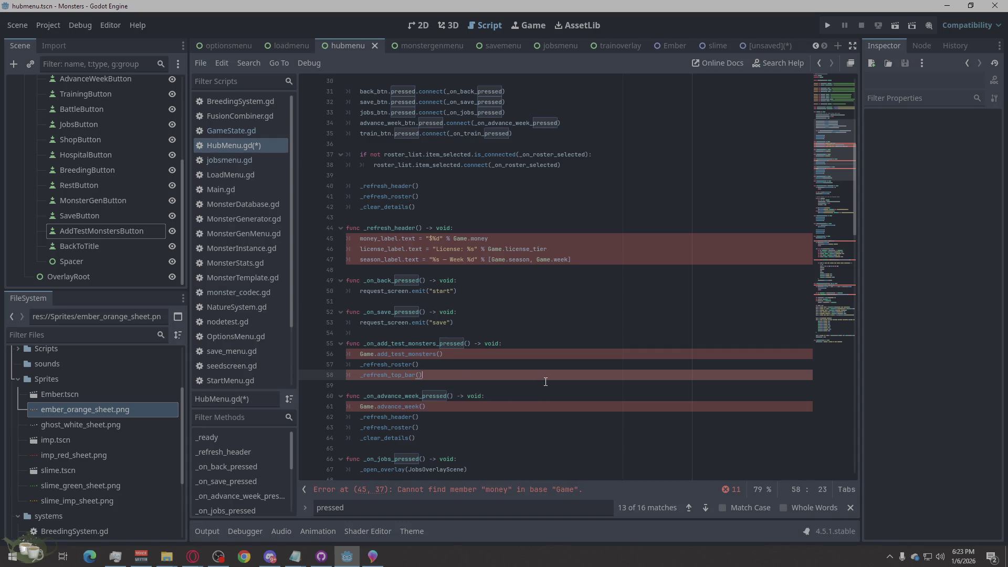
key("alt+Tab")
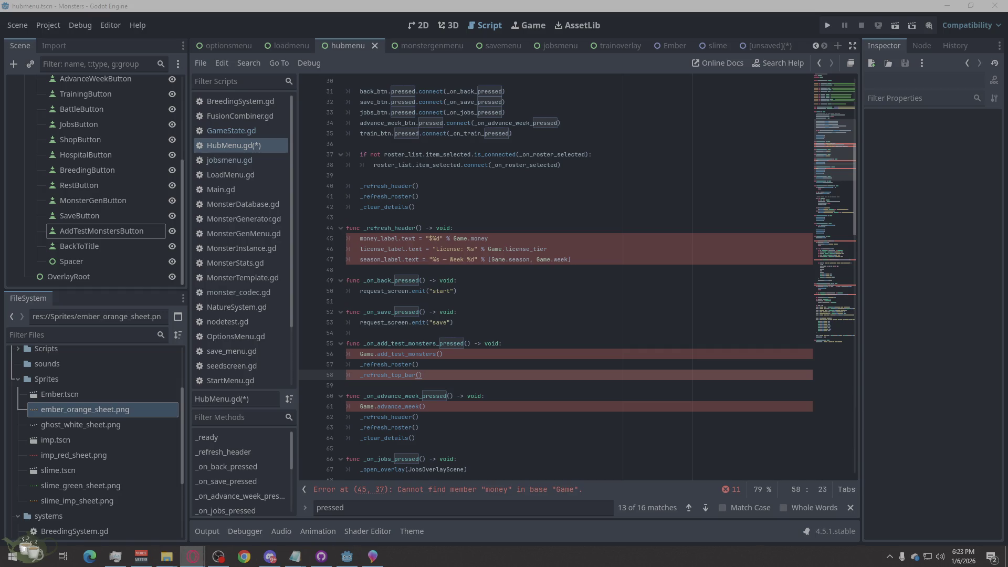
scroll(575, 318, "up", 10)
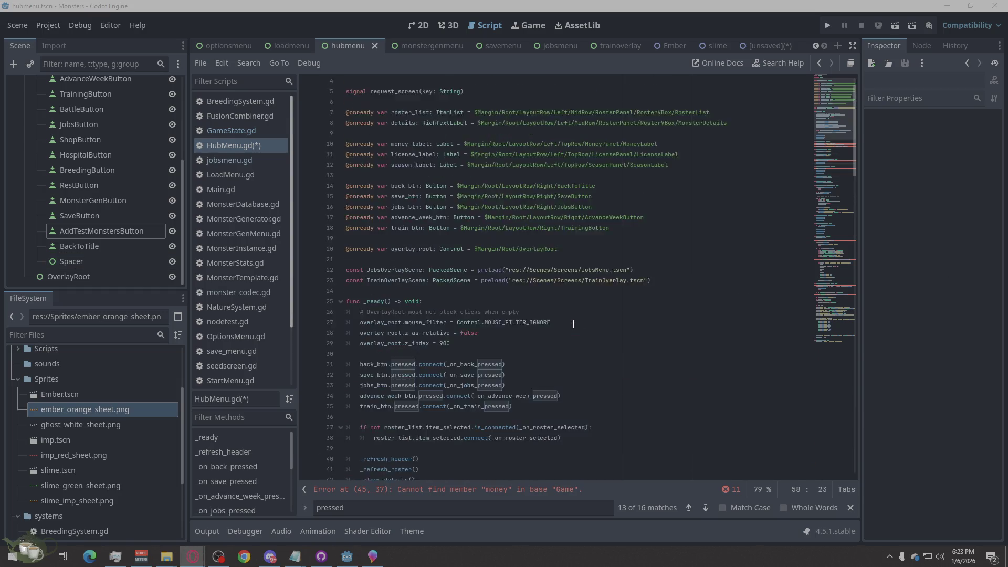
left_click(395, 206)
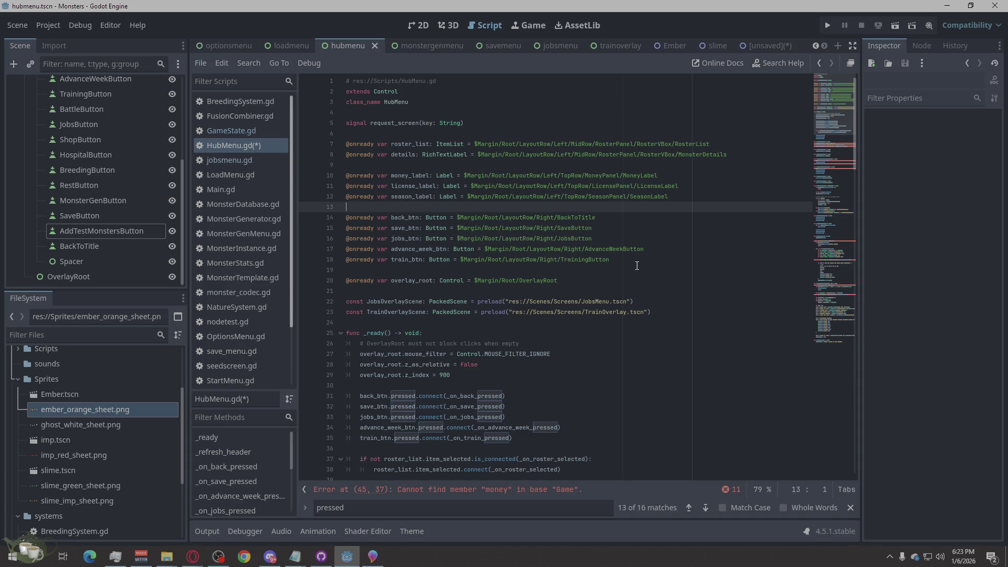
left_click_drag(640, 259, 313, 263)
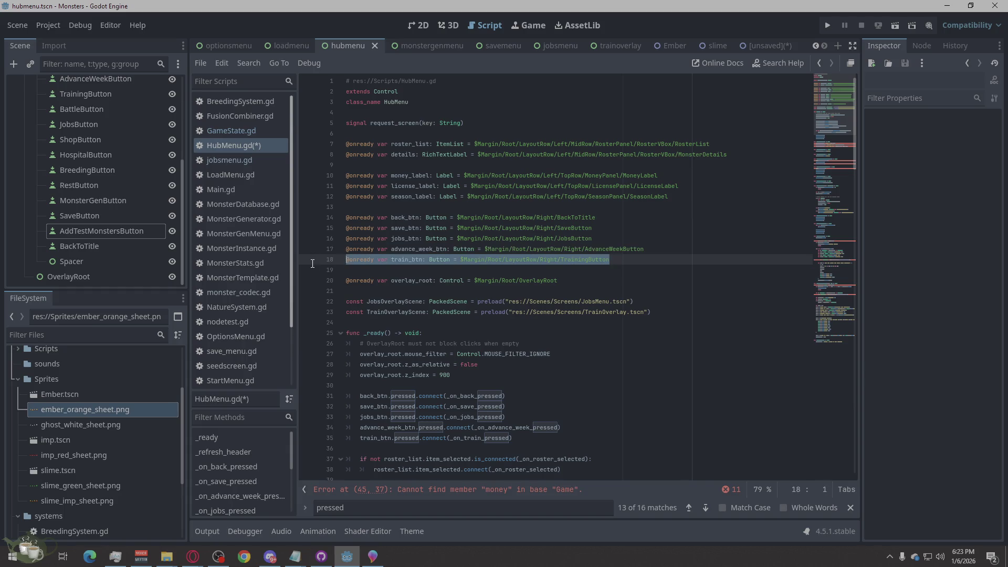
left_click(447, 272)
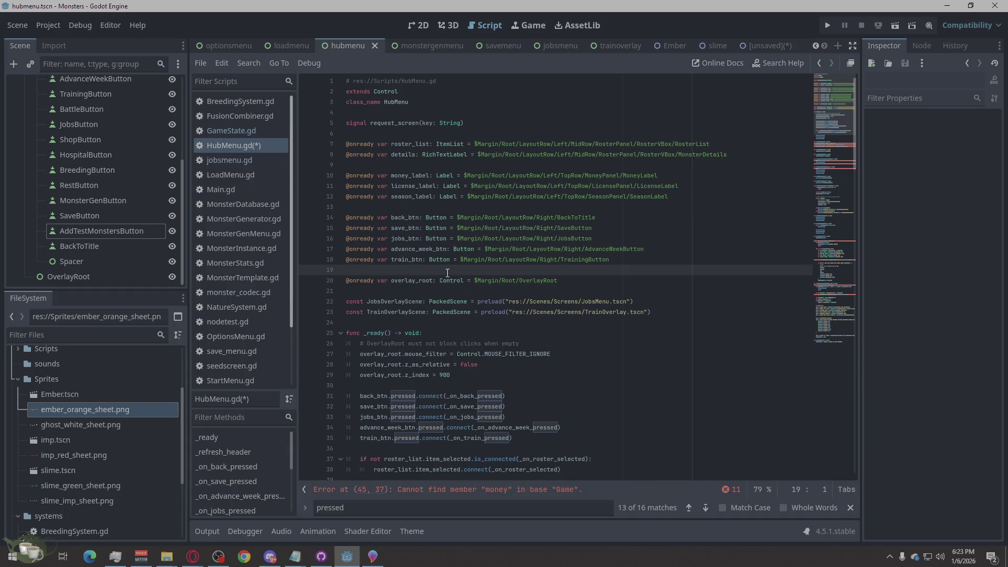
key("ctrl+v")
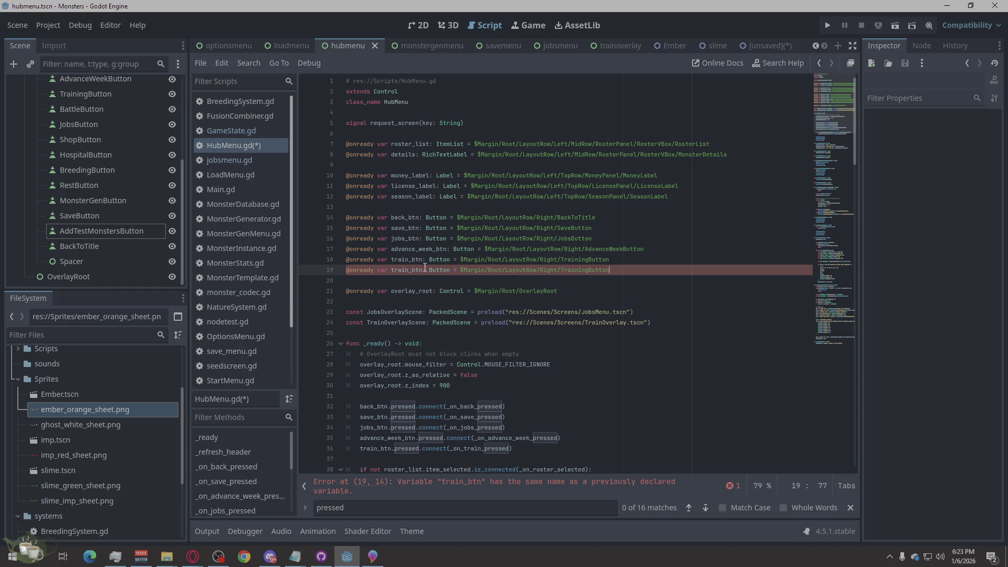
scroll(473, 275, "down", 6)
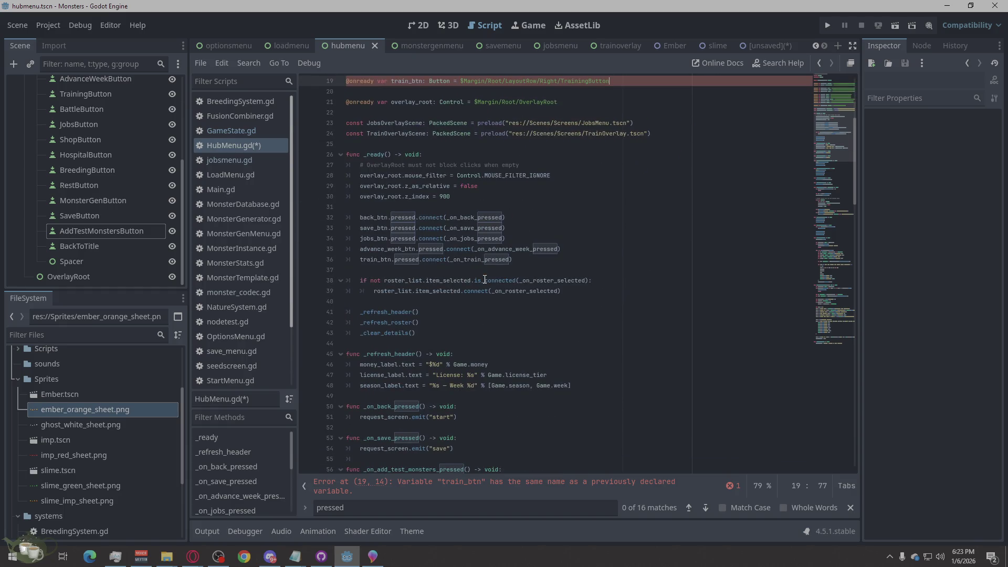
scroll(484, 279, "down", 4)
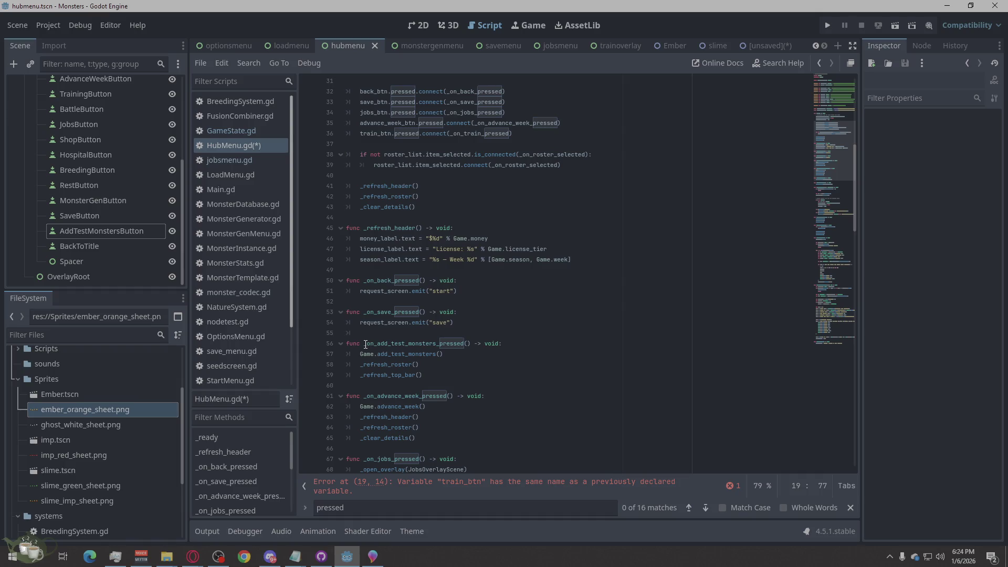
mouse_move(363, 343)
left_mouse_down()
mouse_move(455, 347)
mouse_move(436, 345)
left_mouse_up()
key("ctrl+c")
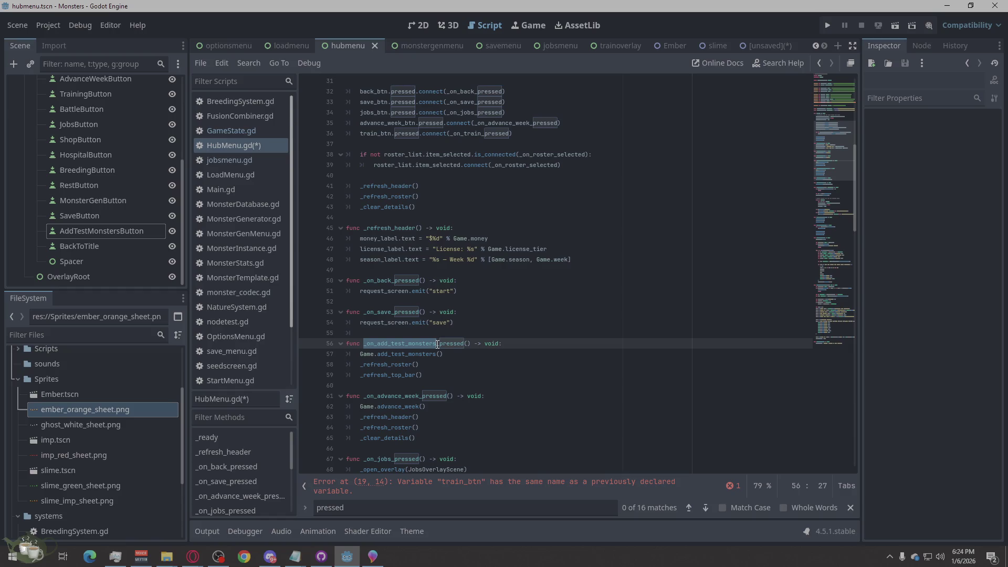
scroll(513, 291, "up", 6)
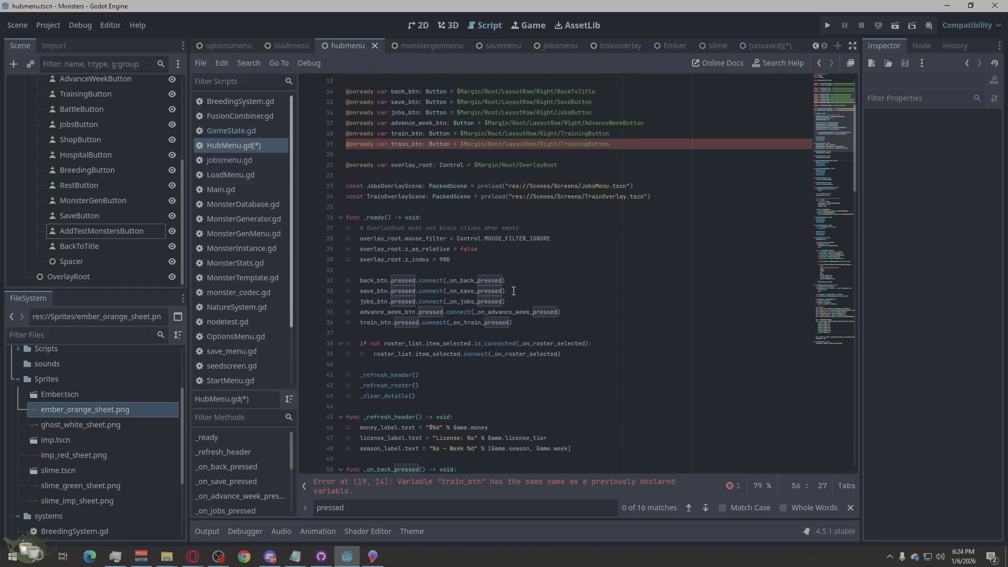
scroll(513, 291, "up", 1)
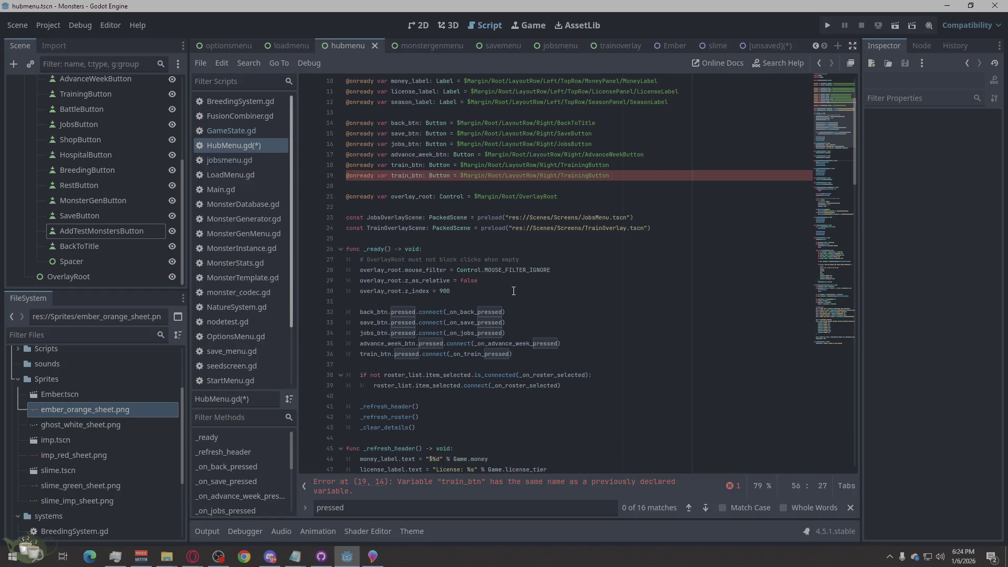
left_click(569, 253)
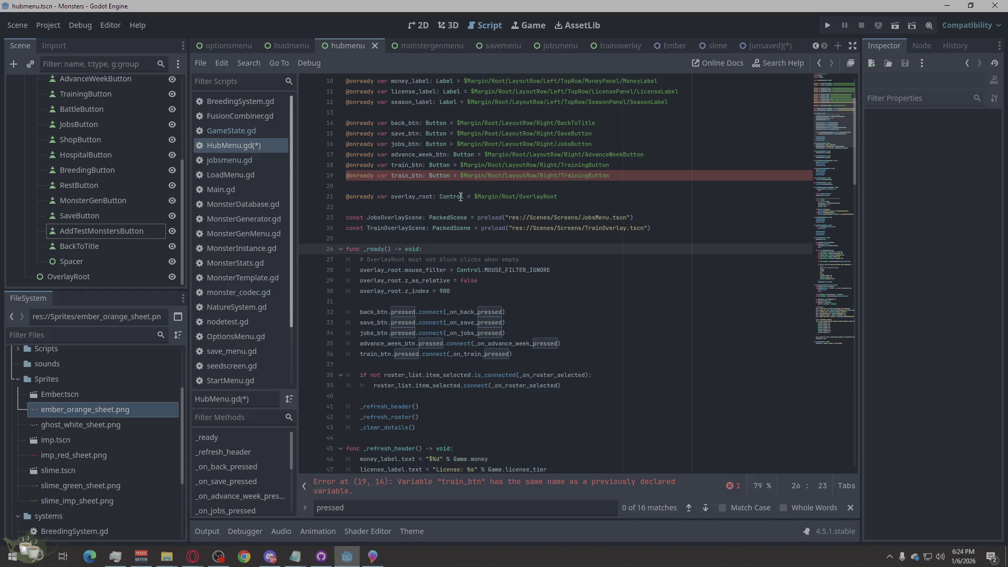
left_click_drag(423, 176, 402, 176)
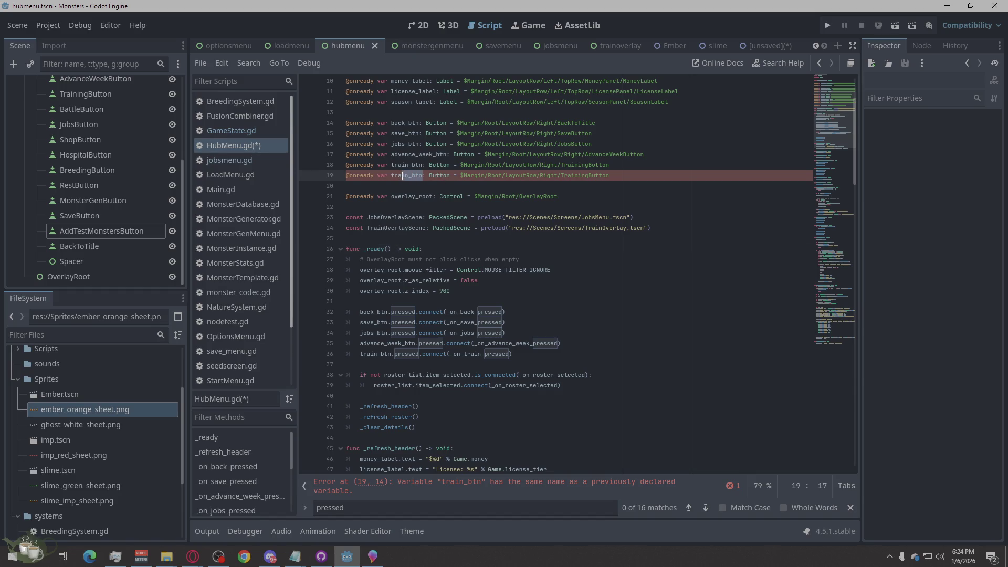
left_click_drag(402, 176, 393, 176)
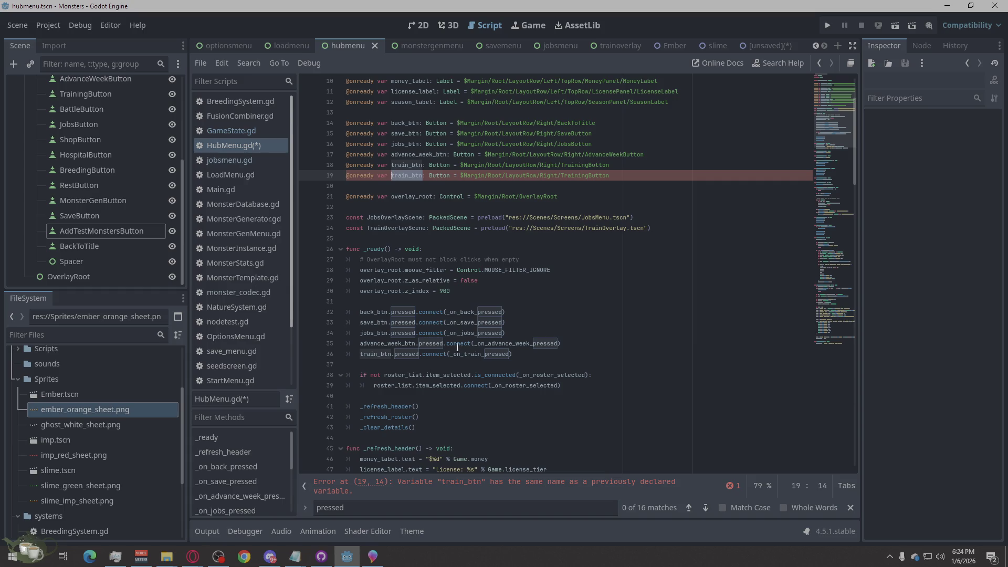
Change the duplicate train_btn name on line 19 to add_test_monsters_btn.
scroll(465, 330, "down", 2)
key("ctrl+v")
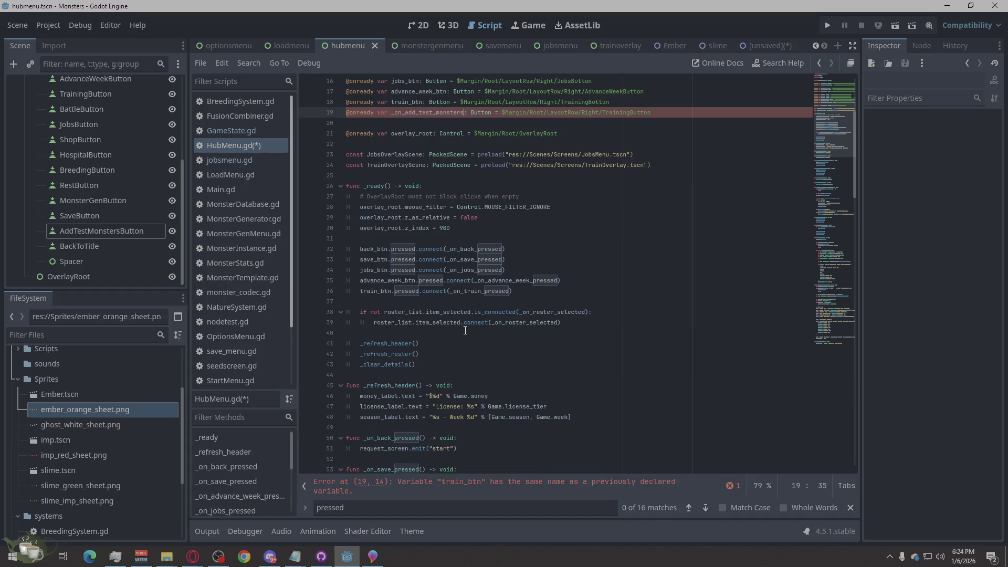
scroll(434, 195, "up", 1)
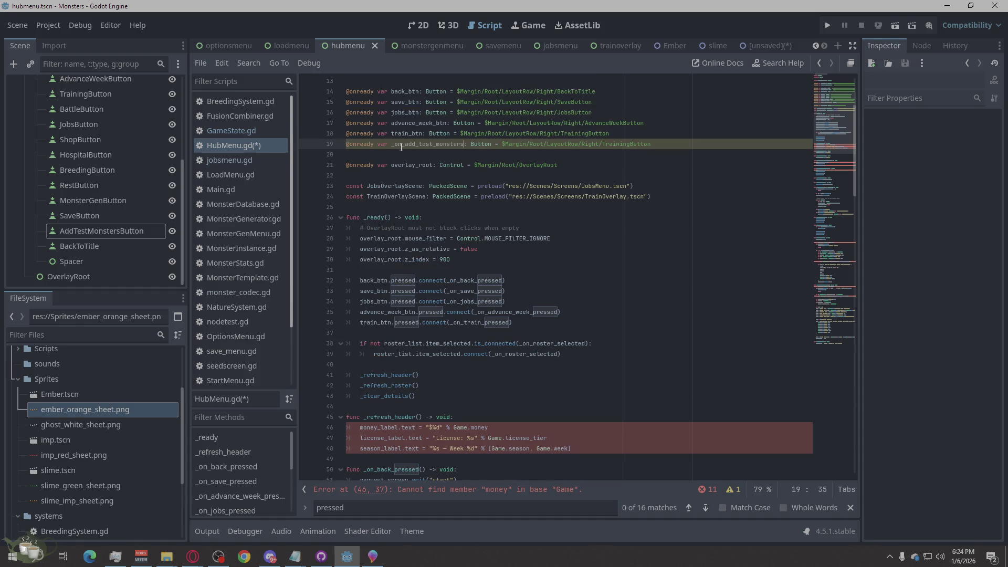
left_click_drag(404, 145, 392, 144)
key("BackSpace")
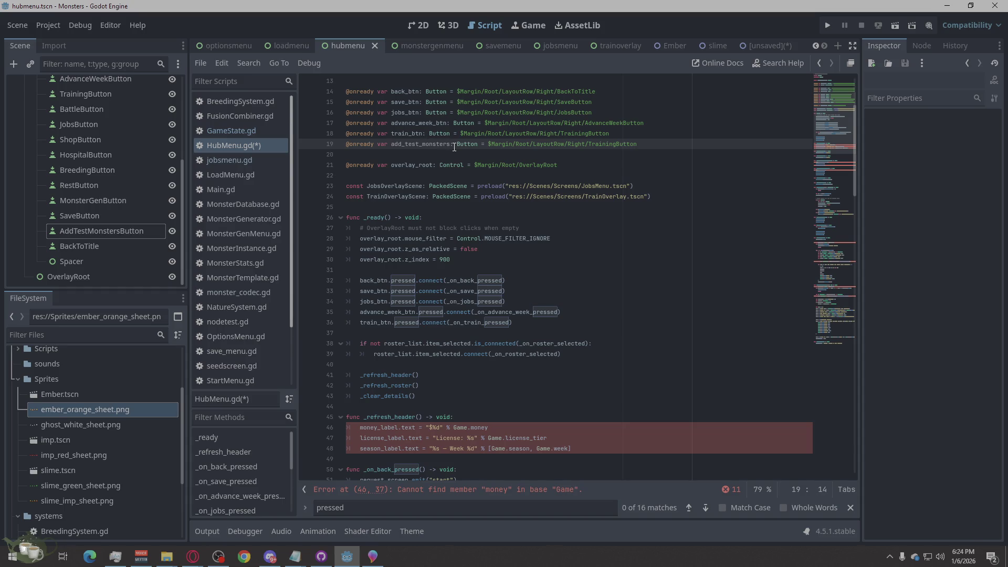
left_click(451, 144)
type("_")
type("btn")
left_click(470, 218)
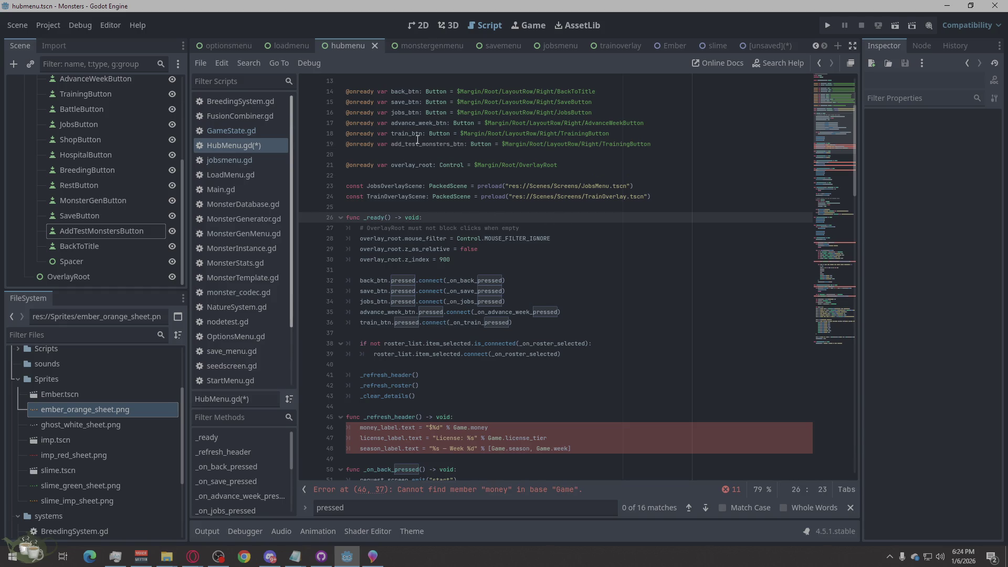
left_click(402, 148)
scroll(438, 149, "up", 2)
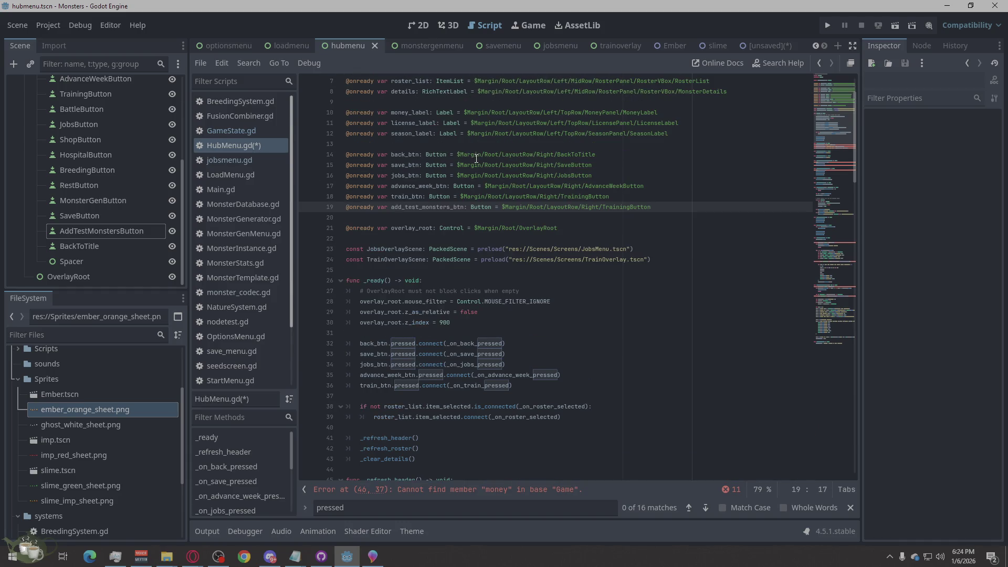
scroll(476, 158, "down", 10)
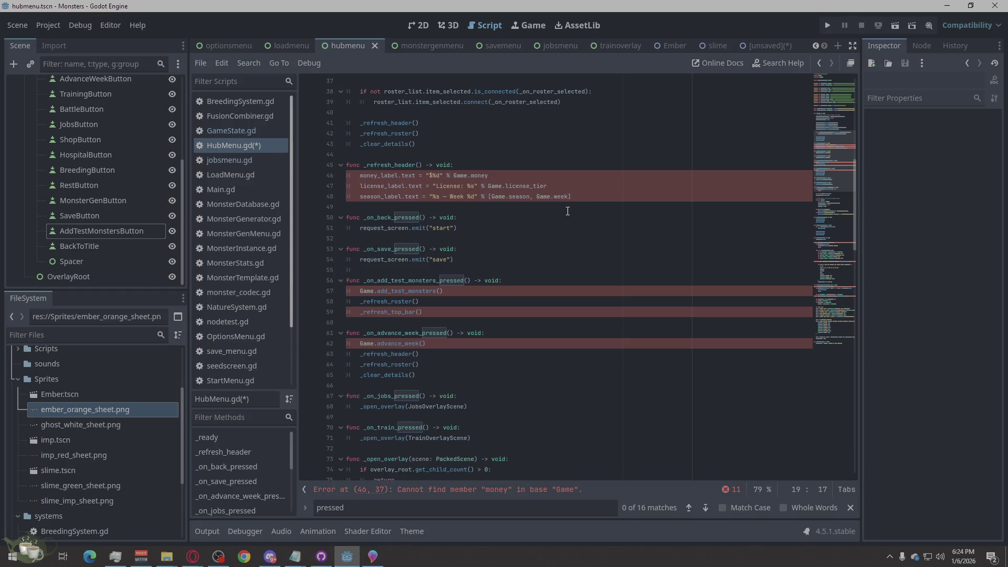
scroll(566, 211, "up", 3)
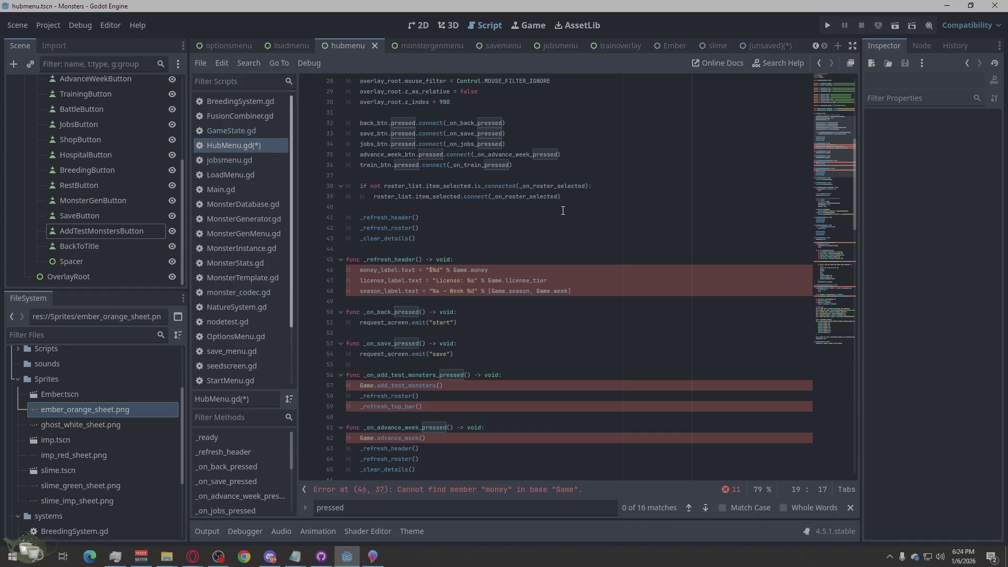
scroll(561, 210, "up", 1)
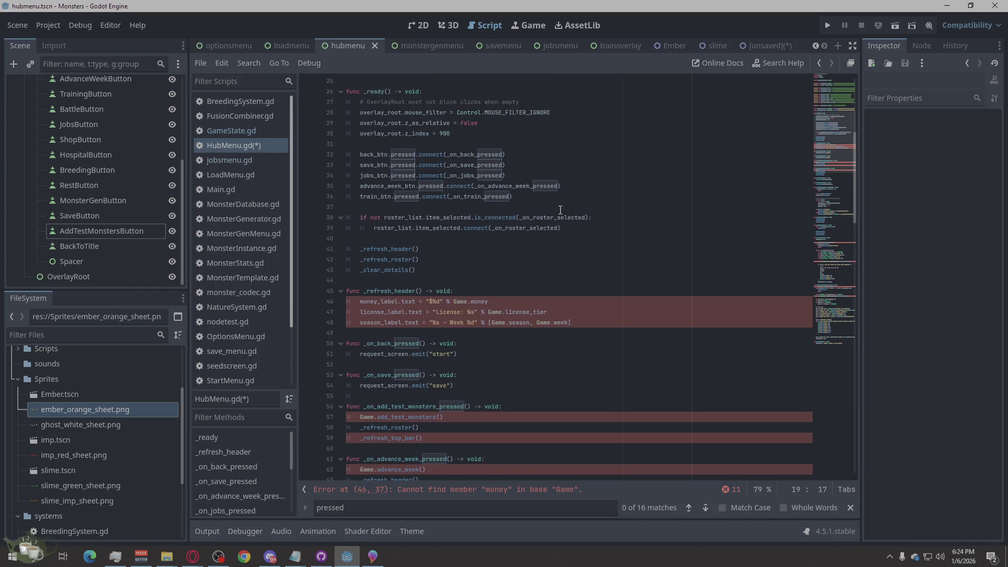
scroll(560, 210, "down", 6)
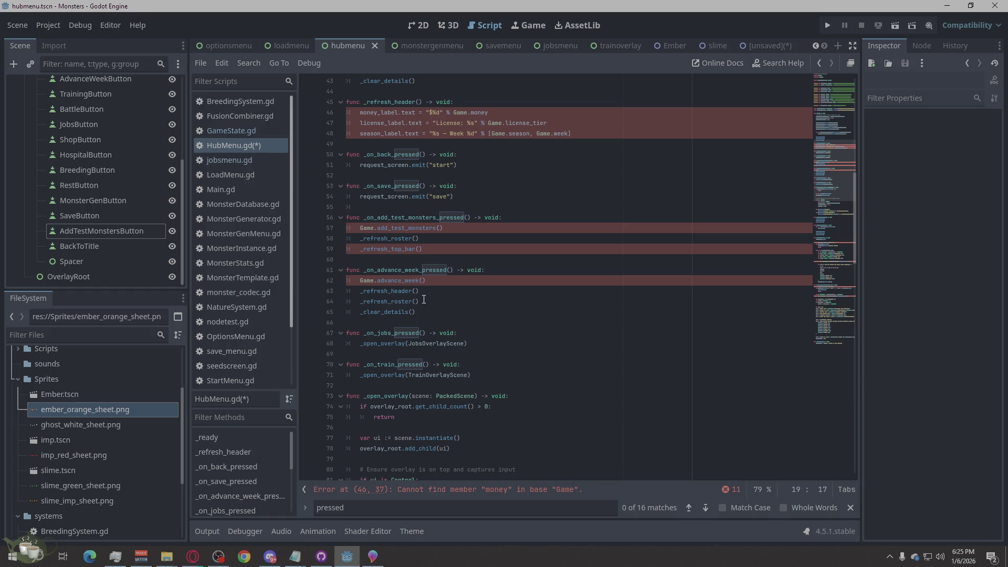
left_click(496, 321)
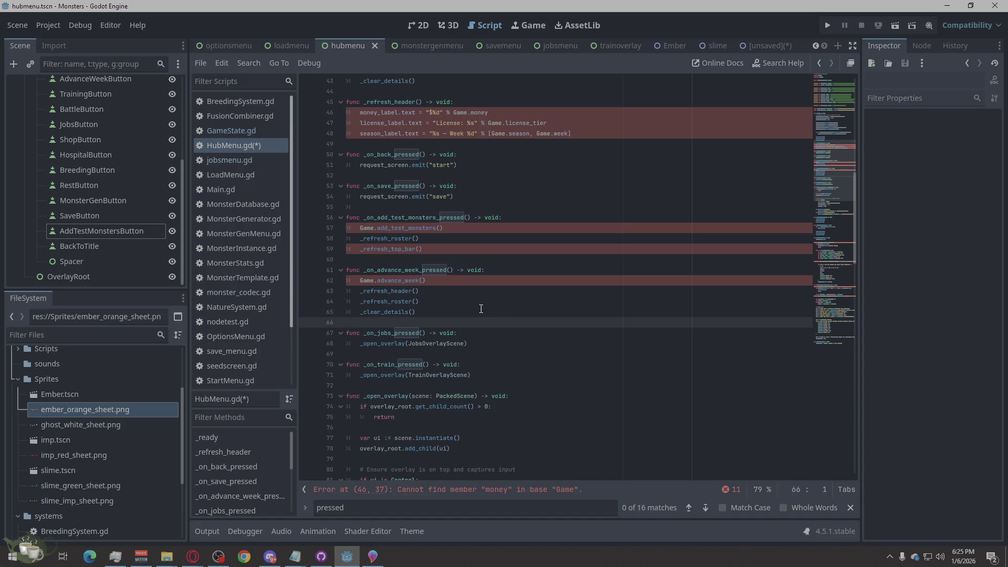
scroll(477, 306, "up", 9)
scroll(476, 305, "up", 4)
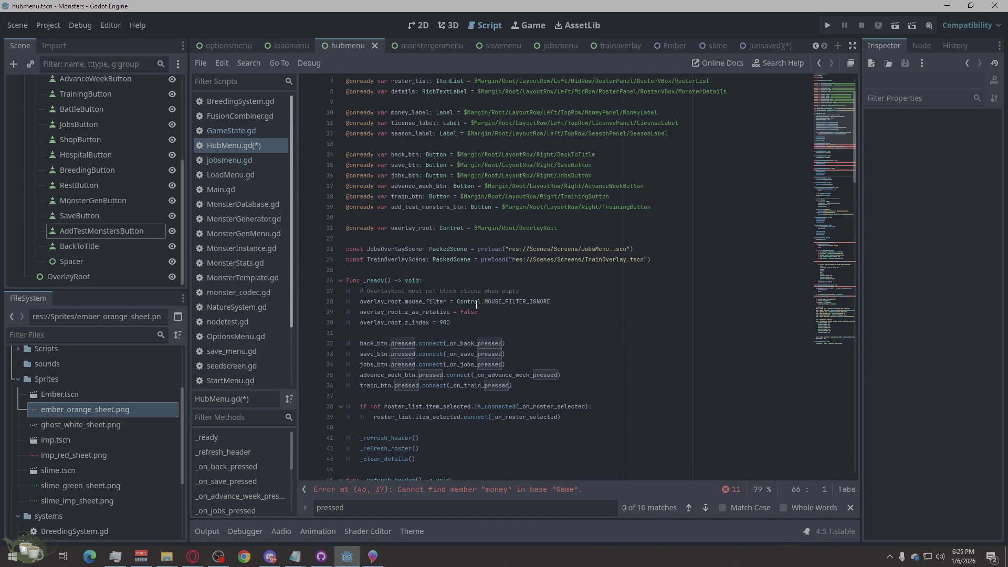
left_click(404, 238)
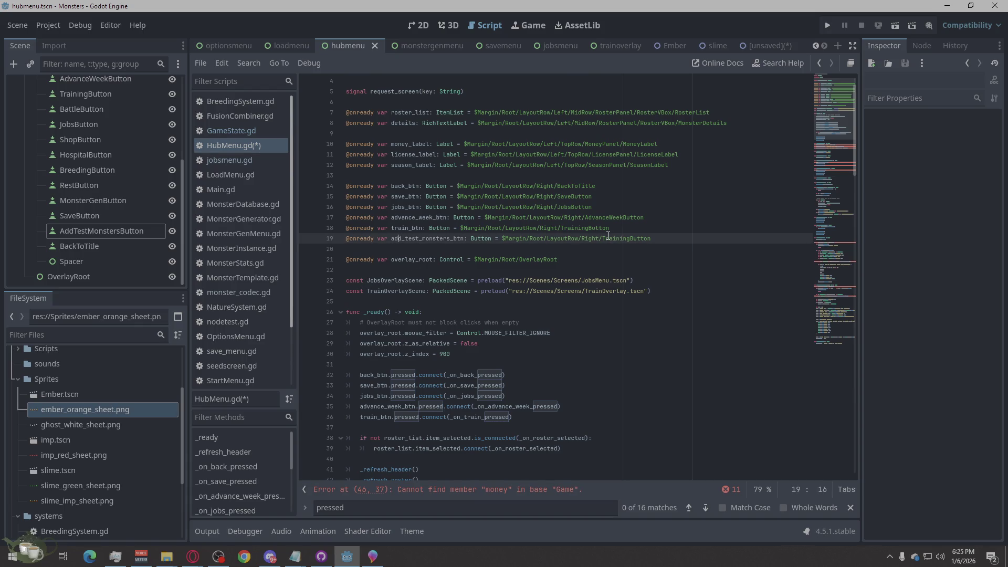
scroll(168, 225, "up", 3)
scroll(242, 242, "down", 1)
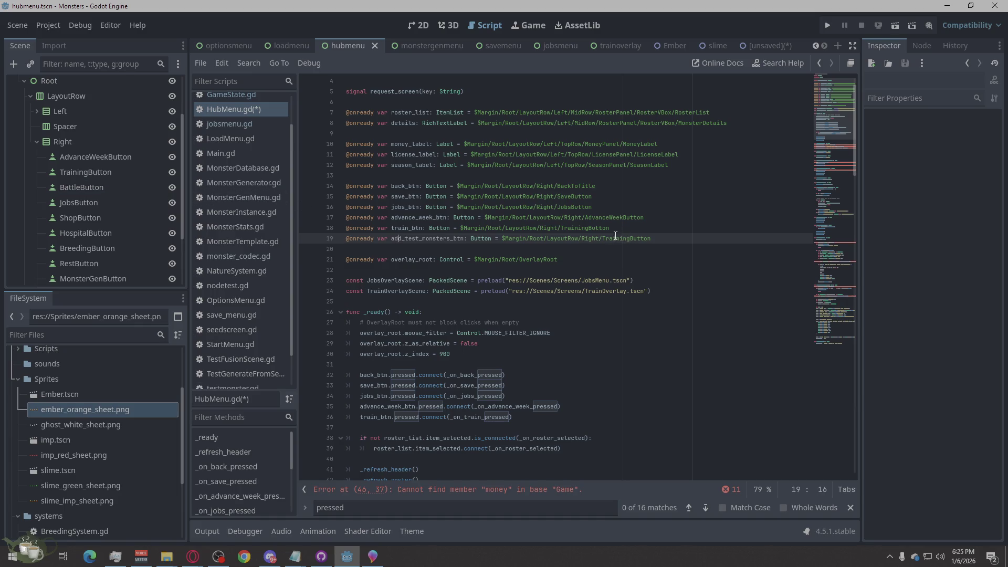
Point the line 19 node path to AddTestMonsterButton.
left_click_drag(651, 241, 602, 240)
scroll(124, 209, "down", 3)
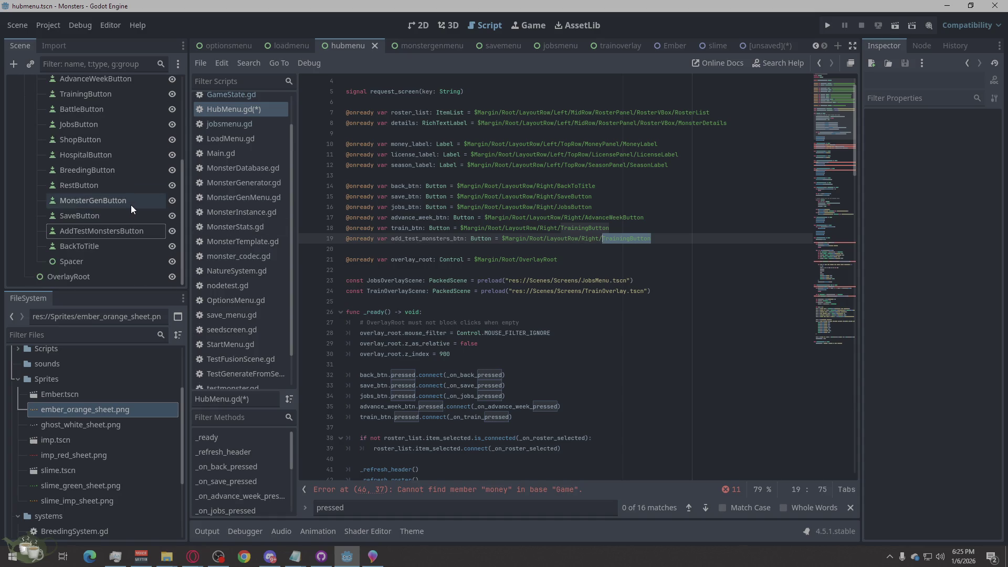
type("Add")
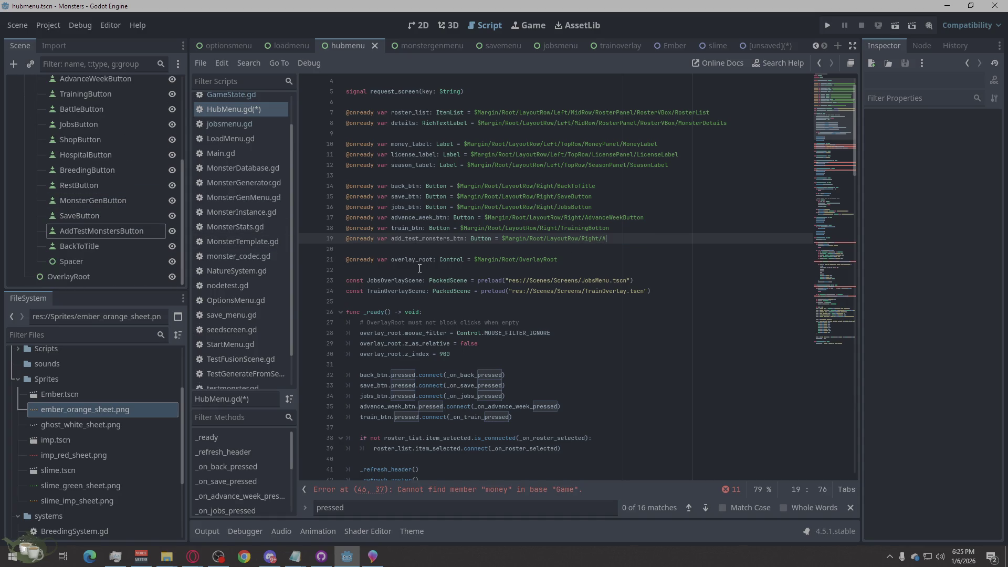
type("t")
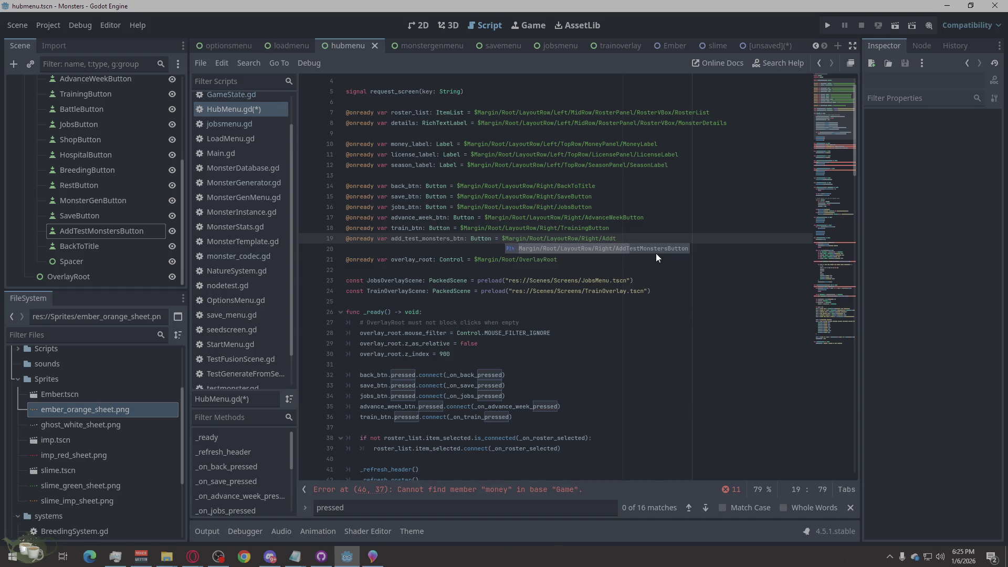
key("BackSpace")
type("TestM")
type("onsterButton")
left_click(690, 294)
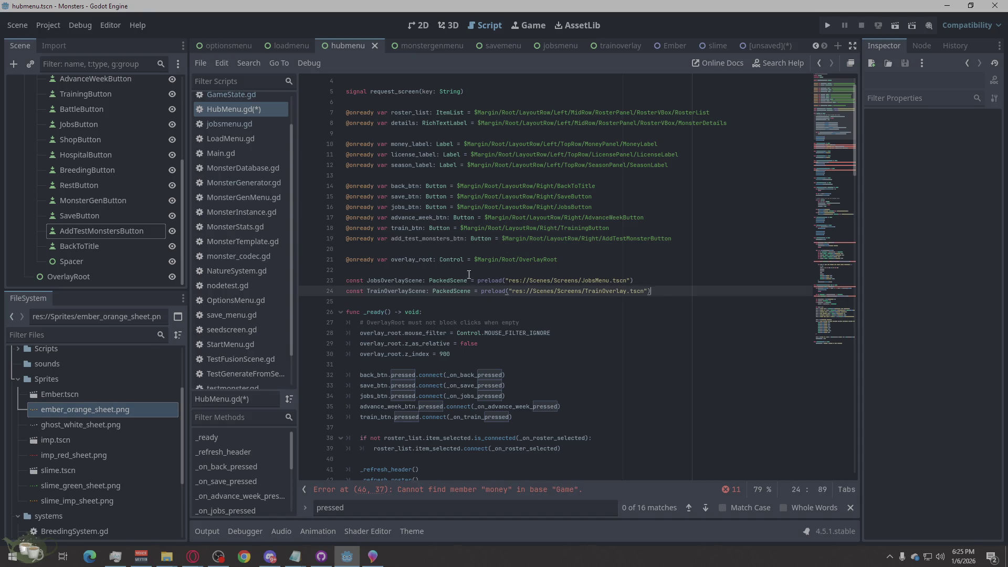
left_click(426, 239)
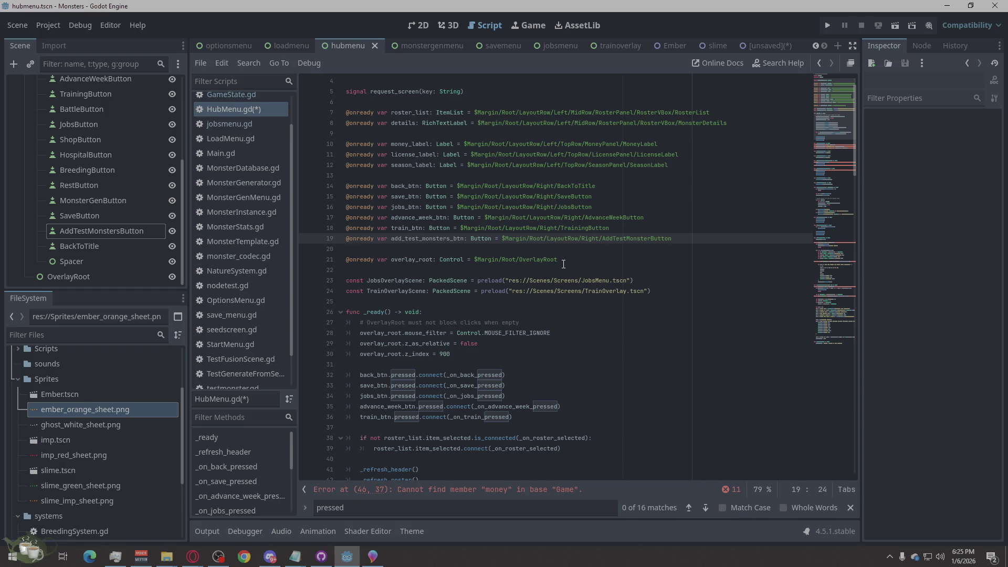
Save the HubMenu.gd script.
scroll(563, 264, "down", 4)
scroll(563, 264, "down", 5)
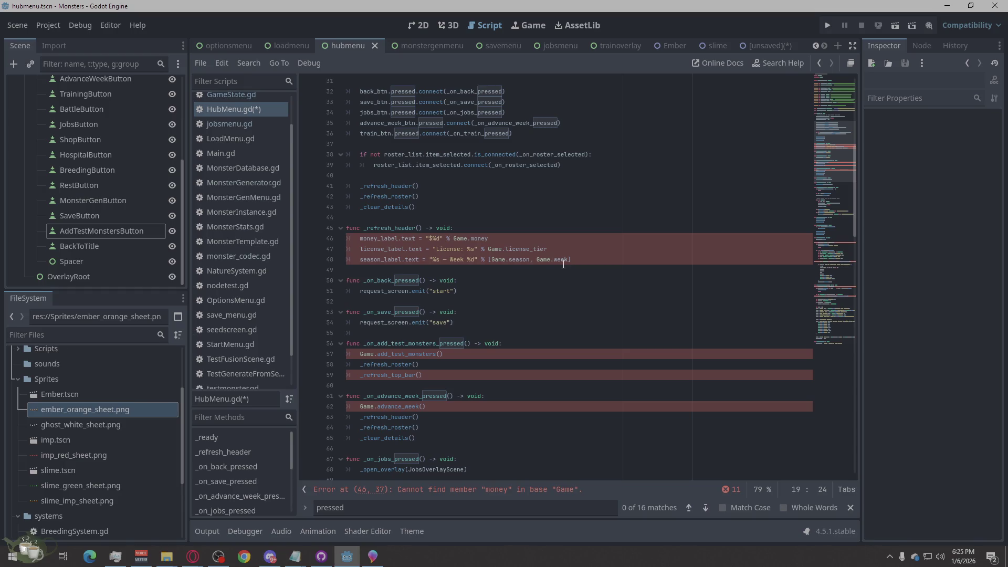
scroll(563, 264, "up", 8)
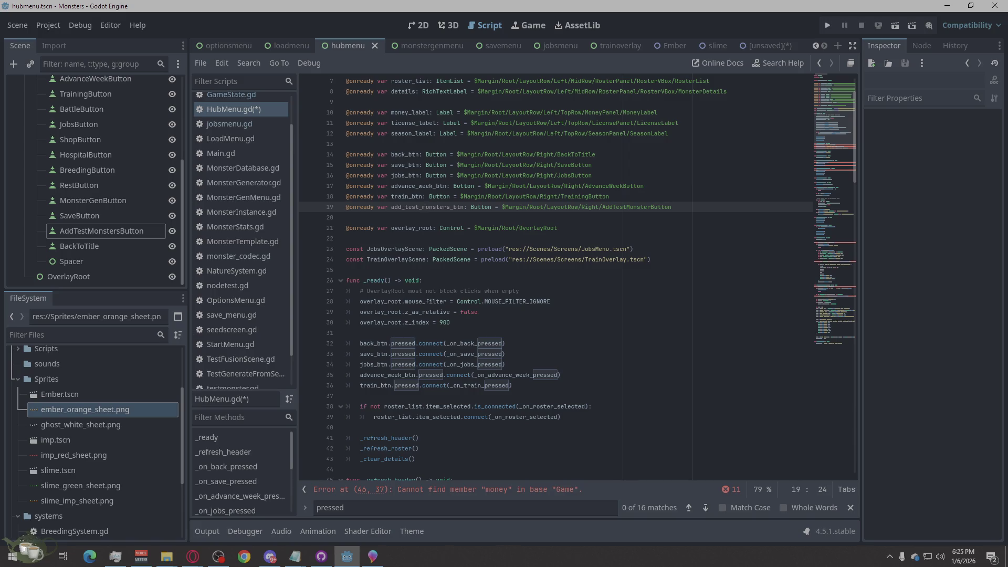
key("alt+Tab")
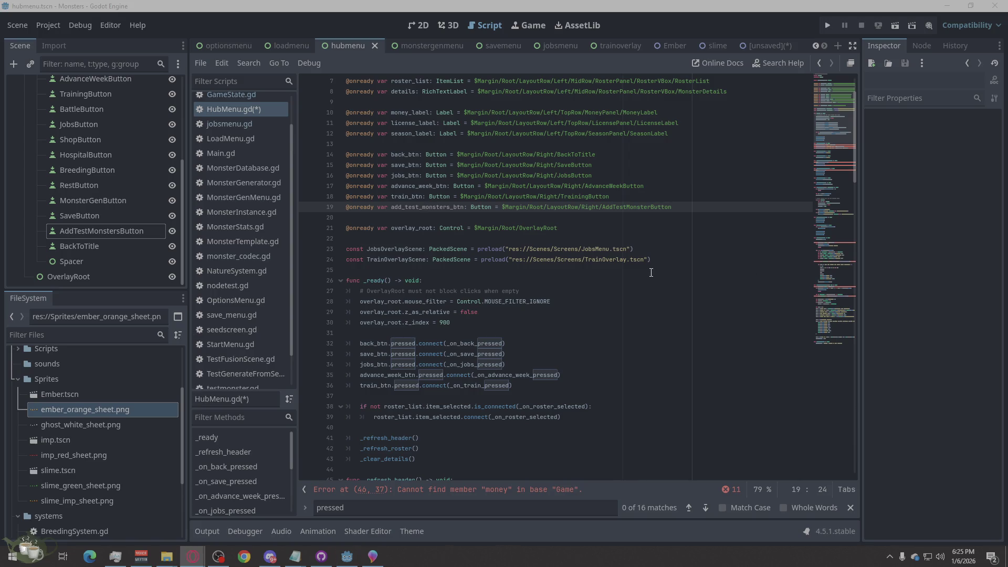
left_click(651, 273)
scroll(651, 272, "up", 3)
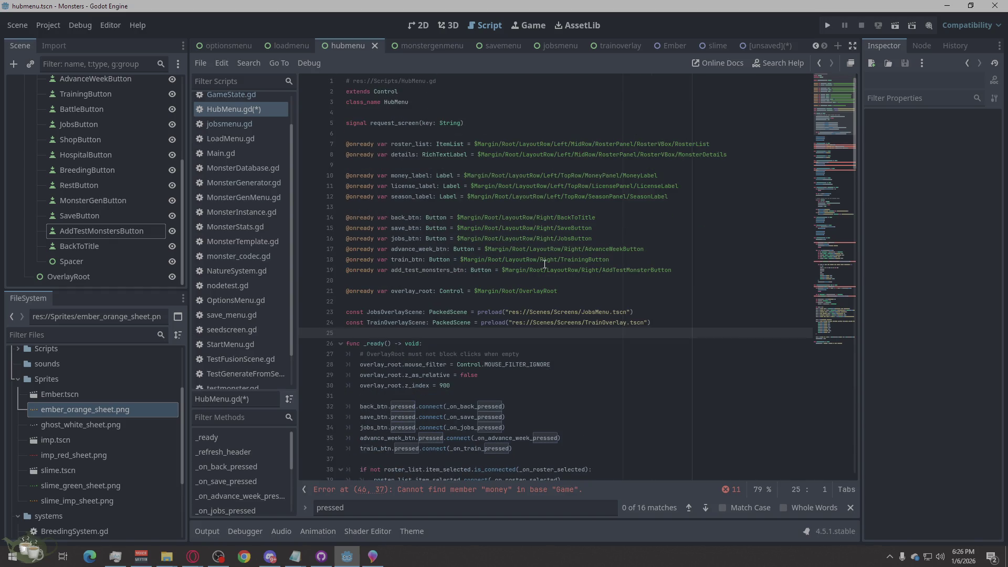
key("ctrl+s")
Review the add_test_monsters_btn declaration on line 19, then run the project.
left_click(429, 270)
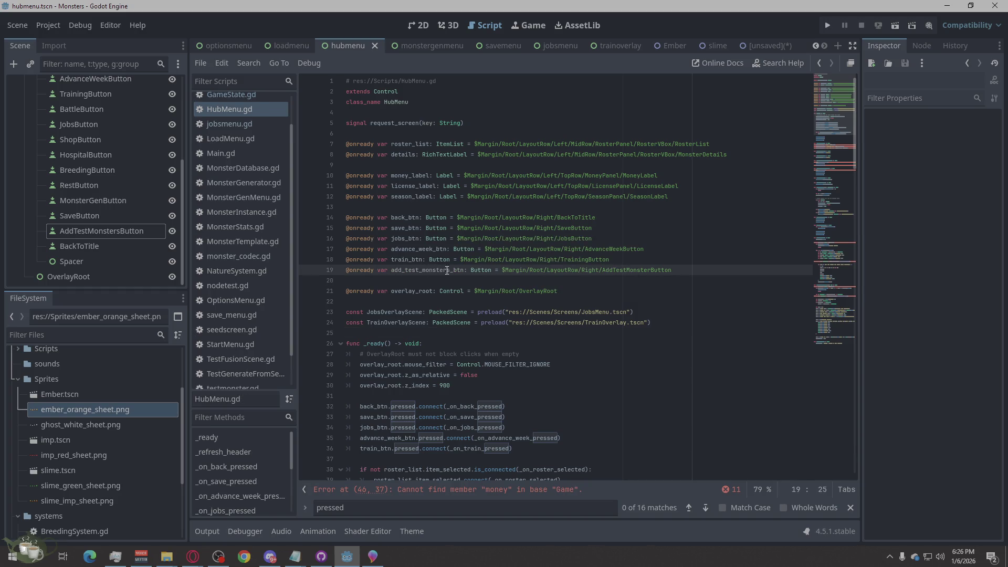
type("s")
left_click(471, 277)
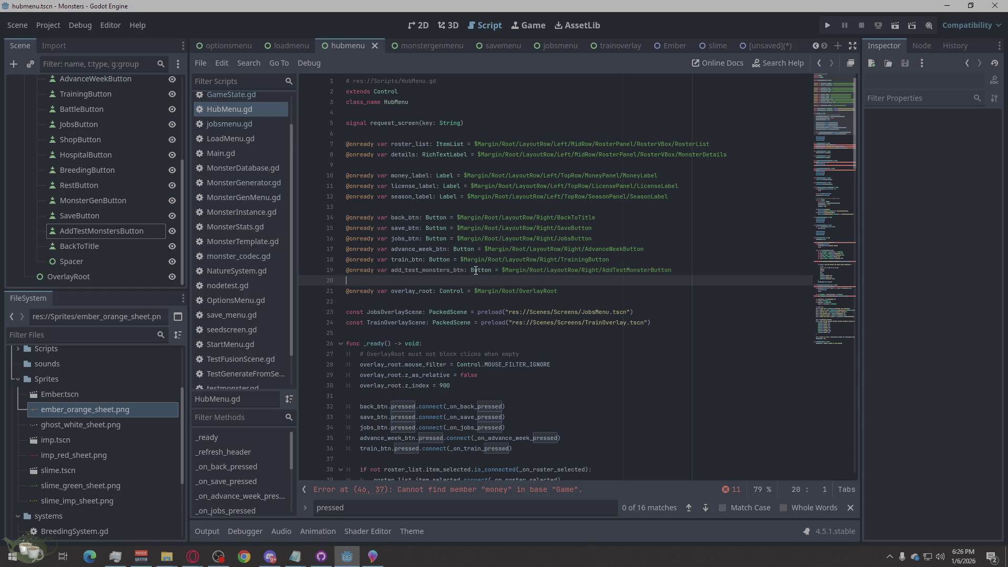
left_click_drag(464, 270, 438, 272)
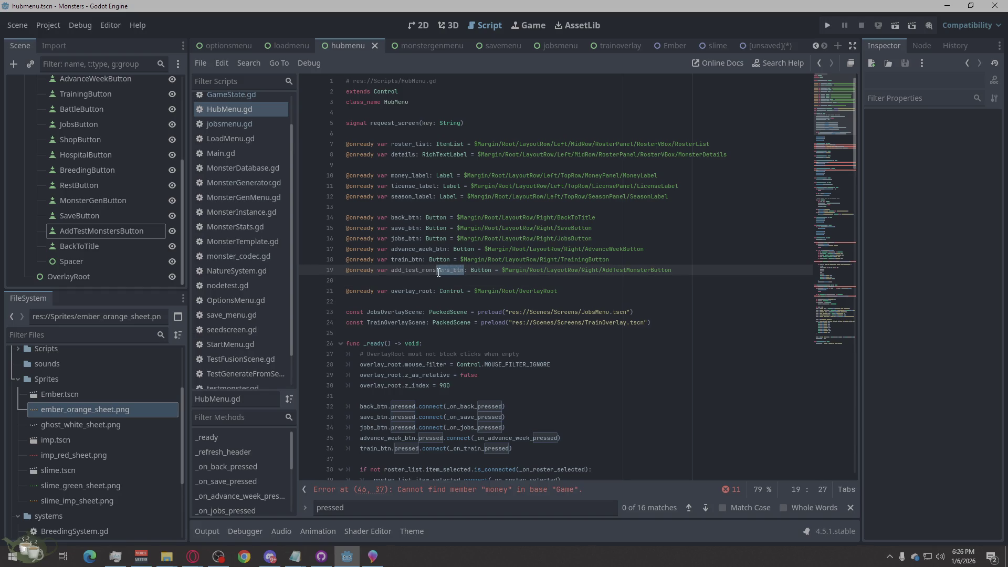
left_click(441, 280)
scroll(525, 284, "down", 6)
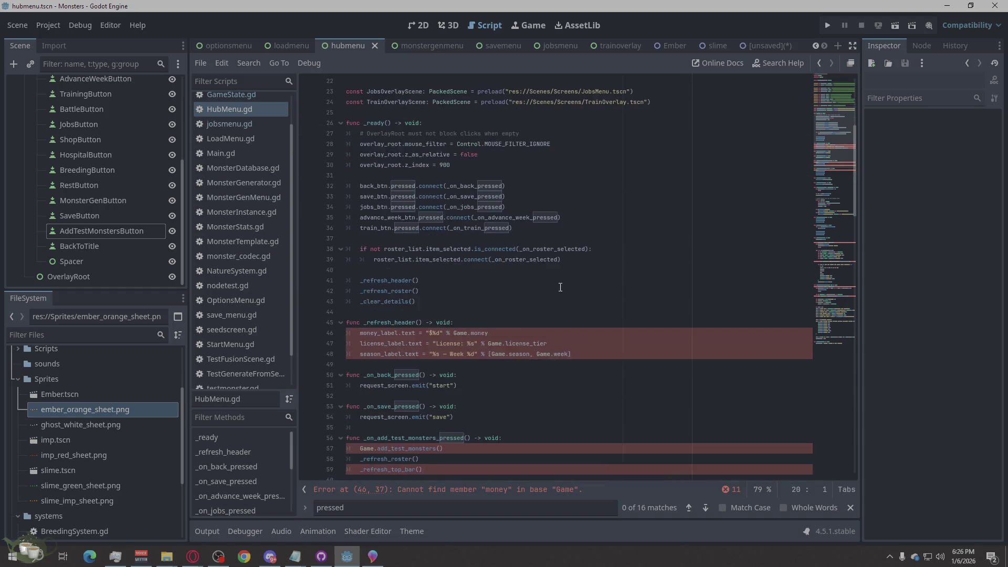
scroll(560, 287, "up", 2)
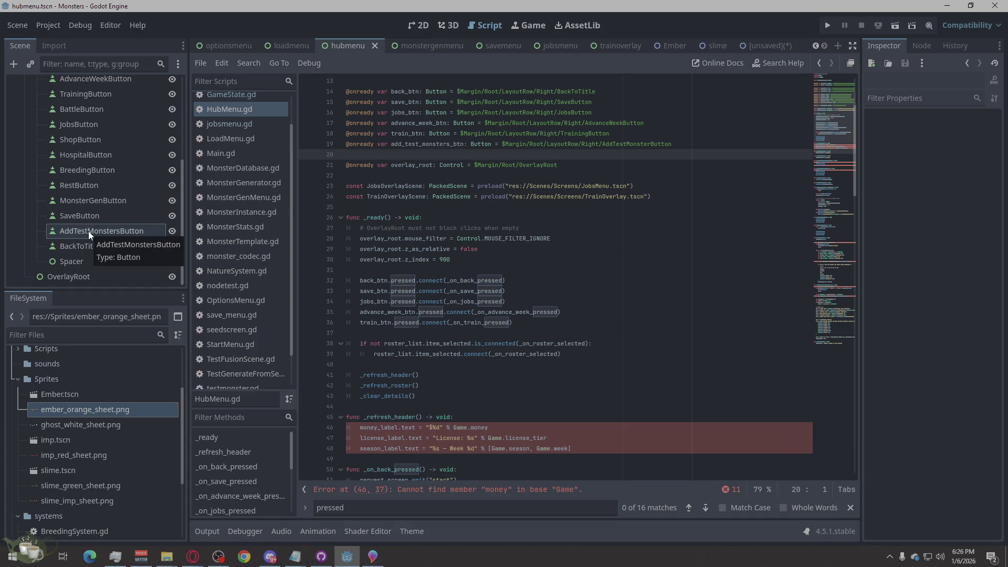
scroll(89, 231, "up", 3)
scroll(88, 231, "down", 3)
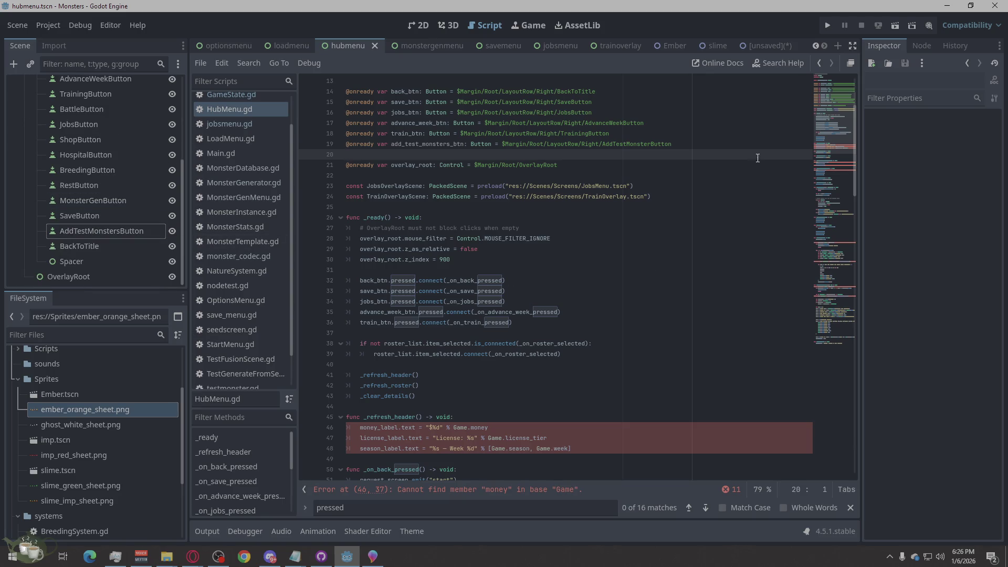
left_click(828, 24)
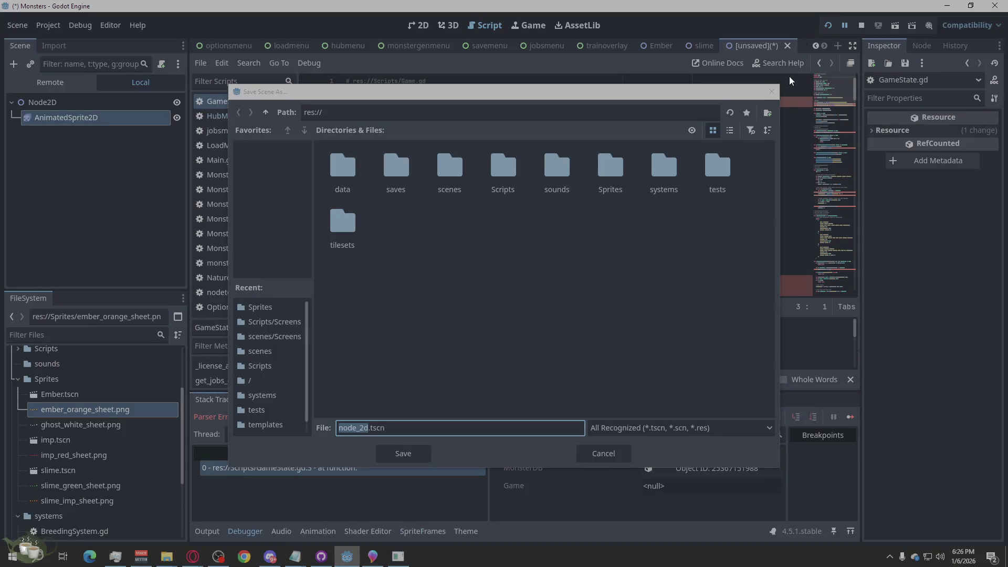
Dismiss the Save Scene As prompt so the game runs into the GameState.gd parser error.
left_click(773, 91)
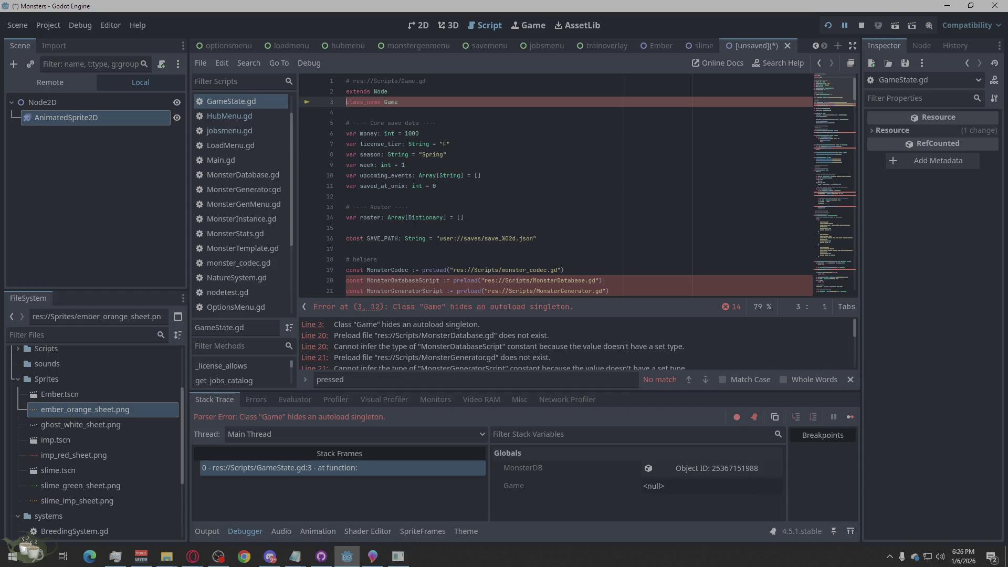
key("alt+Tab")
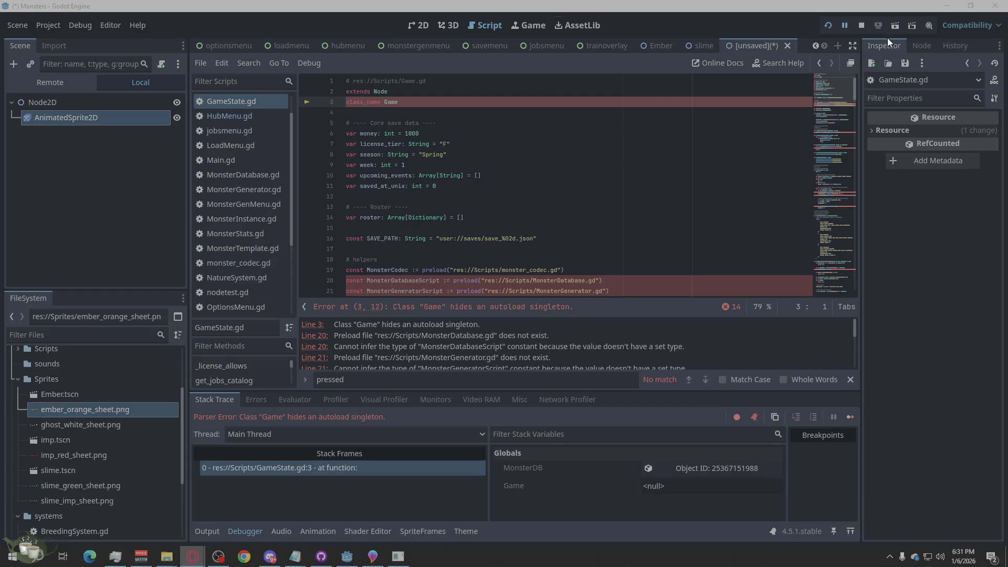
left_click(862, 25)
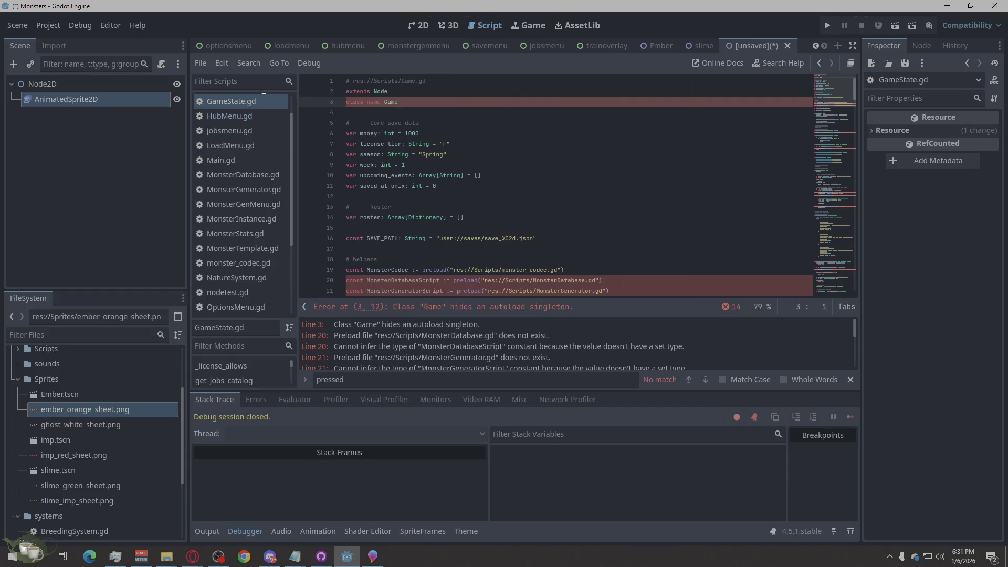
Delete the AddTestMonstersButton node from the hub menu scene.
left_click(335, 47)
right_click(115, 233)
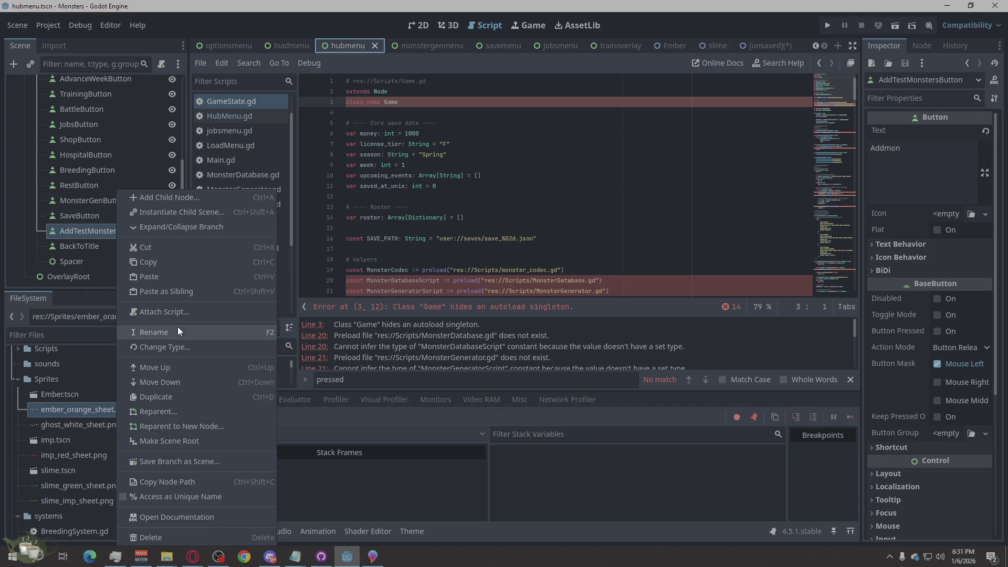
left_click(184, 535)
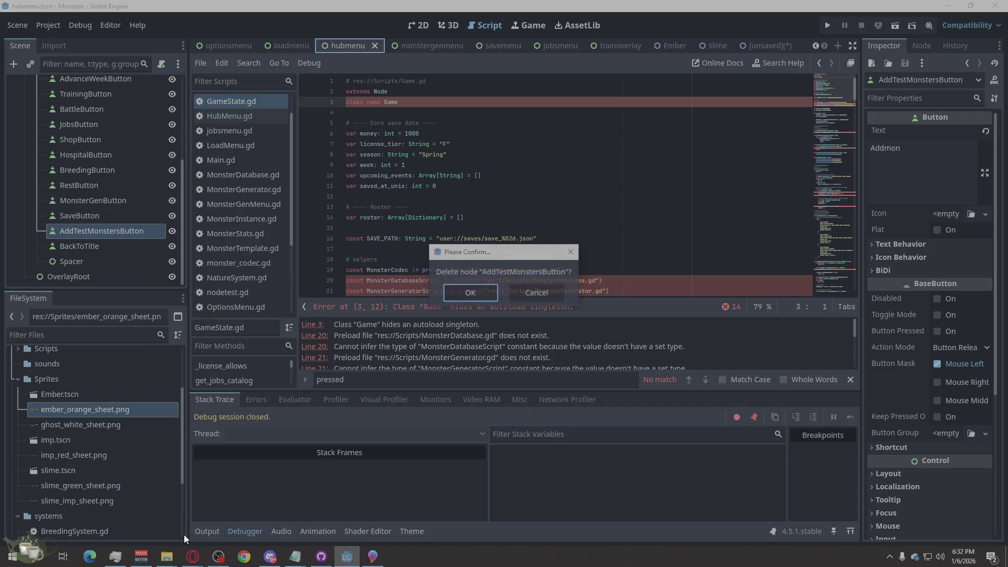
left_click(467, 295)
scroll(408, 211, "down", 10)
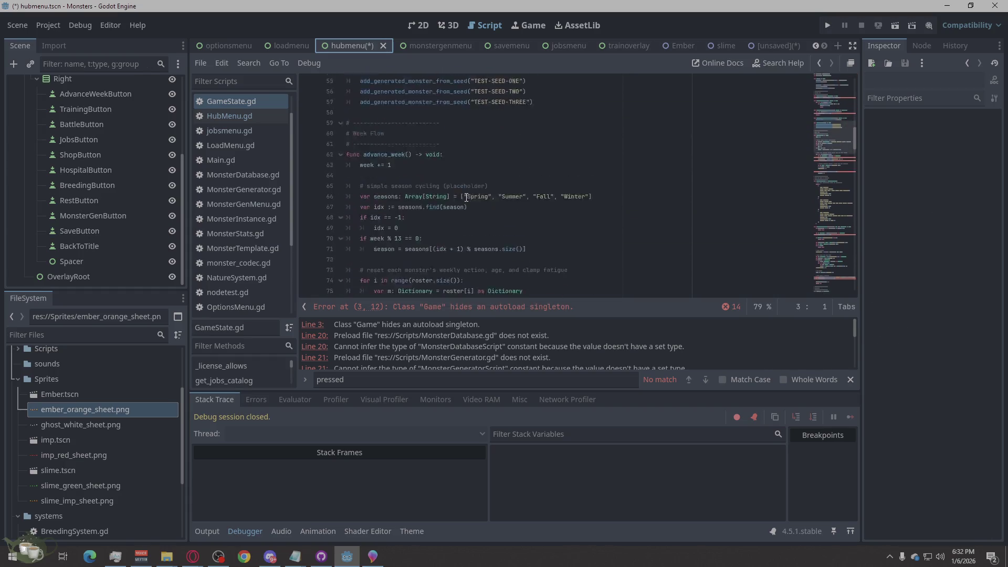
scroll(525, 210, "up", 5)
scroll(525, 211, "up", 2)
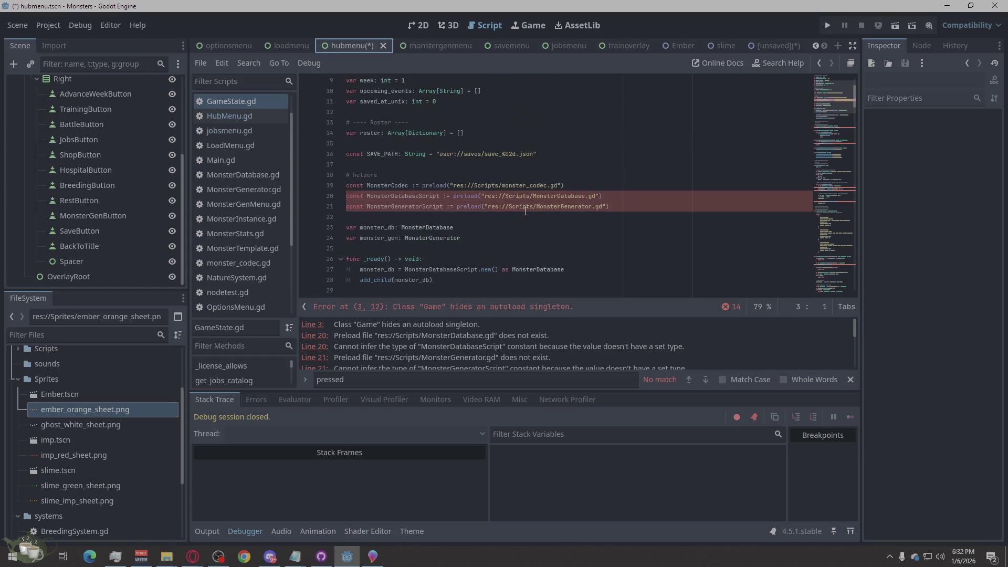
scroll(524, 211, "down", 12)
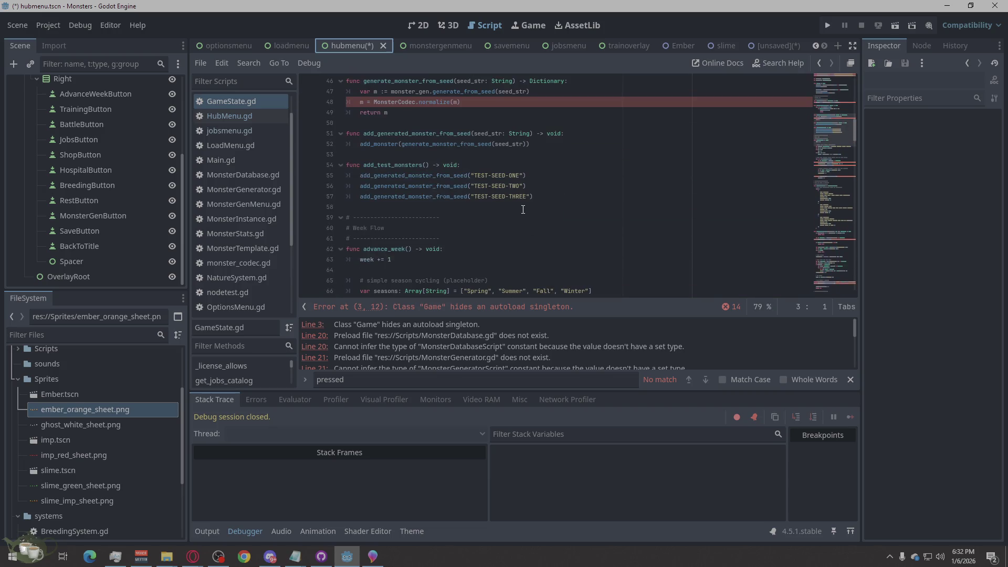
Open the HubMenu.gd script and scroll to its top.
left_click(257, 119)
scroll(539, 181, "up", 2)
scroll(538, 181, "up", 2)
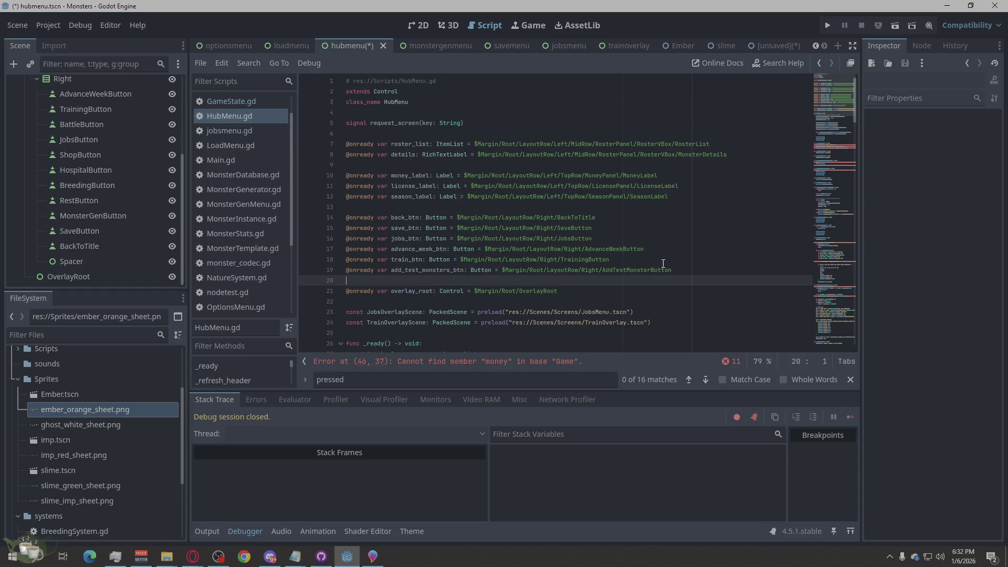
Delete the add_test_monsters_btn declaration on line 19.
left_click_drag(672, 270, 335, 270)
key("BackSpace")
key("BackSpace")
scroll(480, 284, "down", 9)
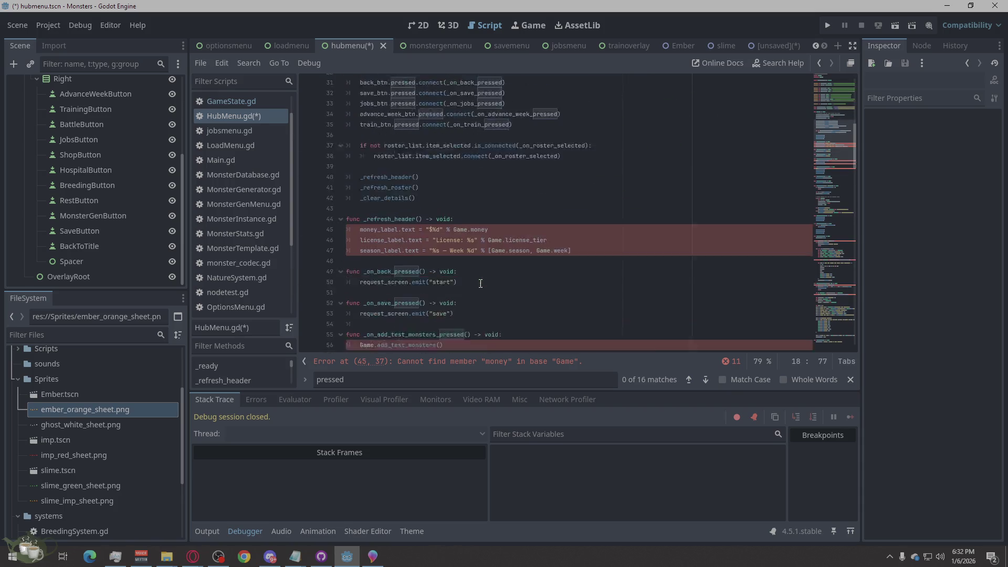
scroll(481, 284, "down", 4)
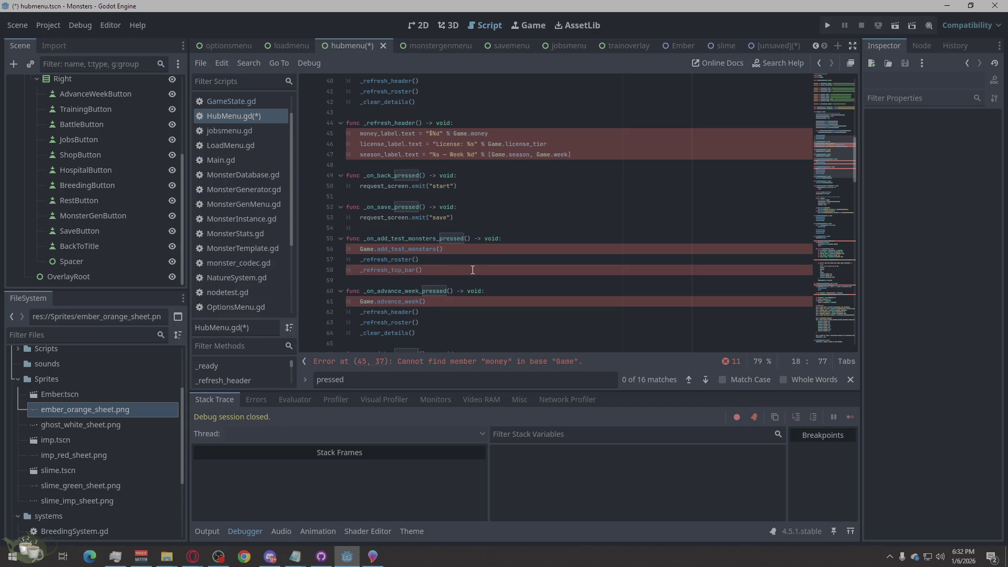
Delete the whole _on_add_test_monsters_pressed function.
left_click_drag(445, 271, 293, 241)
key("BackSpace")
key("BackSpace")
key("BackSpace")
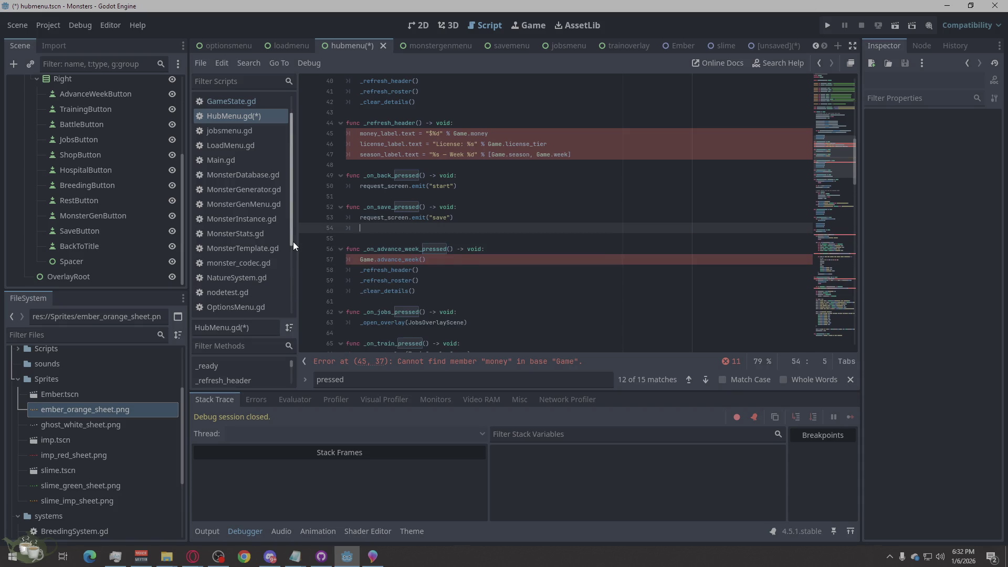
left_click(630, 291)
scroll(630, 290, "up", 10)
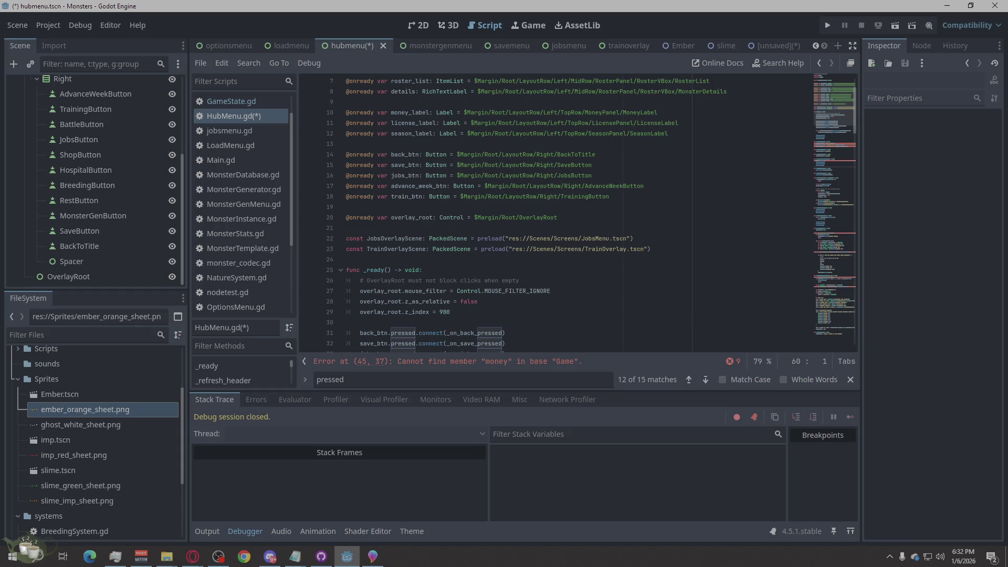
Consult the web browser, leaving HubMenu.gd's edits unsaved.
left_click(192, 556)
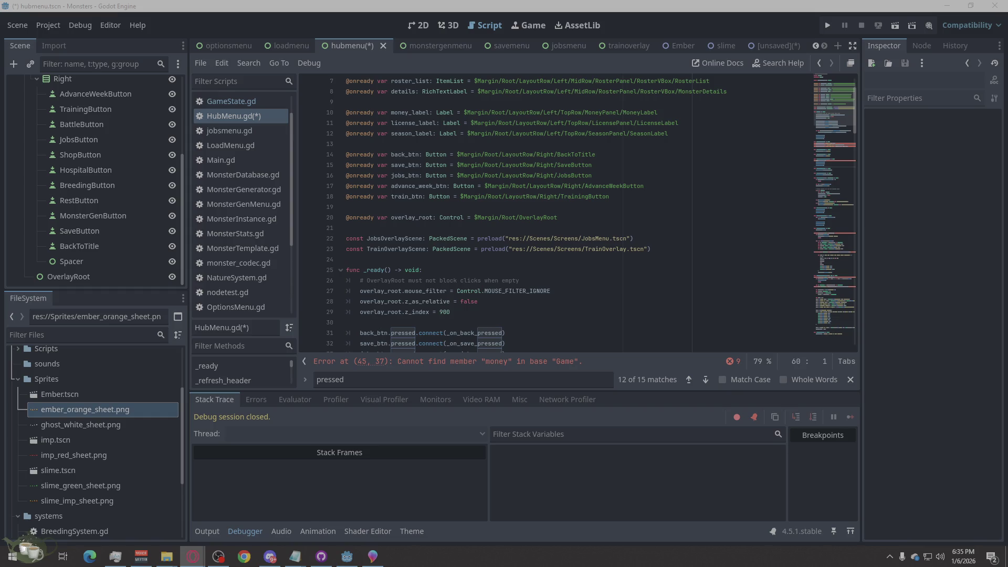
scroll(250, 144, "up", 1)
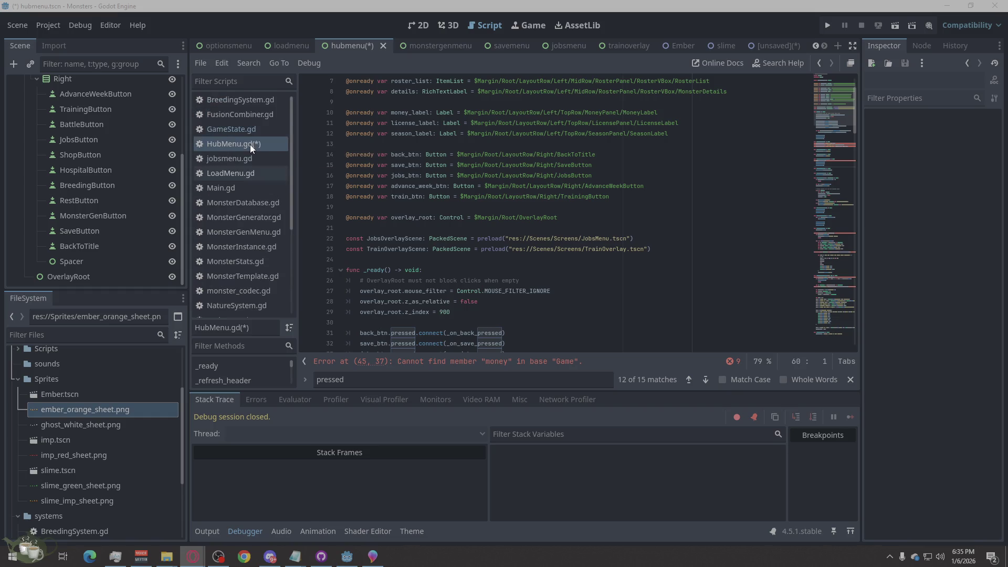
Replace all of GameState.gd with the new code and save it.
left_click(246, 131)
right_click(576, 199)
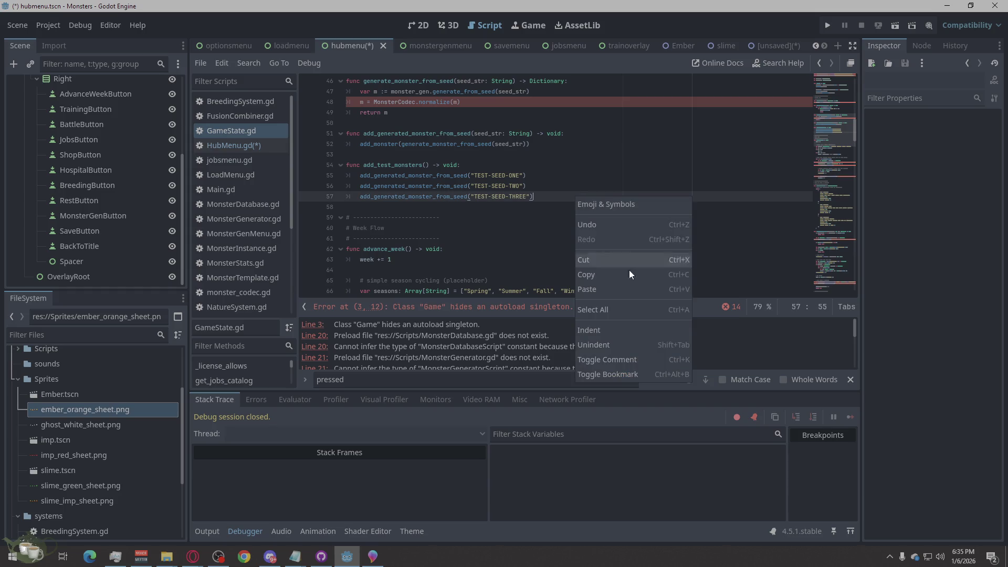
left_click(628, 309)
key("ctrl+v")
key("ctrl+s")
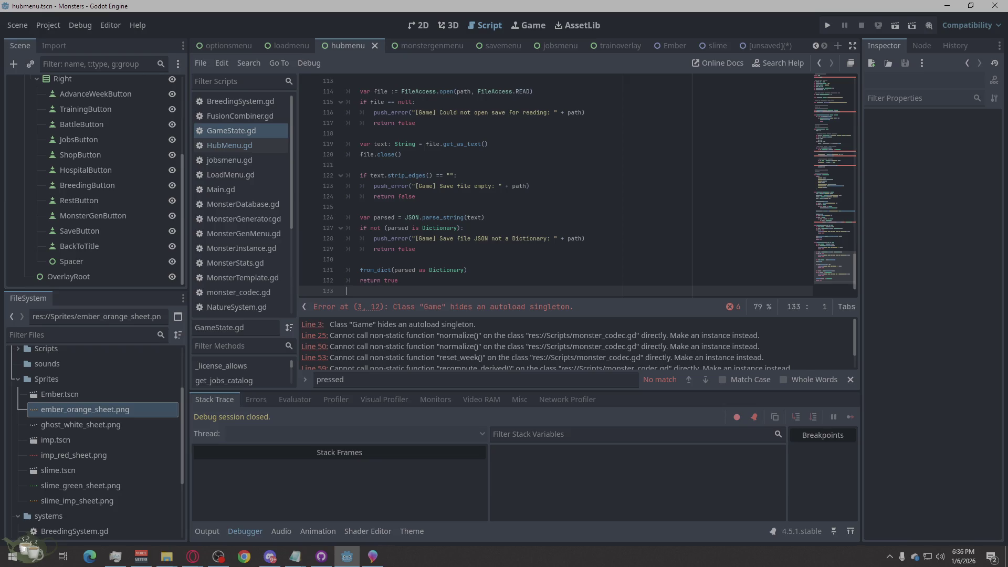
left_click(192, 556)
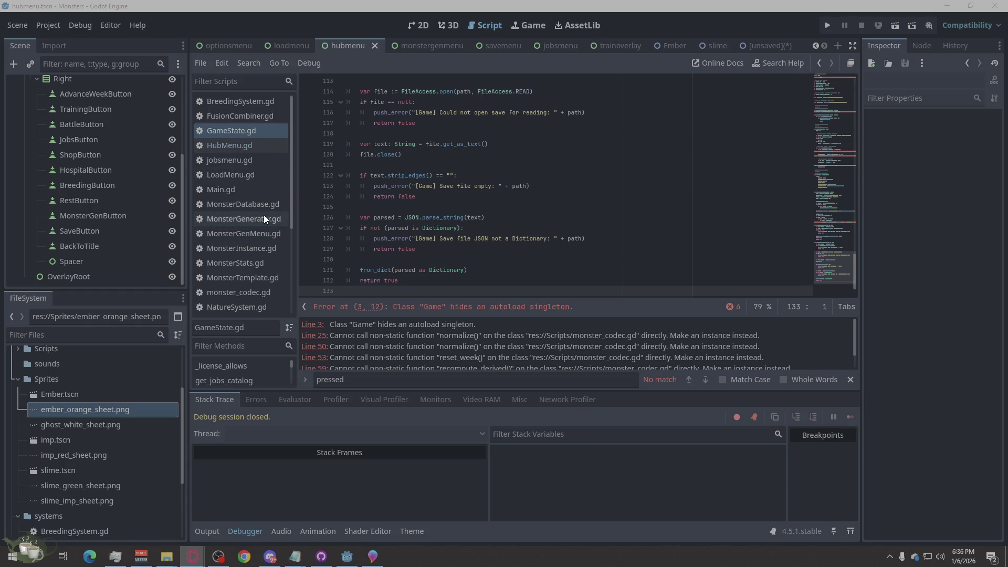
left_click(262, 233)
Paste the new code over all of MonsterGenMenu.gd, then switch to the monstergenmenu scene.
right_click(531, 247)
left_click(582, 361)
key("ctrl+v")
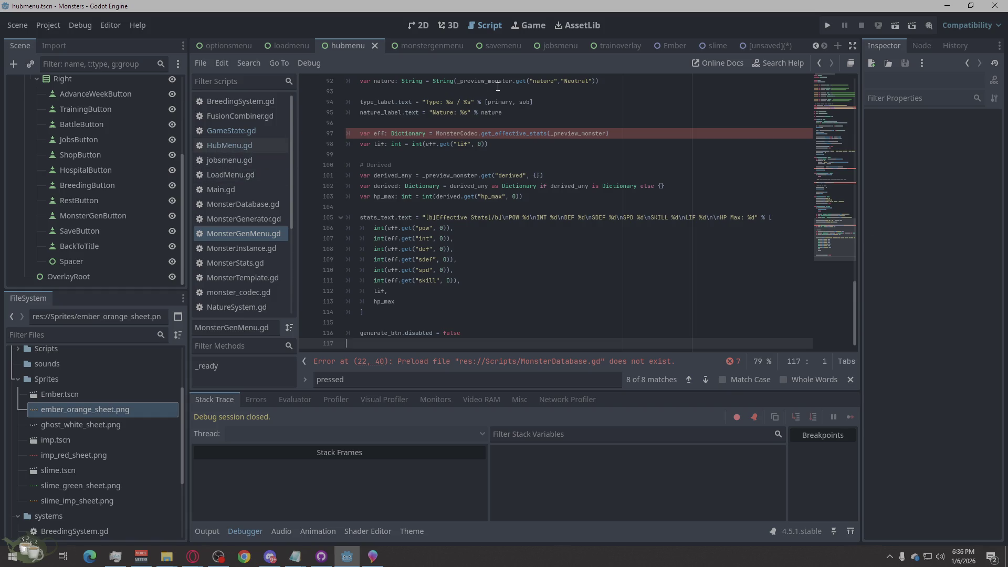
left_click(437, 47)
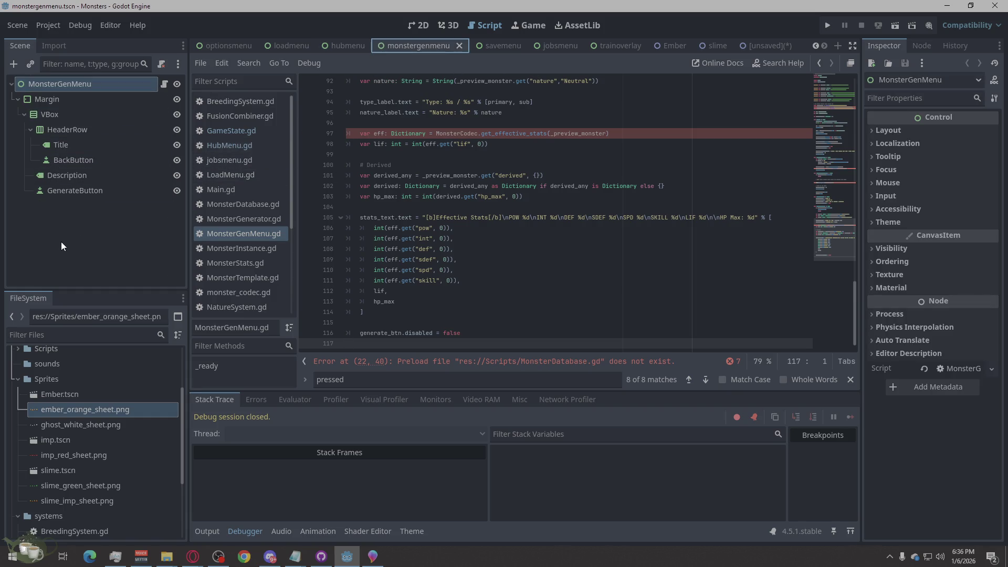
Change the Margin node's type to PanelContainer using the 'panelc' type search.
right_click(73, 100)
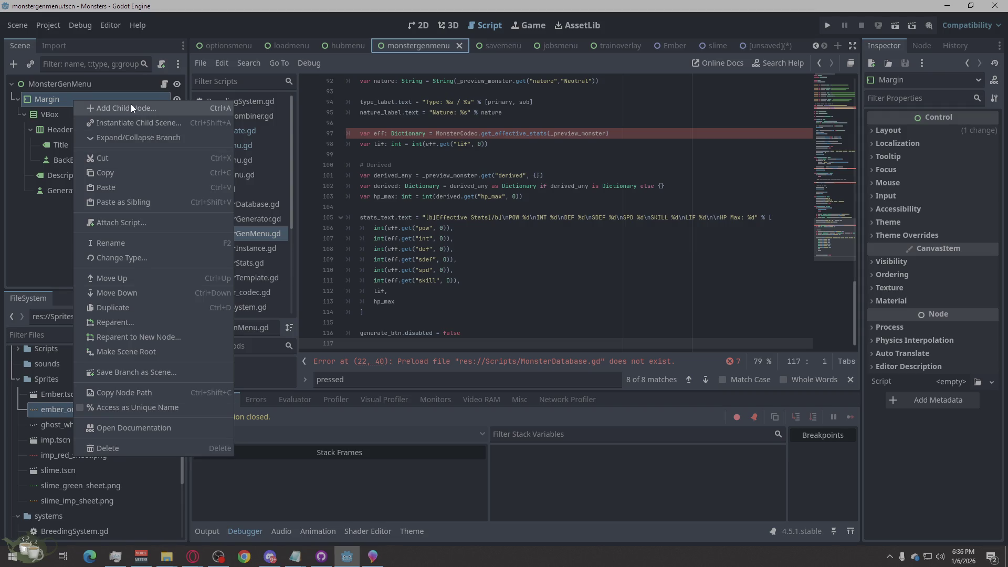
left_click(129, 258)
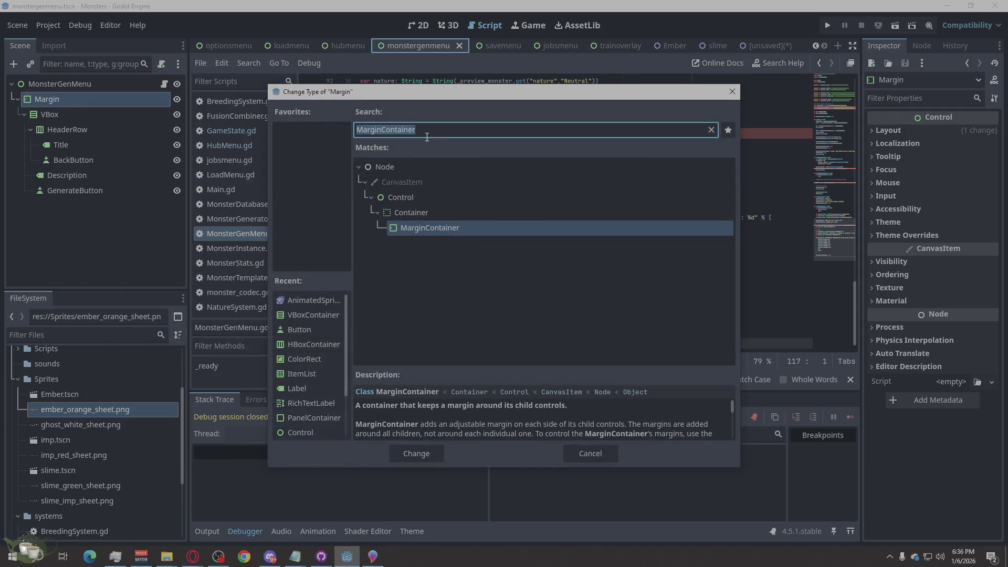
type("pane")
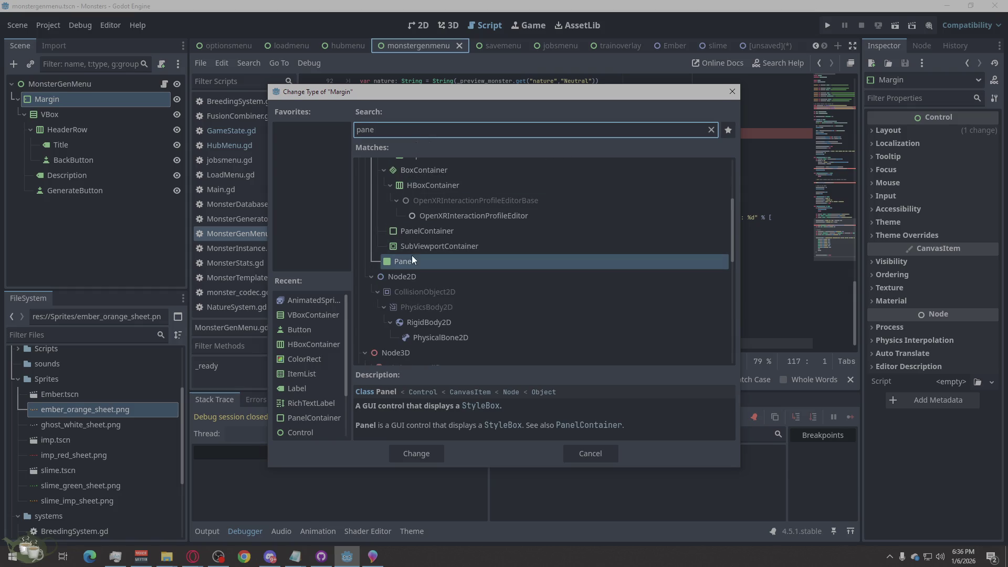
type("lc")
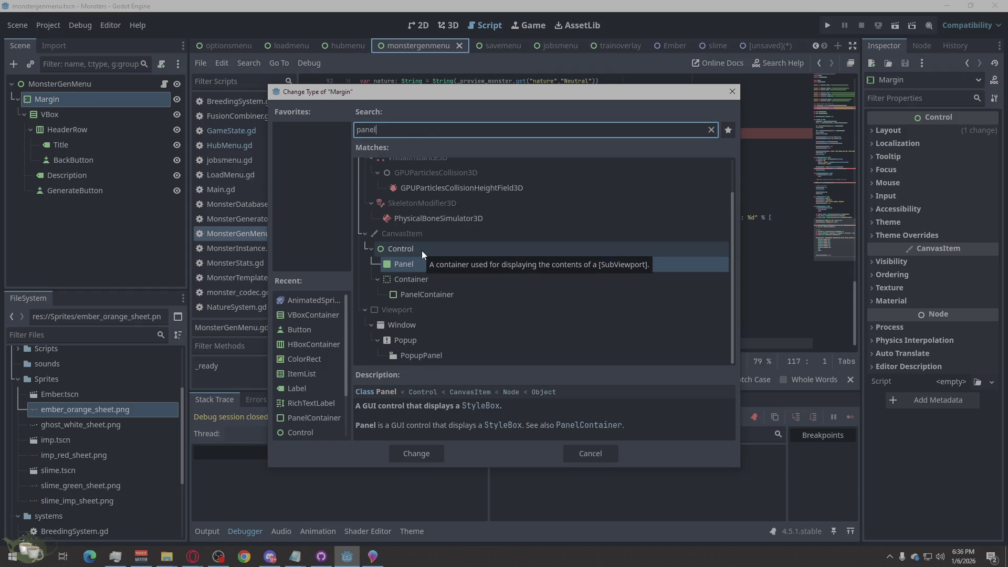
left_click(416, 459)
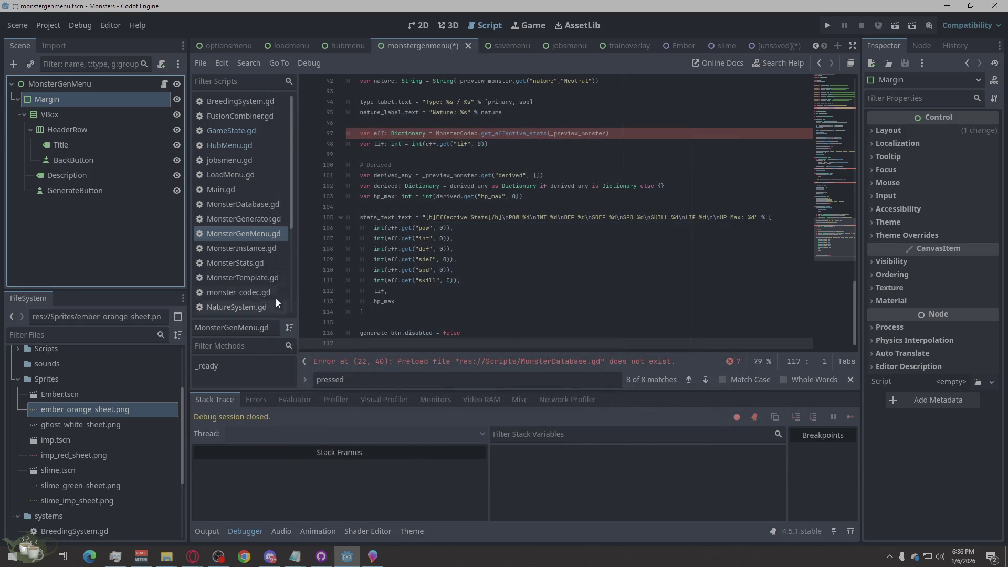
Rename the BackButton node under HeaderRow to CloseButton.
left_click(74, 131)
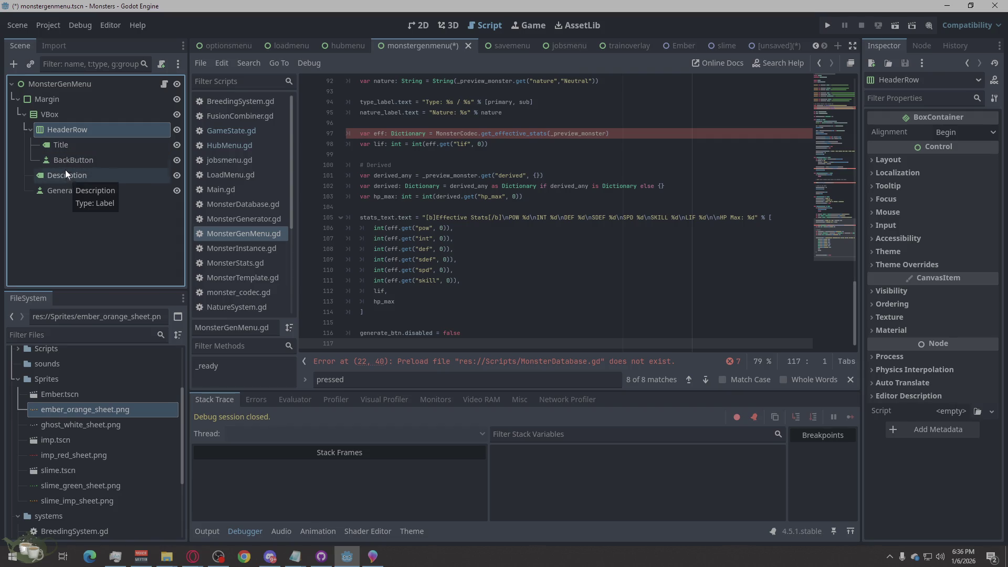
left_click(65, 165)
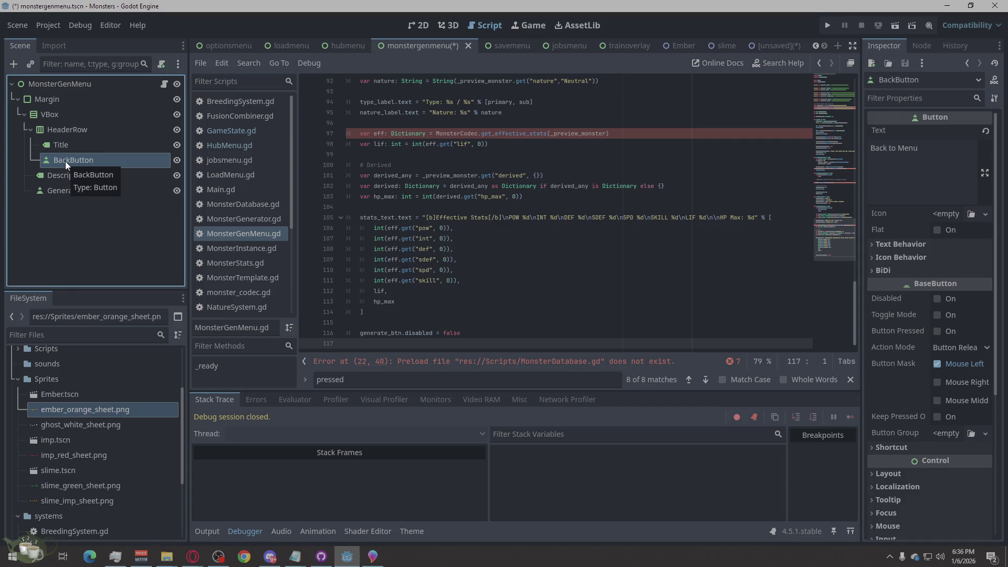
left_click(65, 161)
left_click_drag(97, 160, 6, 153)
type("CloseButton")
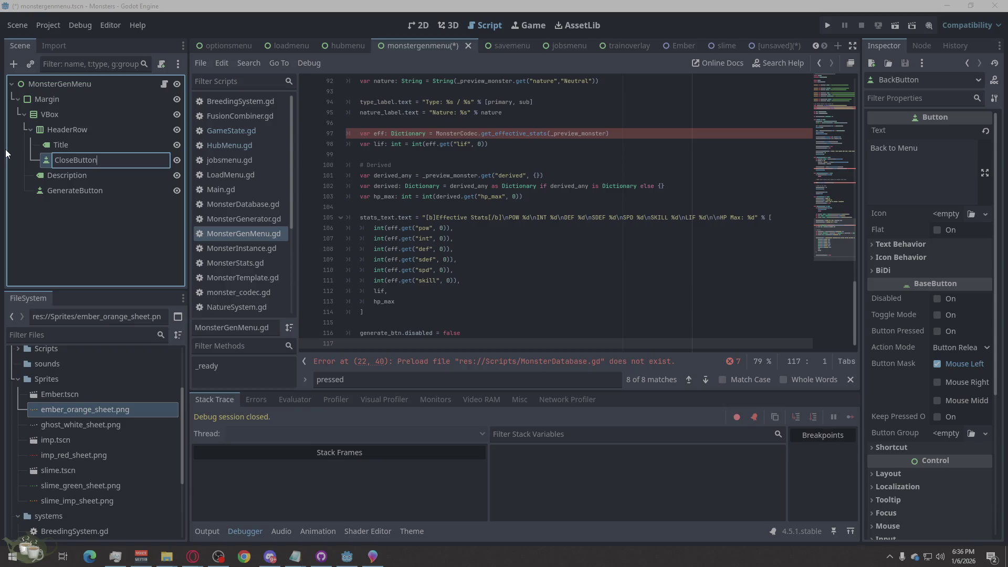
key("Return")
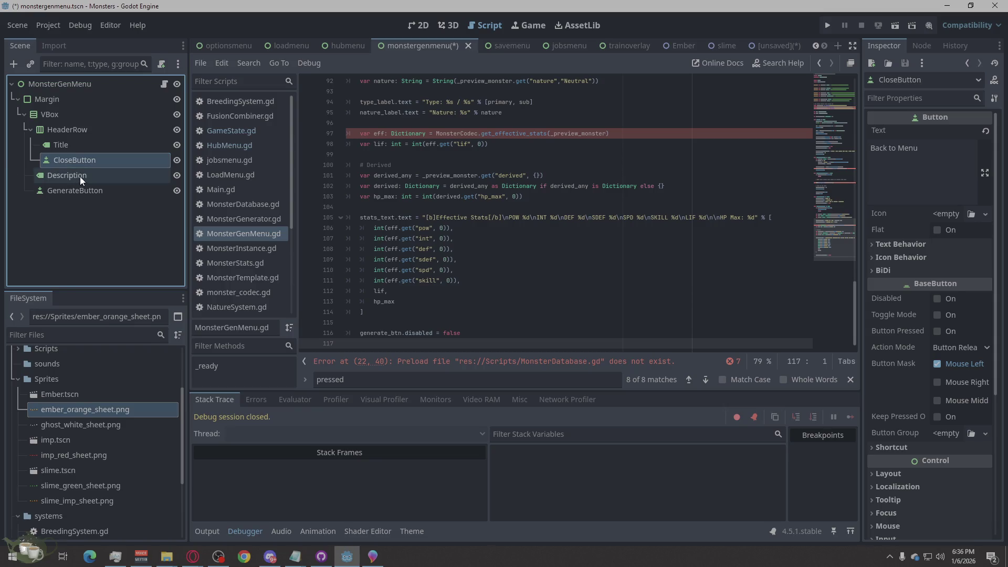
Delete the Description label node and confirm.
left_click(77, 174)
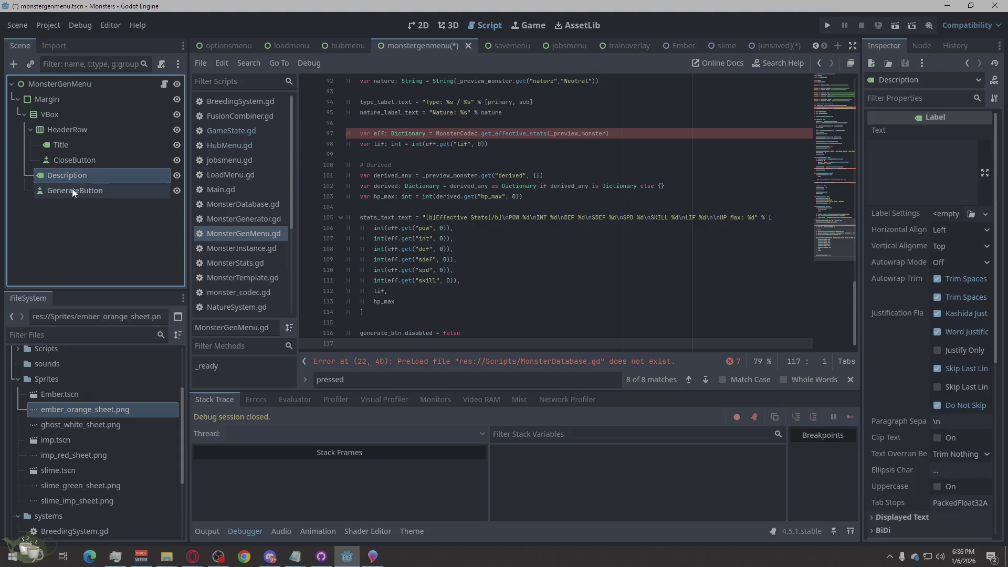
right_click(71, 174)
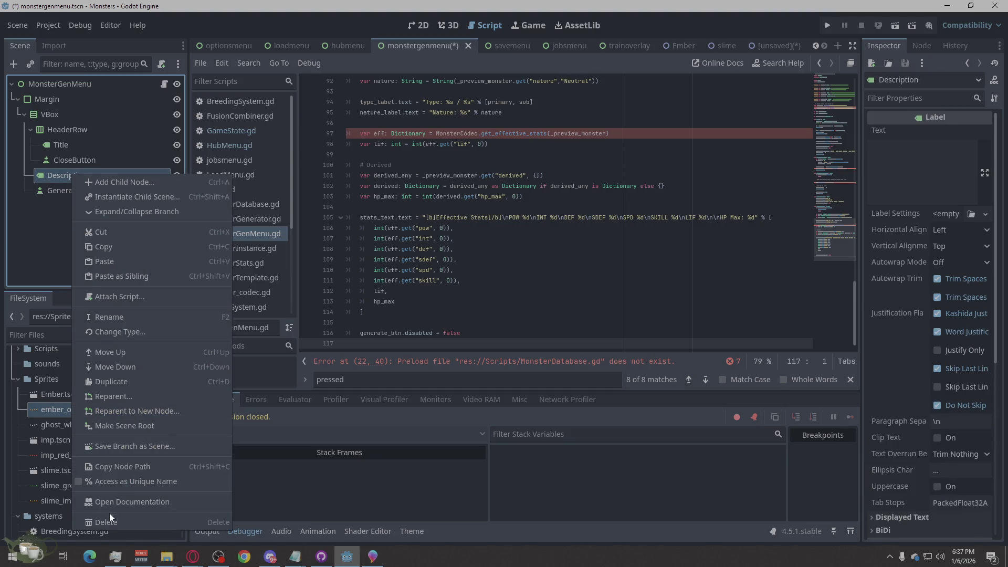
left_click(110, 522)
left_click(474, 292)
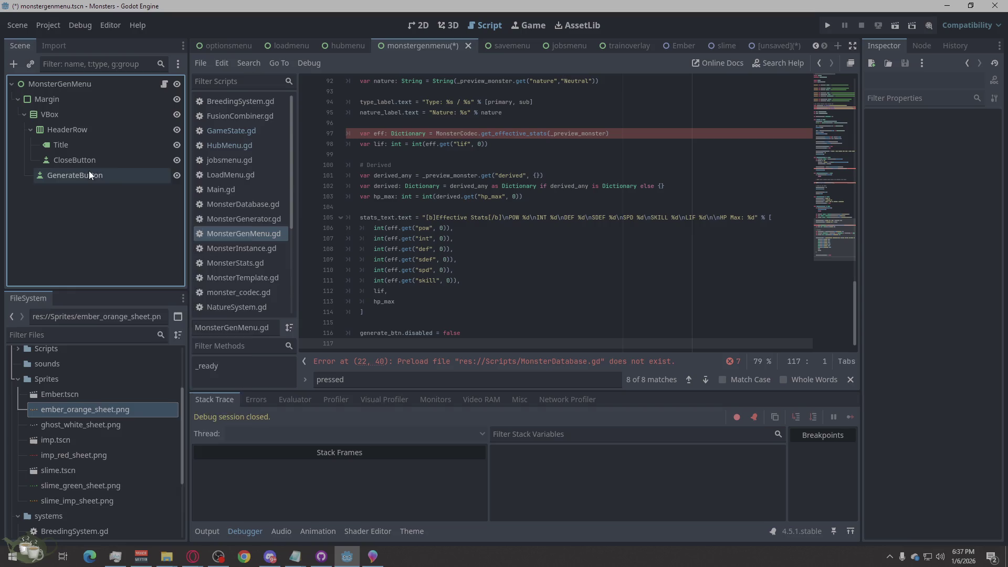
Delete the GenerateButton node and confirm.
right_click(90, 174)
left_click(187, 516)
left_click(486, 297)
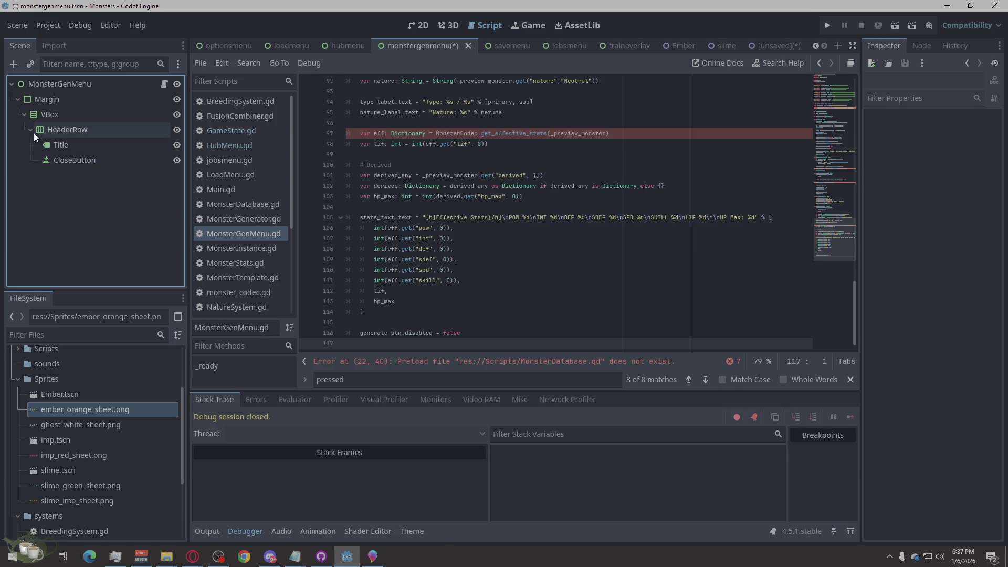
right_click(48, 113)
Add an HBoxContainer and a PanelContainer as children of VBox.
left_click(128, 119)
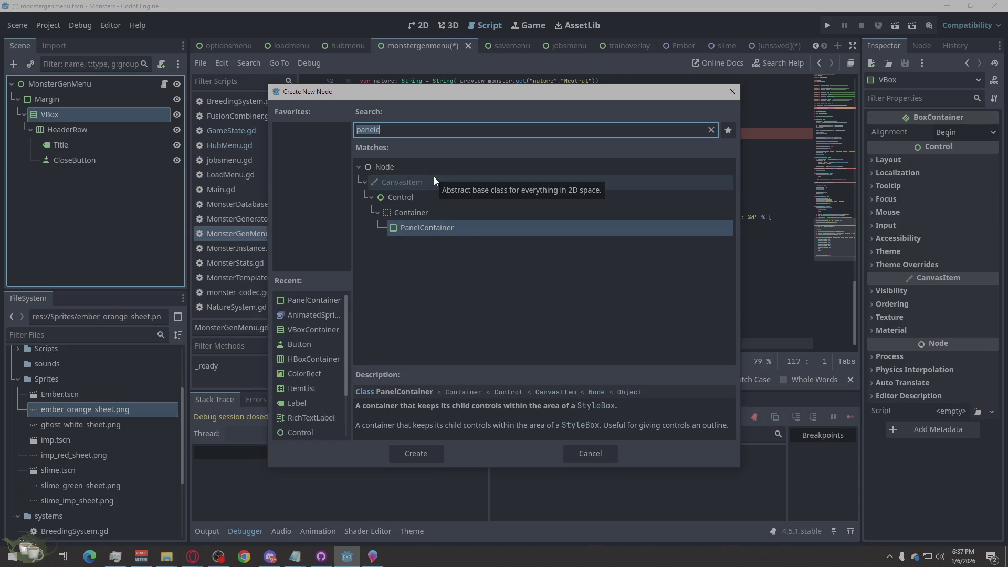
type("Hb")
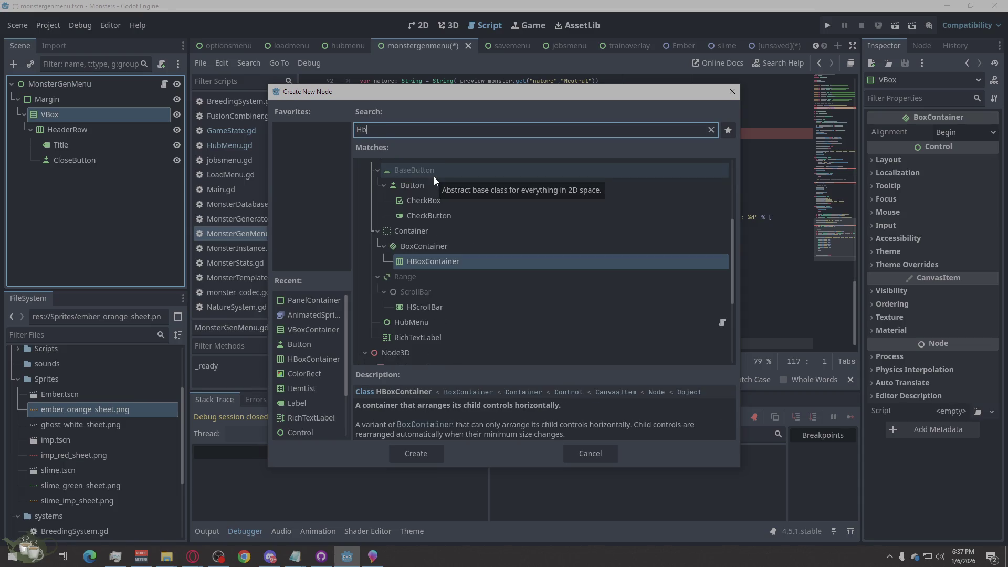
left_click(437, 451)
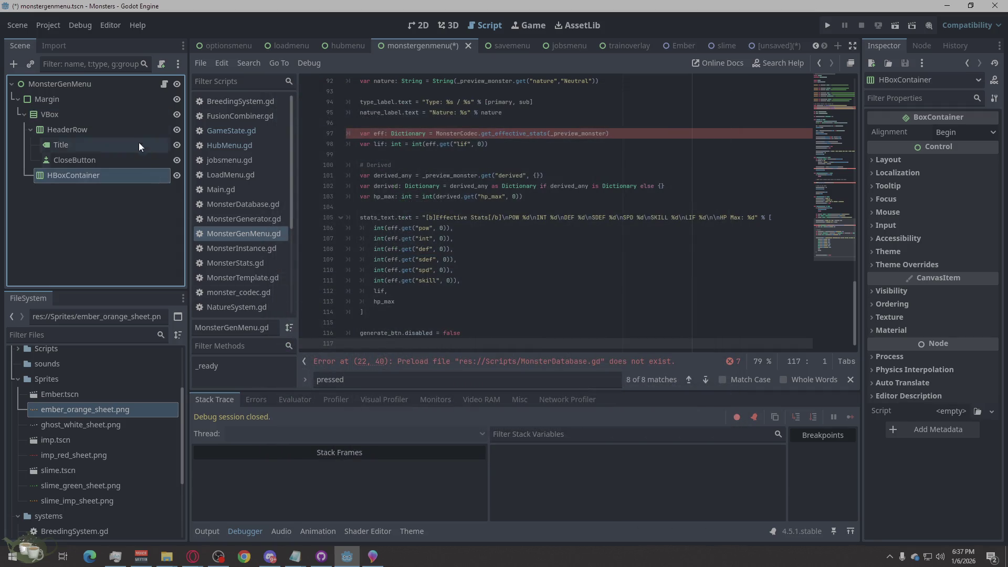
left_click(72, 114)
key("ctrl+a")
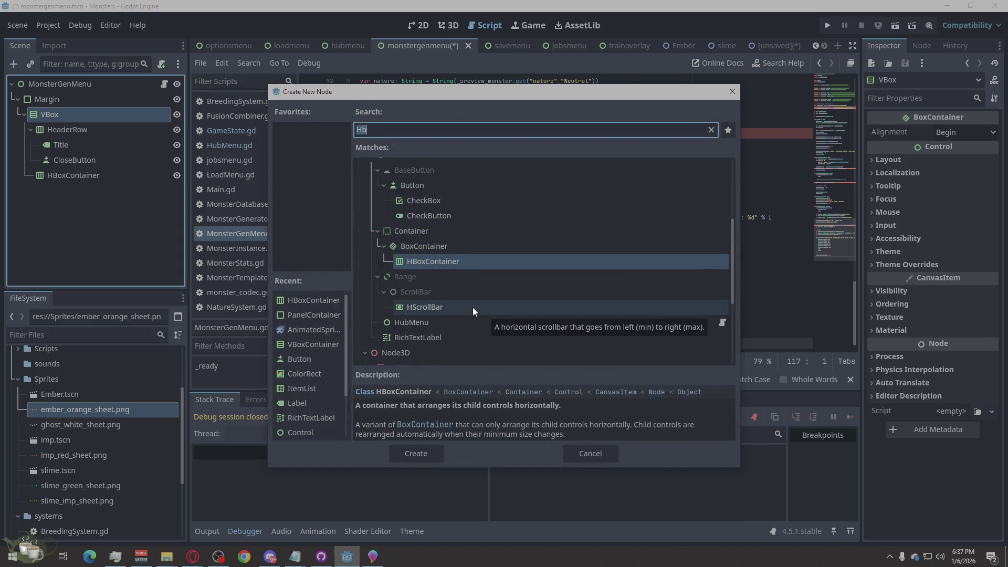
type("pane")
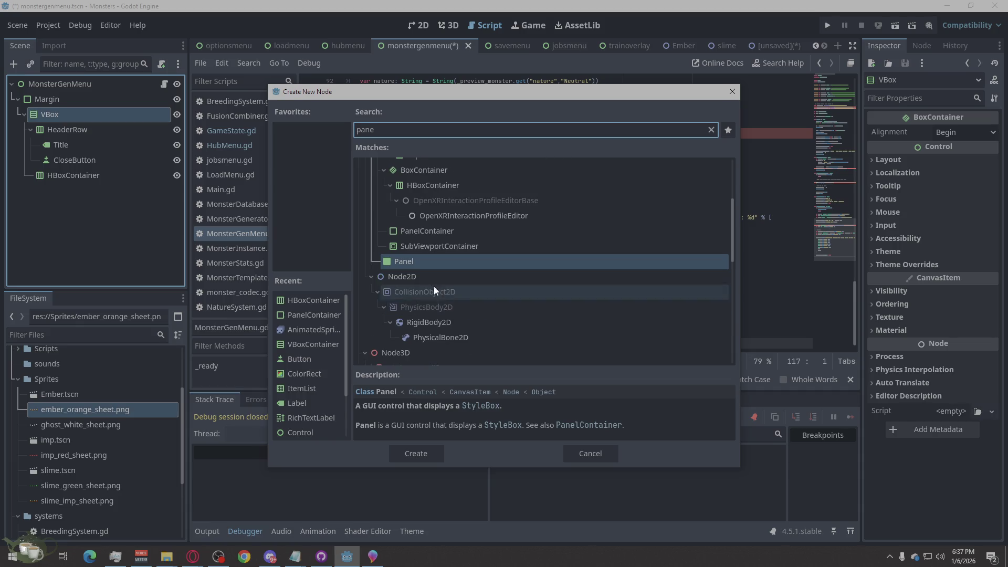
type("l")
left_click(437, 299)
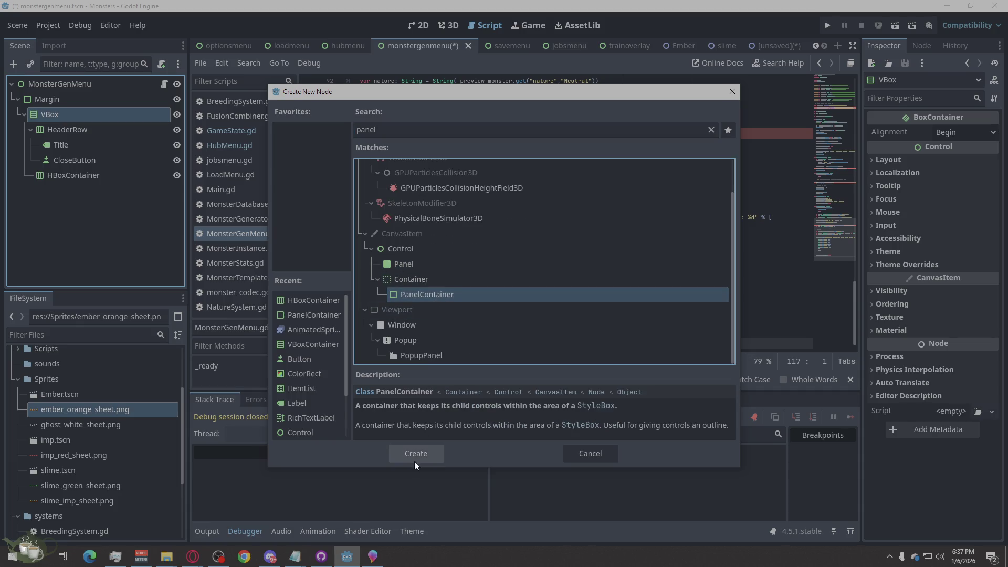
left_click(415, 454)
Add a second HBoxContainer under VBox, leaving PanelContainer's name unchanged.
right_click(55, 113)
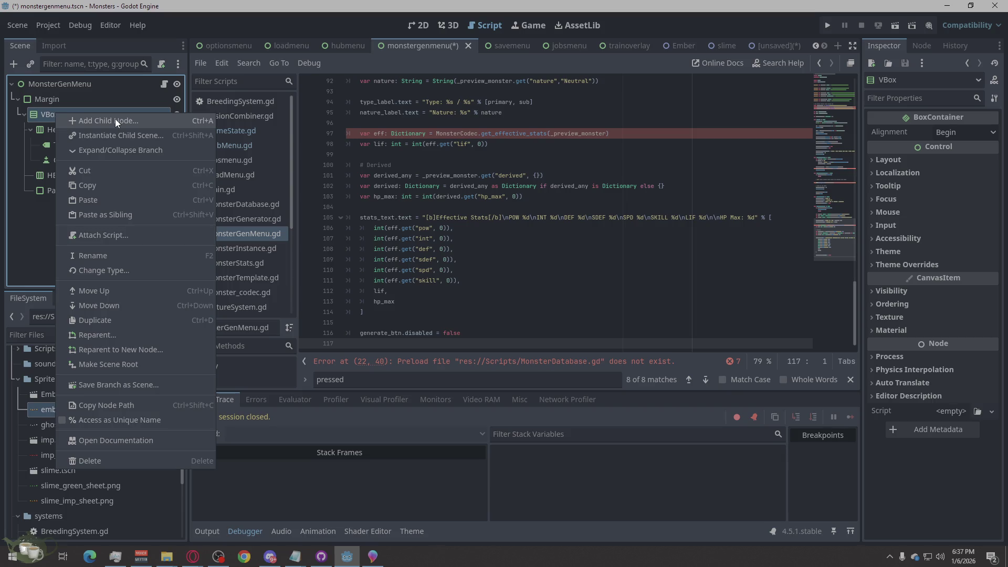
left_click(115, 120)
type("Hb")
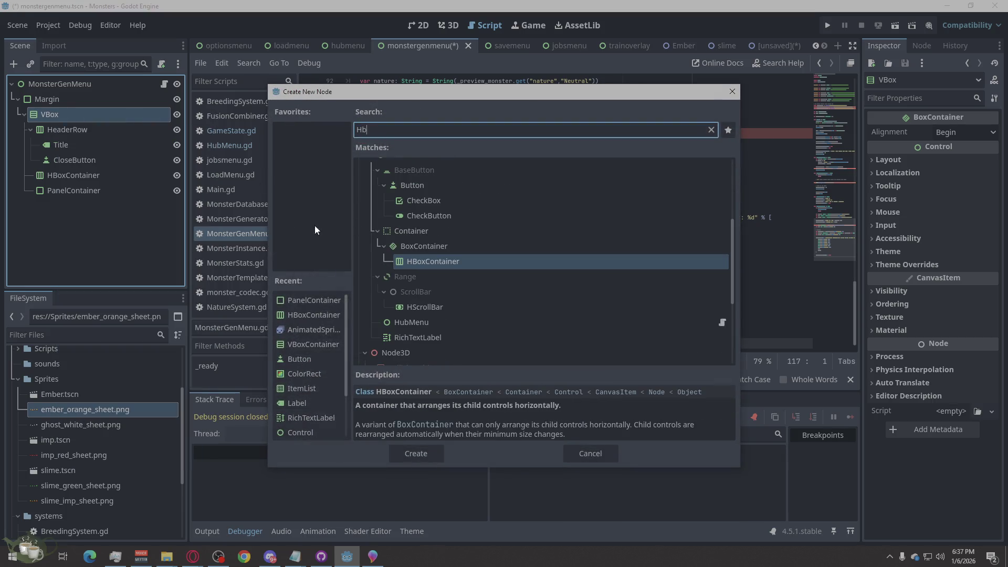
left_click(410, 453)
double_click(90, 190)
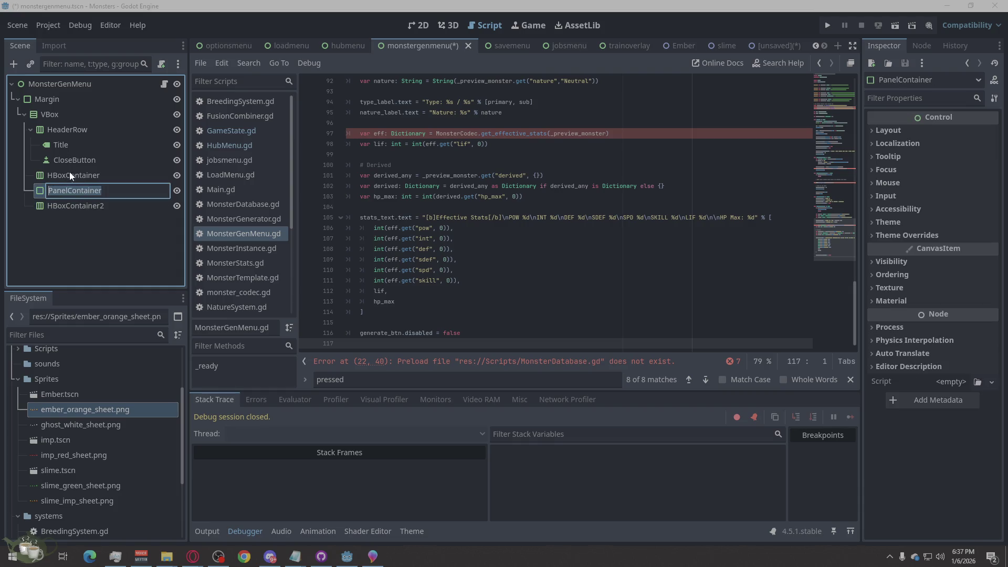
left_click(69, 178)
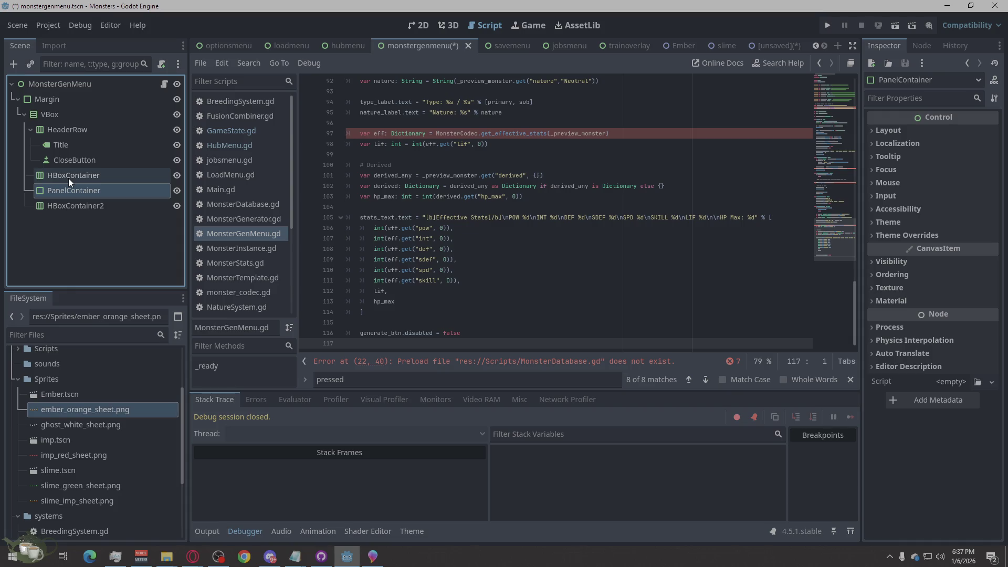
Add a LineEdit inside the first HBoxContainer.
right_click(68, 178)
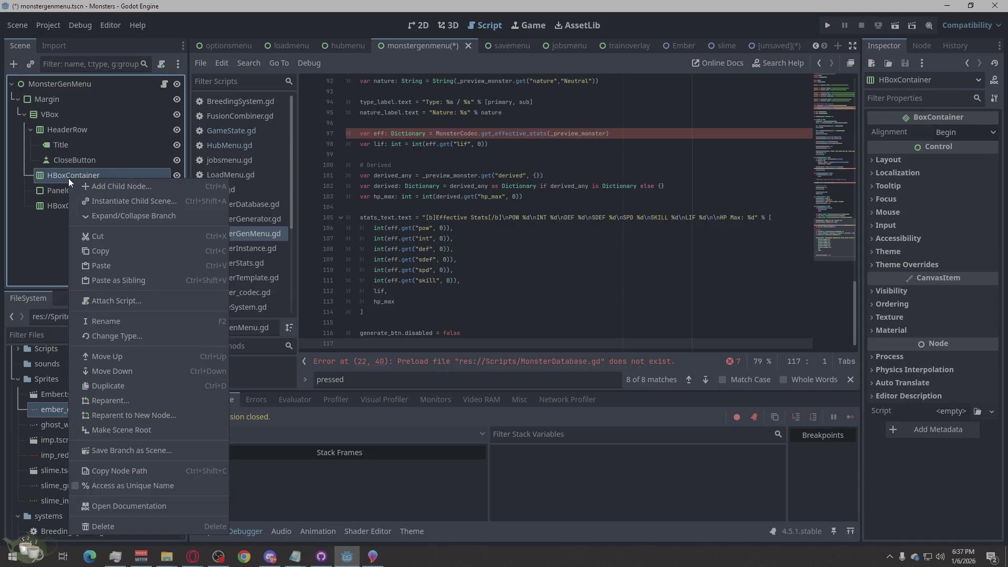
left_click(99, 187)
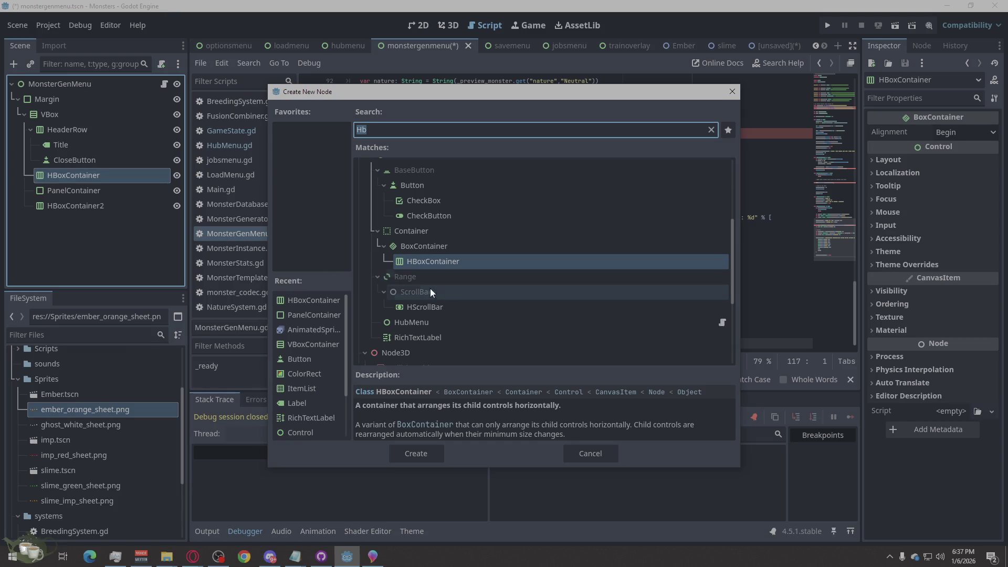
type("S")
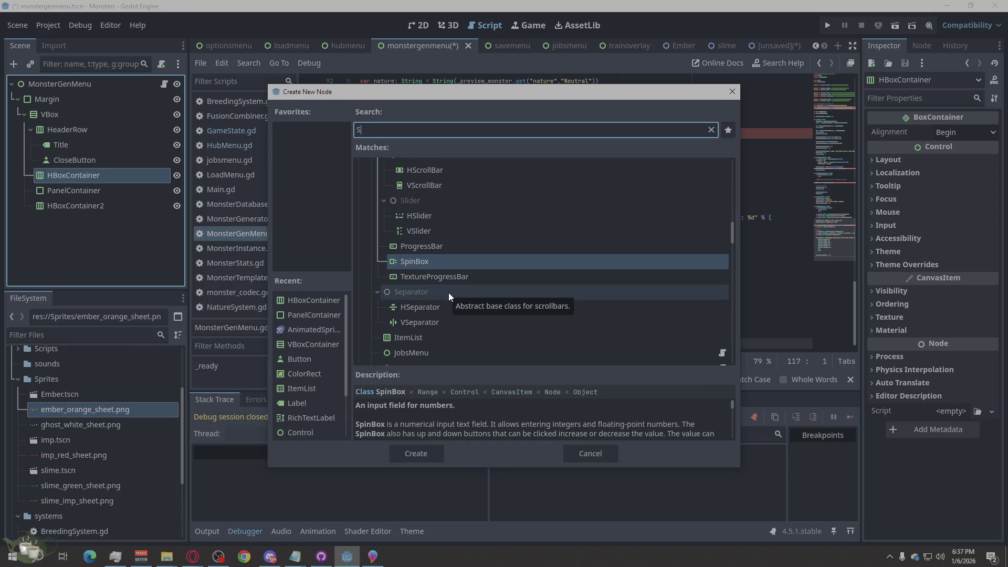
key("BackSpace")
type("Line")
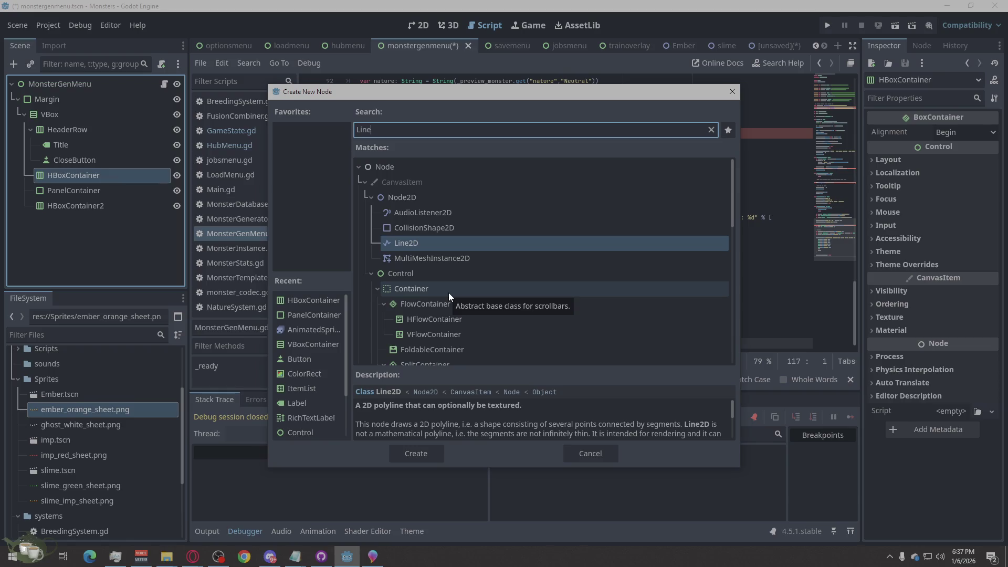
type("ed")
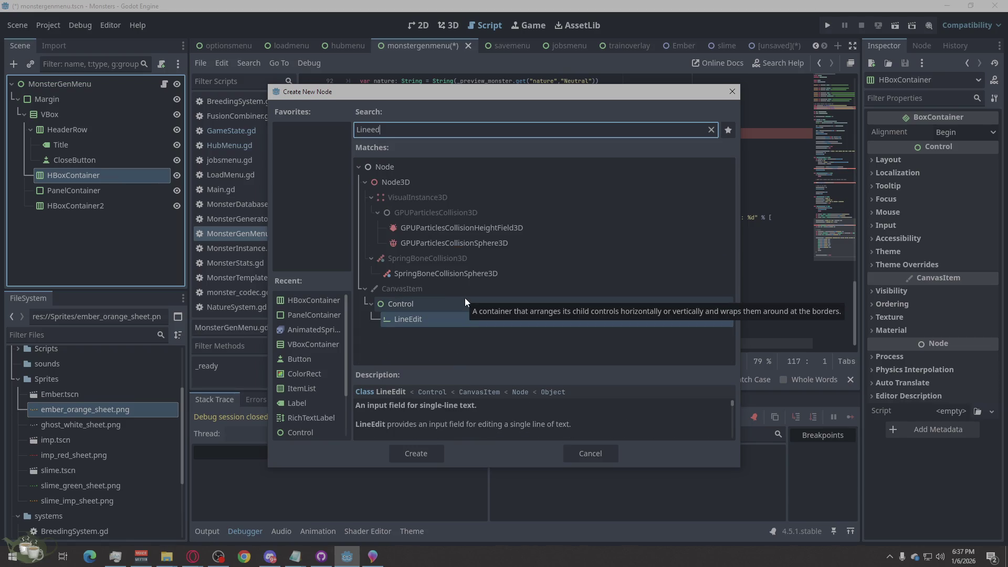
left_click(439, 462)
Add a Button to the HBoxContainer beside the LineEdit, then collapse the branches.
left_click(65, 175)
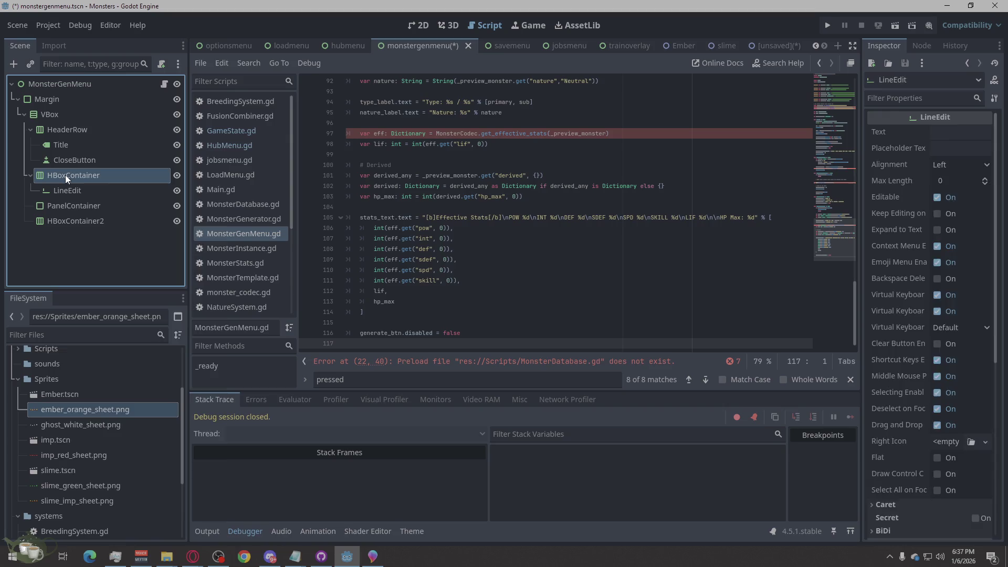
right_click(65, 175)
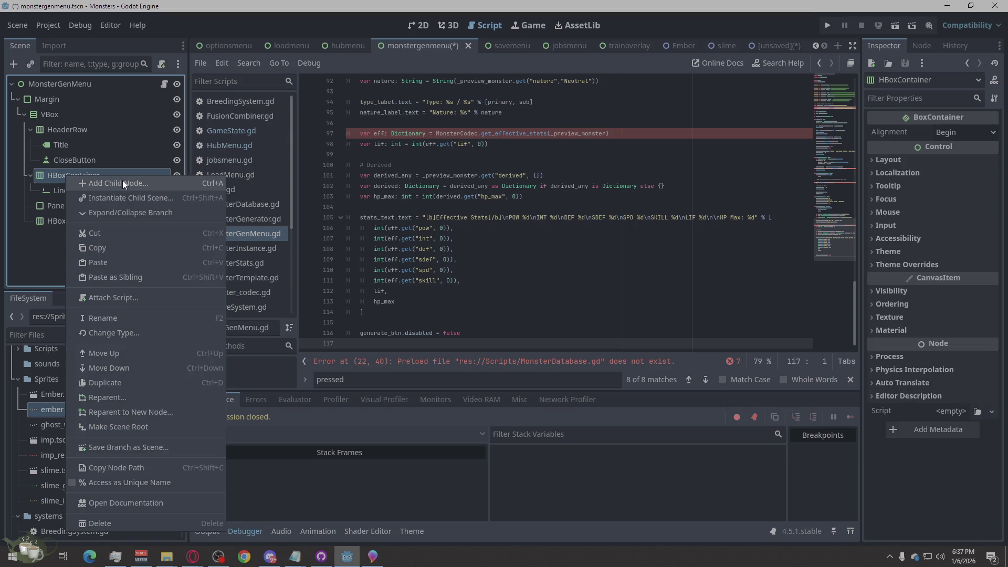
left_click(122, 180)
type("By")
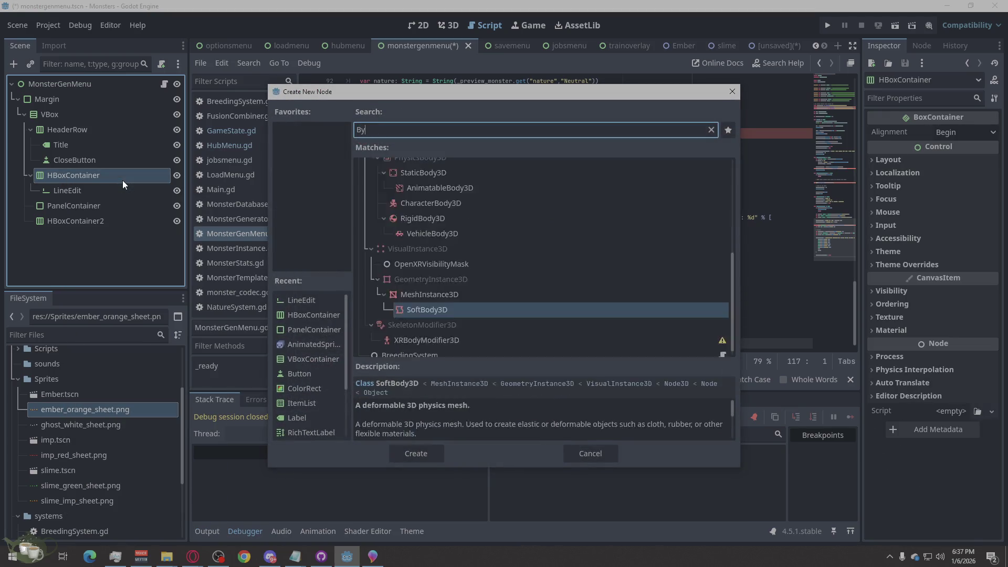
type("tt")
key("shift+Left")
key("shift+Left")
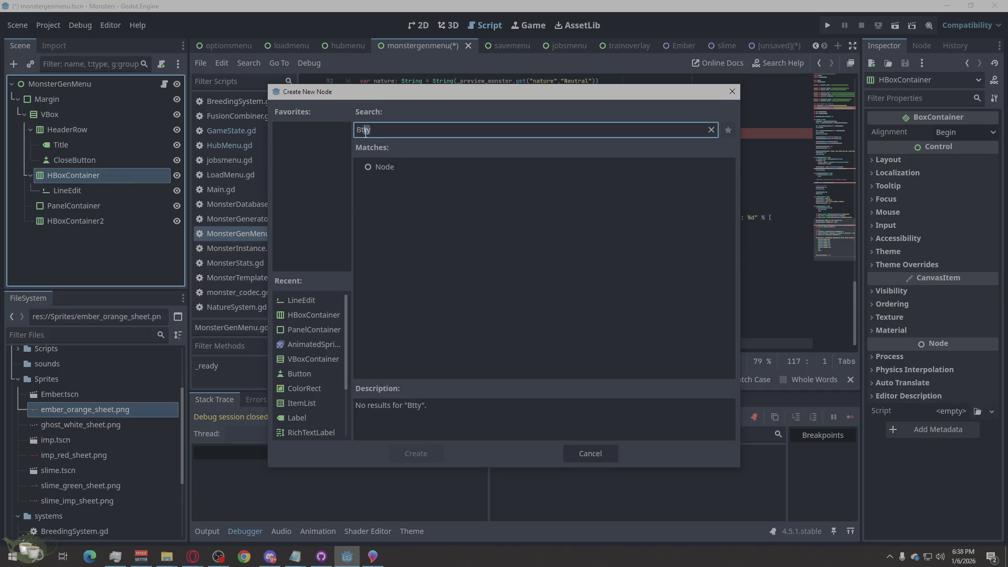
type("ut")
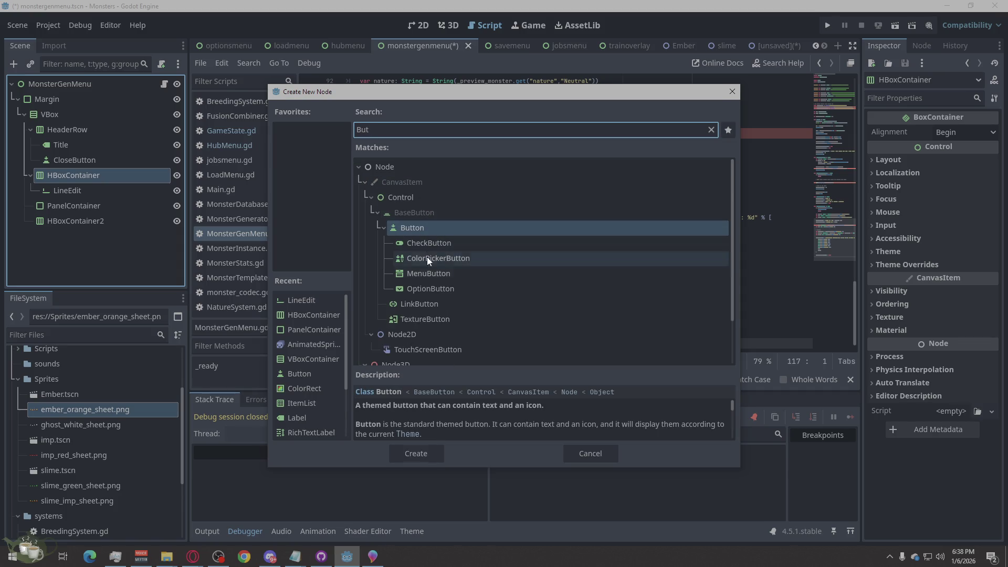
left_click(428, 453)
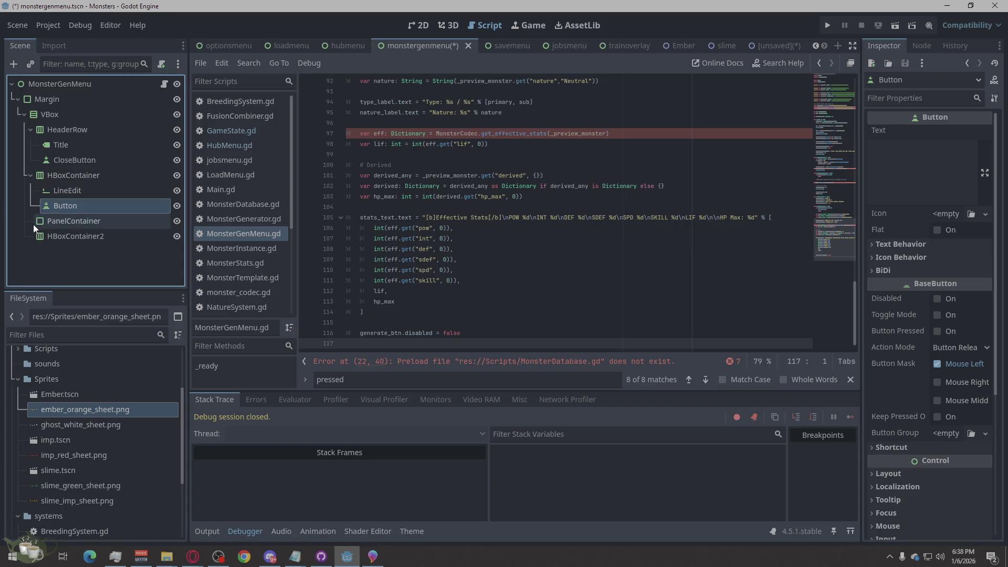
left_click(30, 175)
left_click(31, 129)
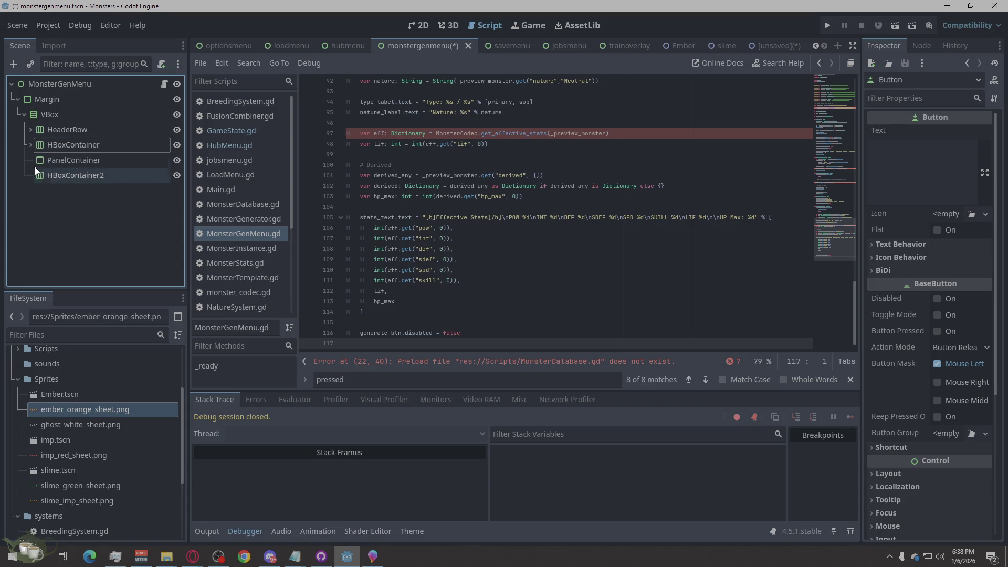
left_click(39, 159)
right_click(39, 159)
Add a VBoxContainer under PanelContainer with a Label inside it.
left_click(77, 165)
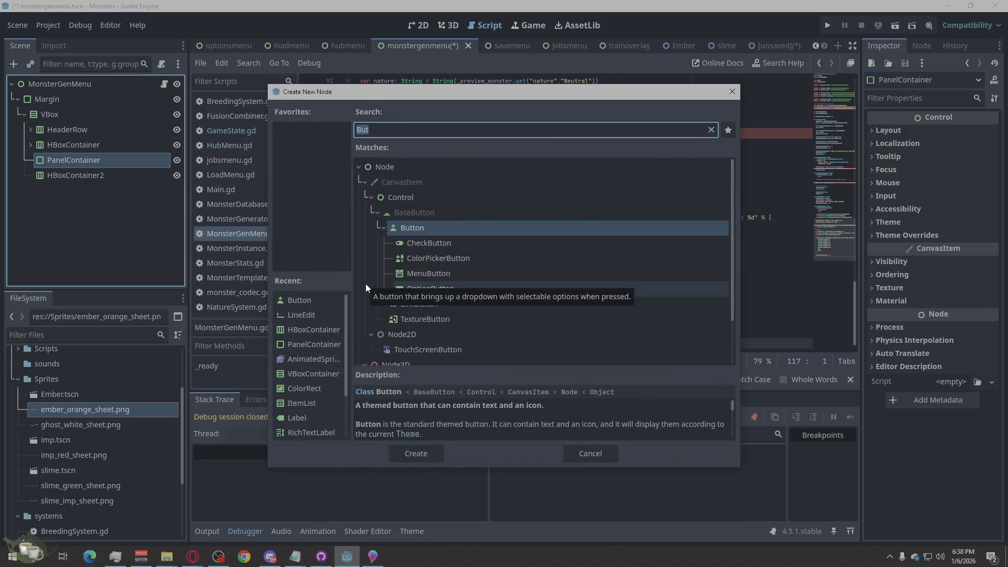
type("vbox")
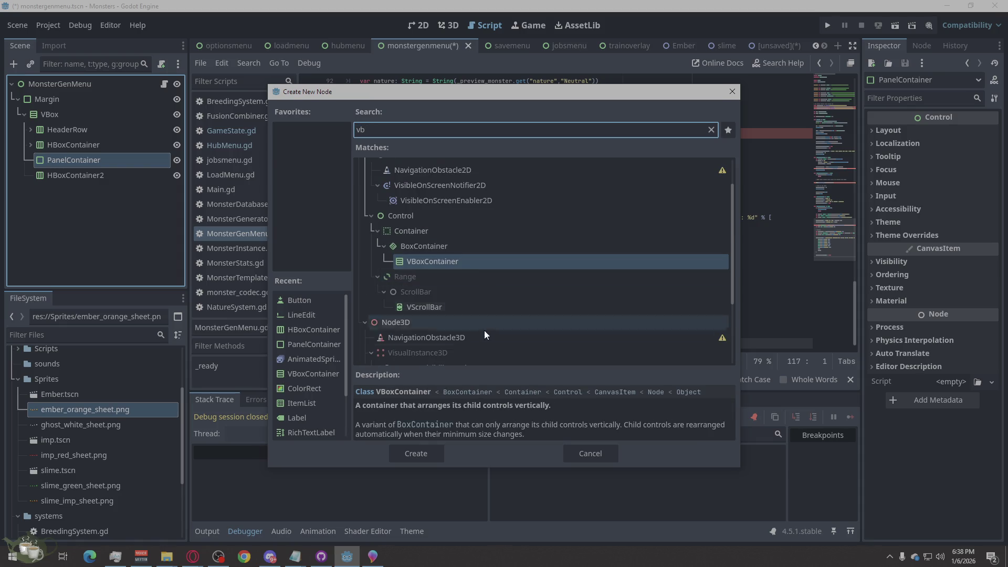
left_click(429, 452)
right_click(68, 178)
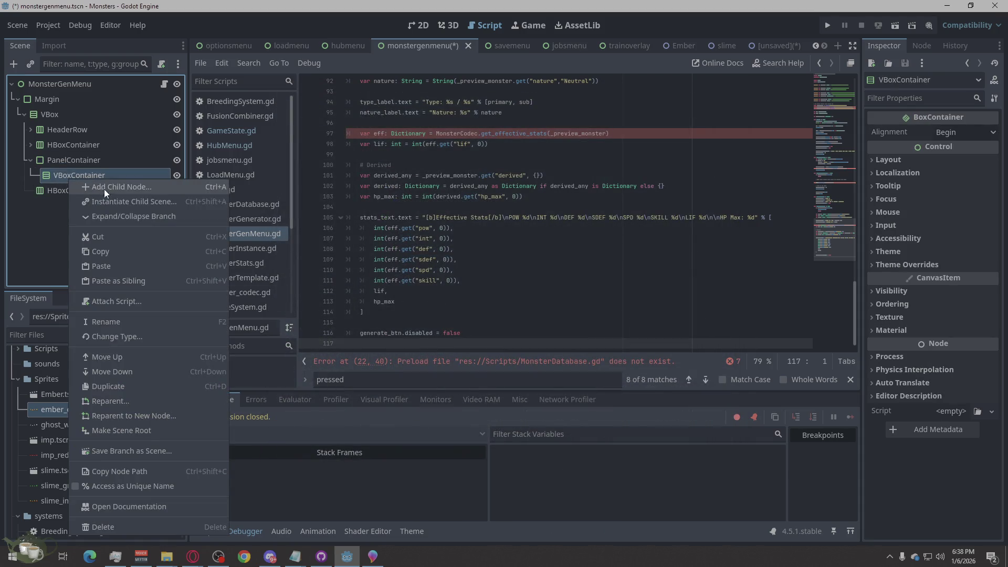
left_click(101, 188)
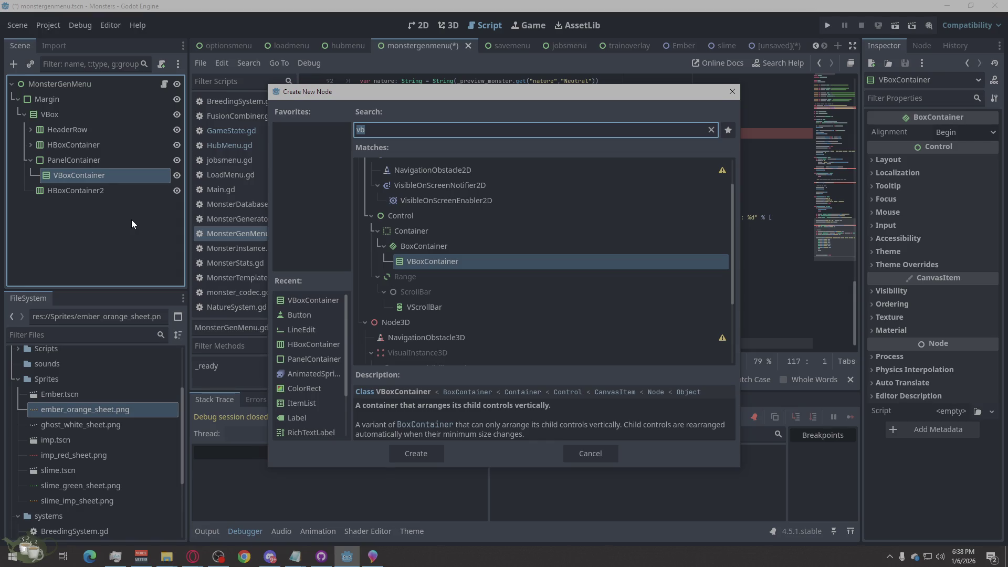
type("labe")
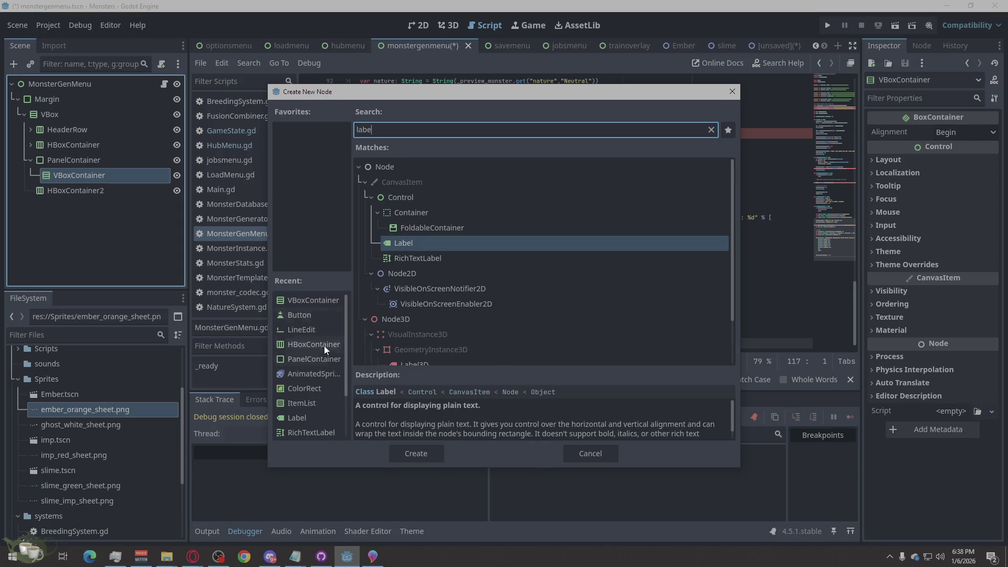
left_click(423, 458)
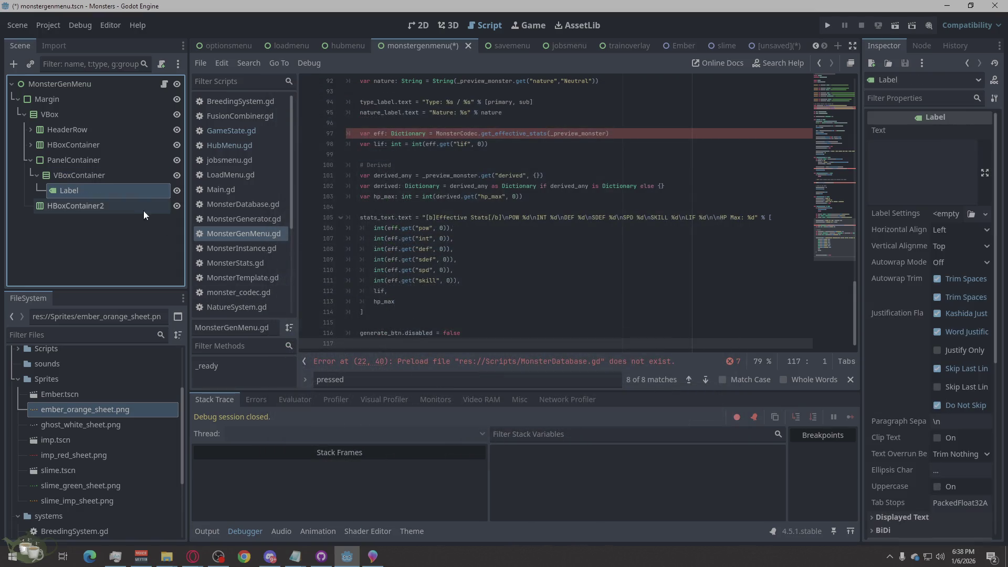
Duplicate the Label as Label2 and add a RichTextLabel to the VBoxContainer.
right_click(102, 187)
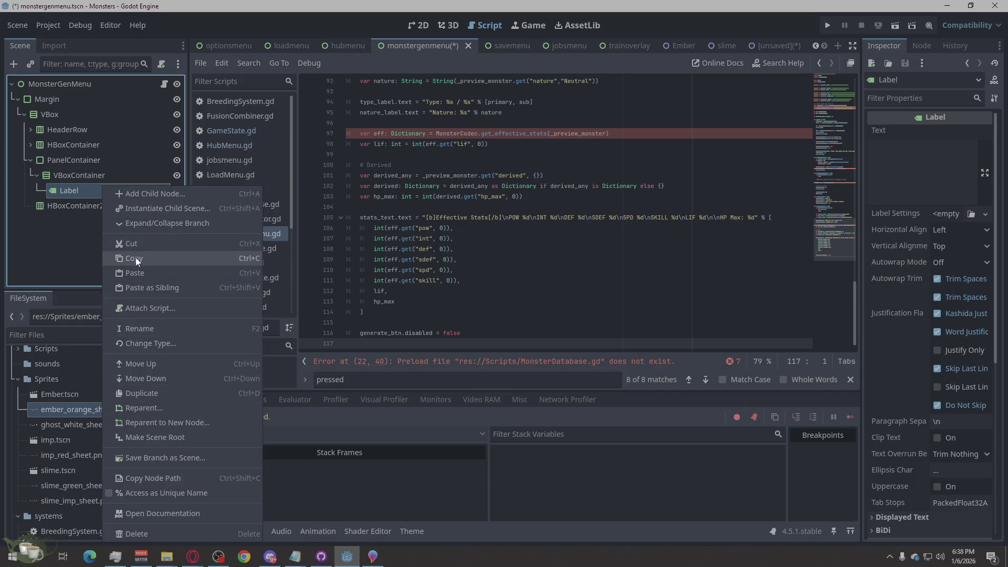
left_click(159, 393)
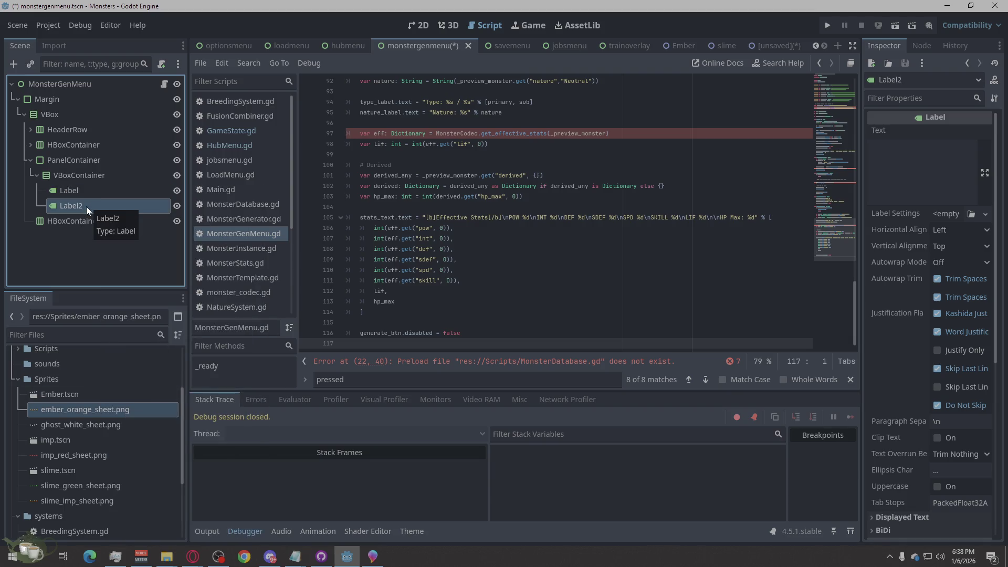
right_click(88, 175)
left_click(142, 186)
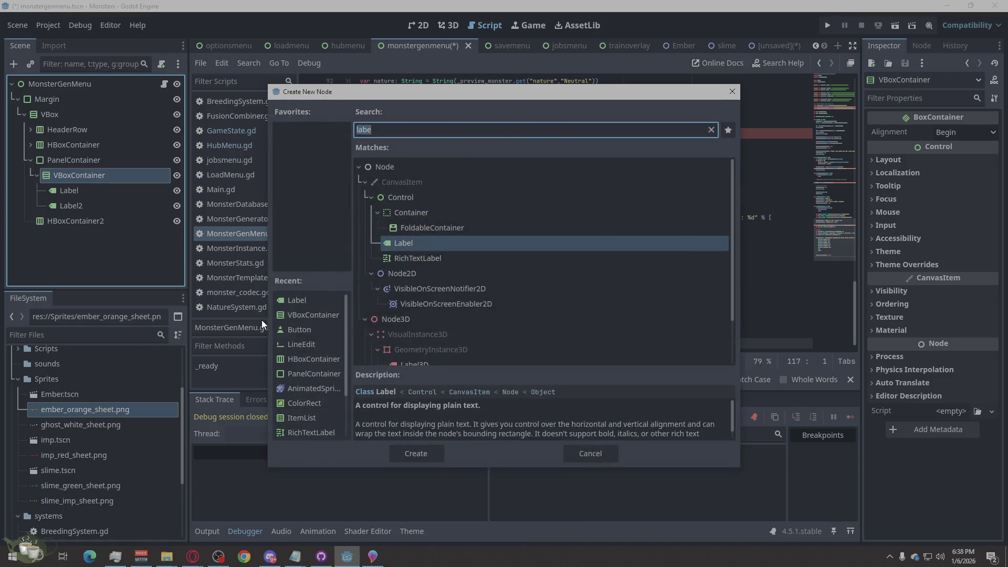
type("ric")
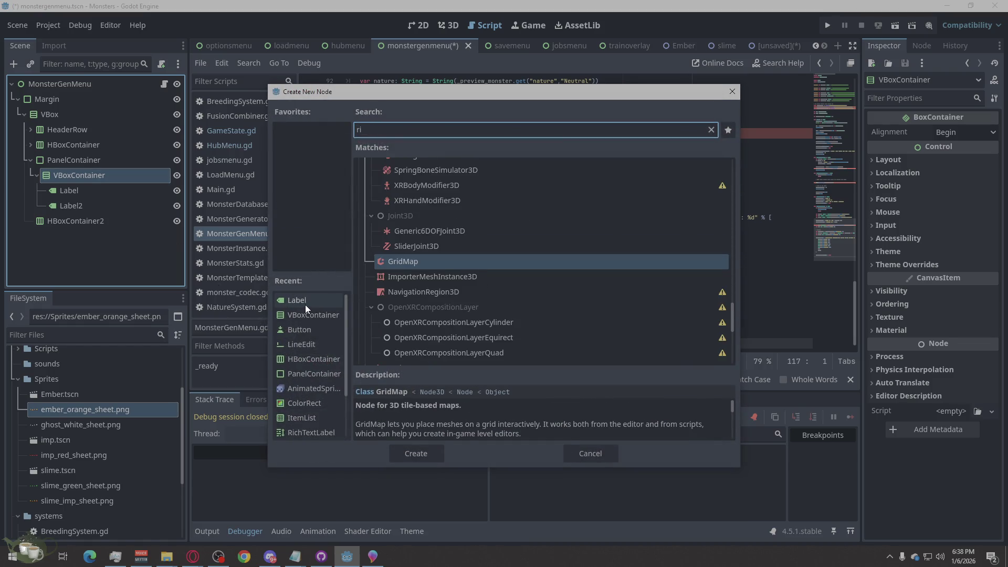
left_click(424, 452)
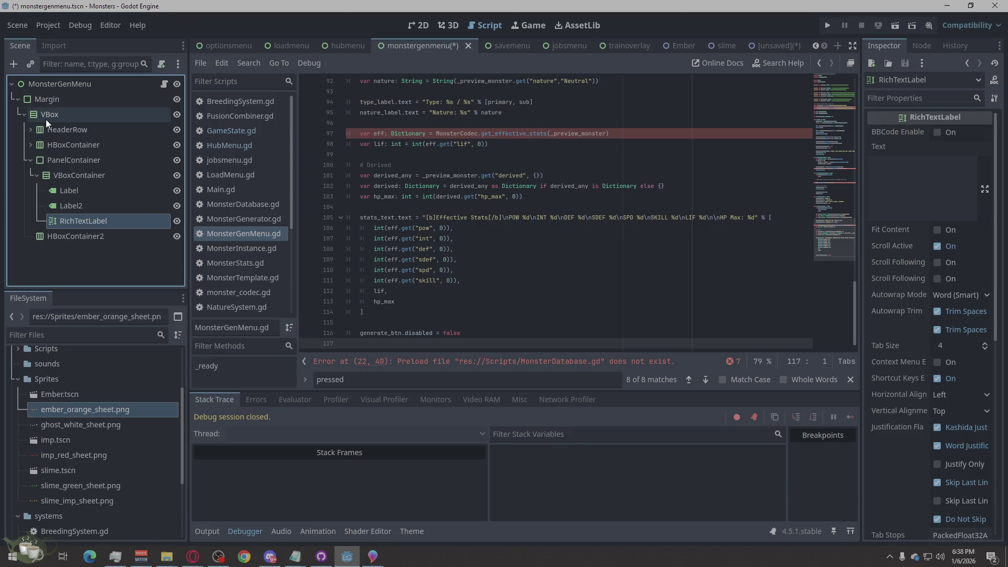
left_click(30, 129)
left_click(74, 147)
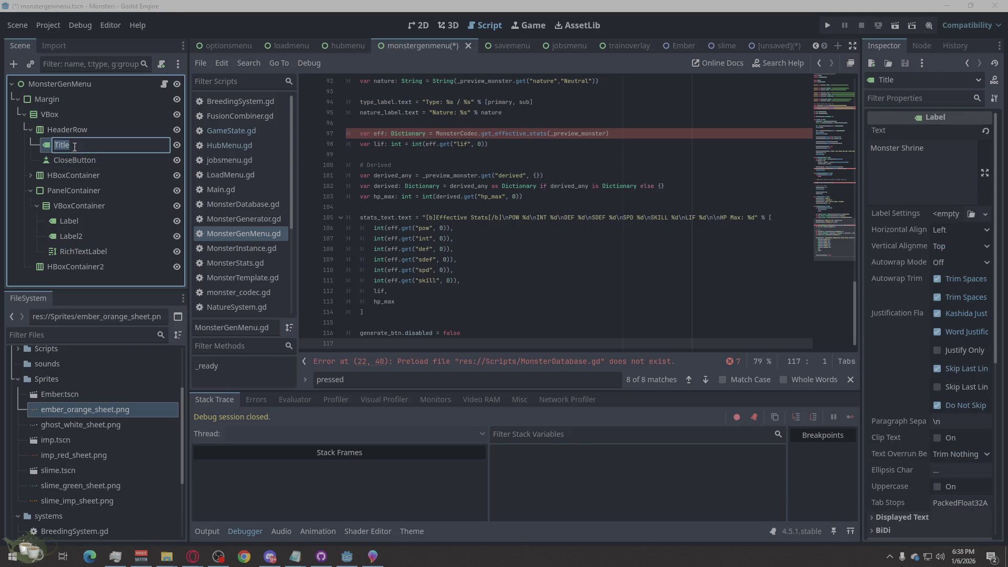
Rename the first HBoxContainer under VBox to SeedRow.
left_click(78, 178)
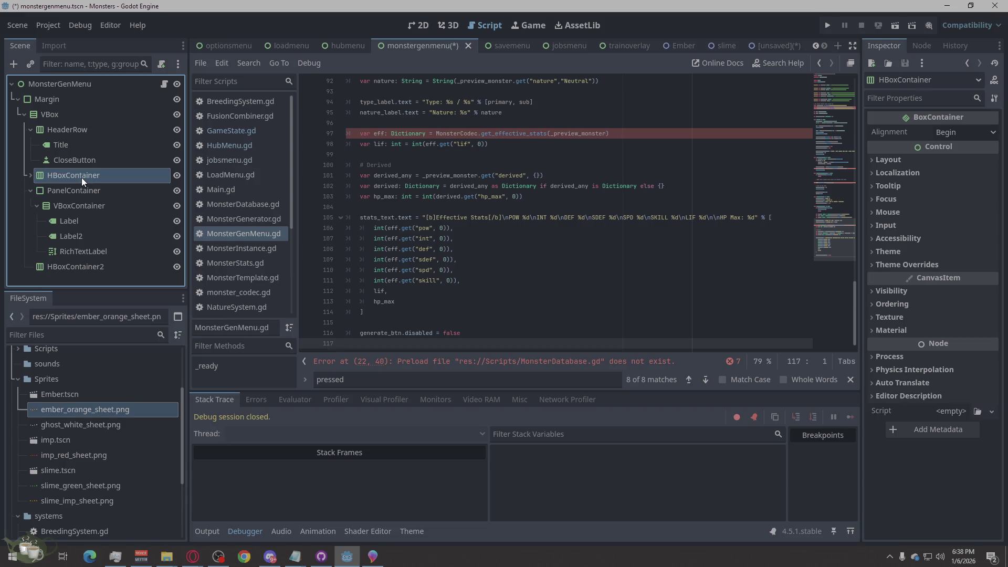
left_click(82, 176)
type("SeedR")
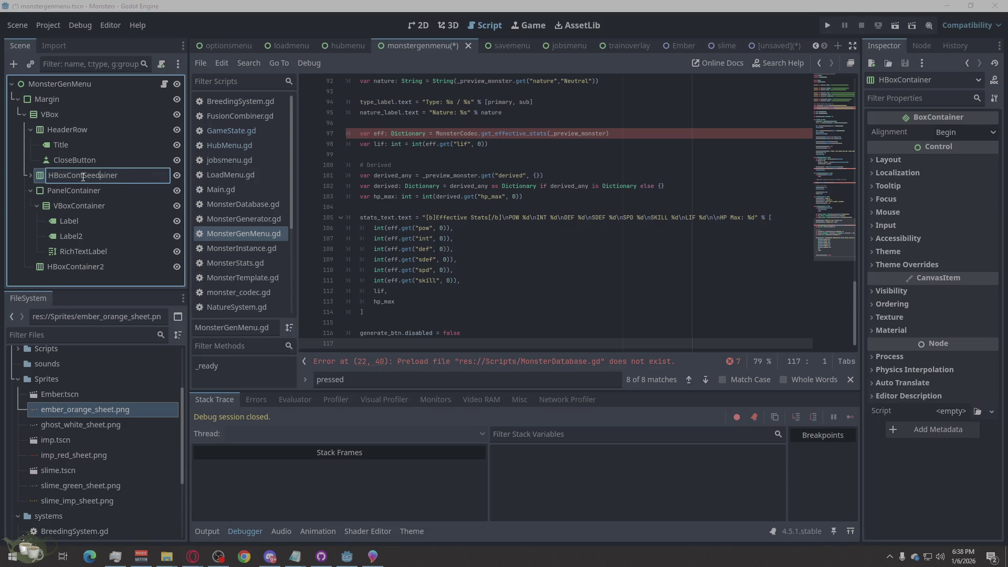
key("ctrl+a")
type("SeedRo")
type("w")
key("Return")
Rename SeedRow's LineEdit to SeedLineEdit and its Button to RollButton.
left_click(30, 175)
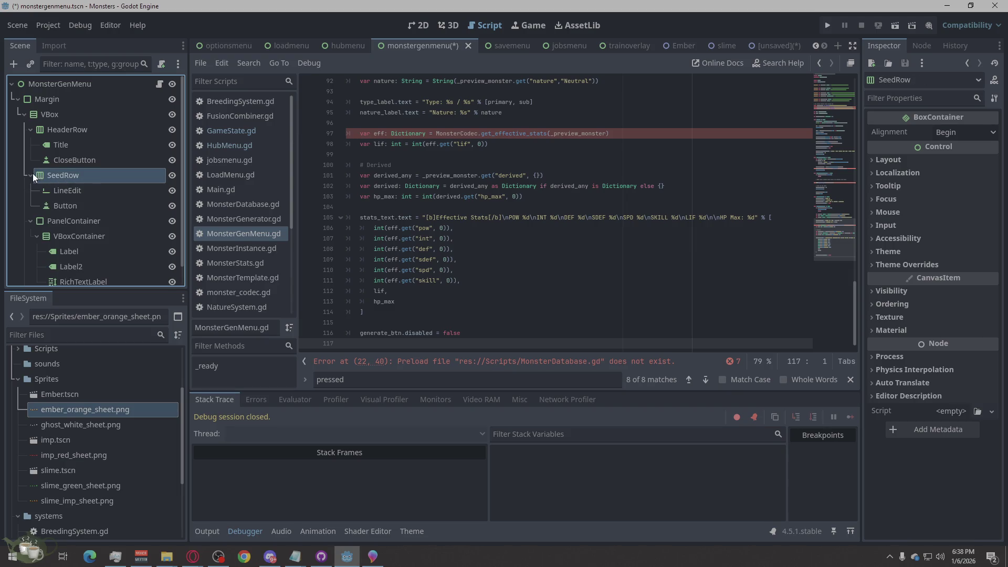
left_click(71, 191)
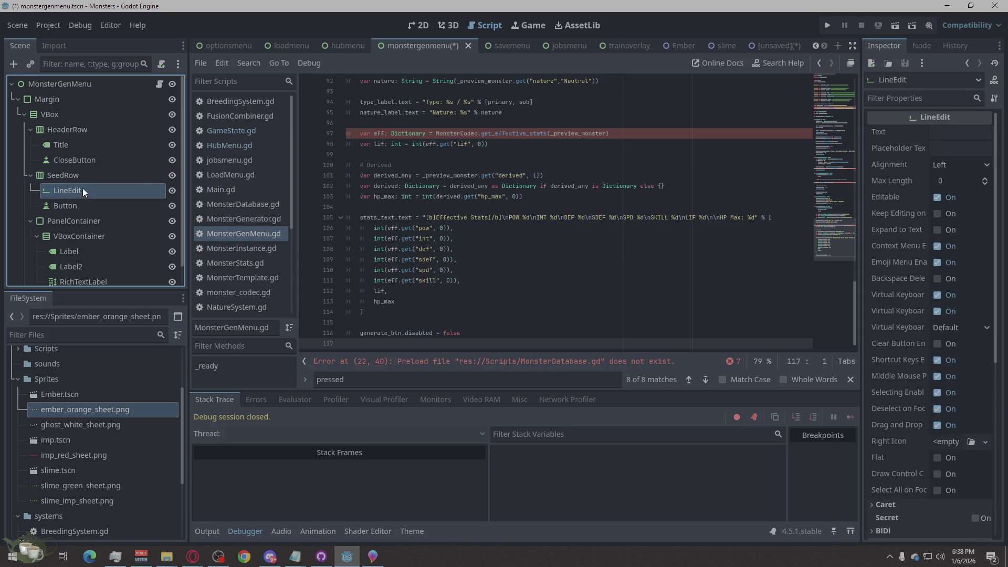
left_click(83, 188)
type("ed")
key("ctrl+a")
type("SeedLineEdit")
double_click(68, 205)
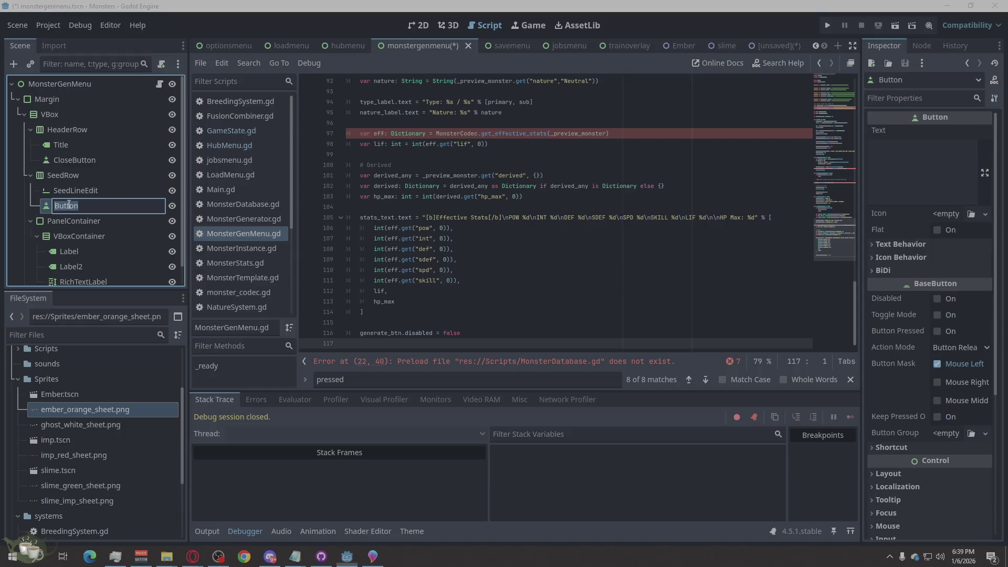
type("Roll")
type("Button")
key("Return")
Rename PanelContainer to PreviewPanel and its VBoxContainer to PreviewVBox.
scroll(90, 189, "down", 1)
double_click(67, 198)
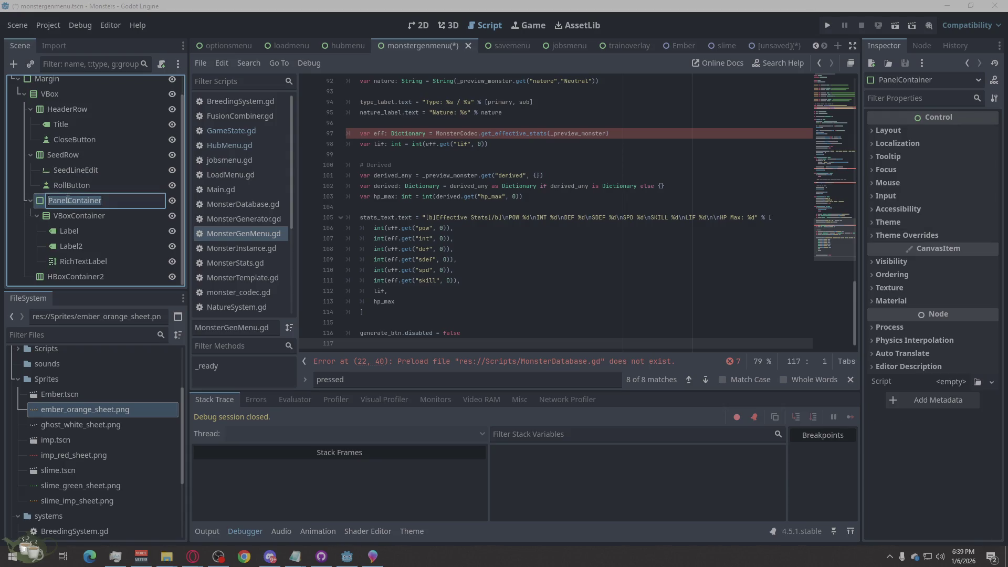
type("PreviewPanel")
double_click(77, 214)
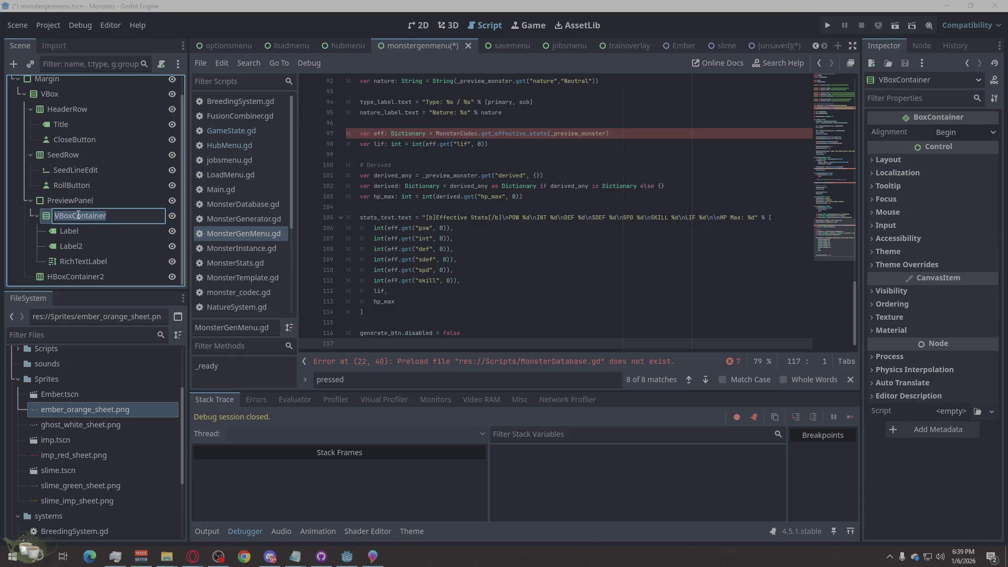
type("PreiviewBox")
Rename the preview labels to TypeLabel, NatureLabel and StatsText.
left_click(86, 228)
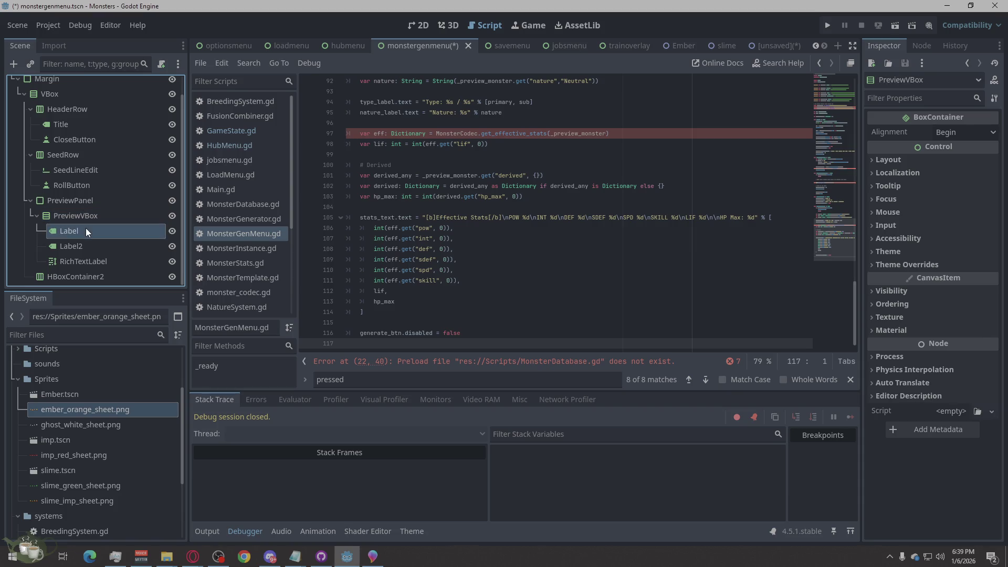
left_click(71, 230)
type("TypeLabel")
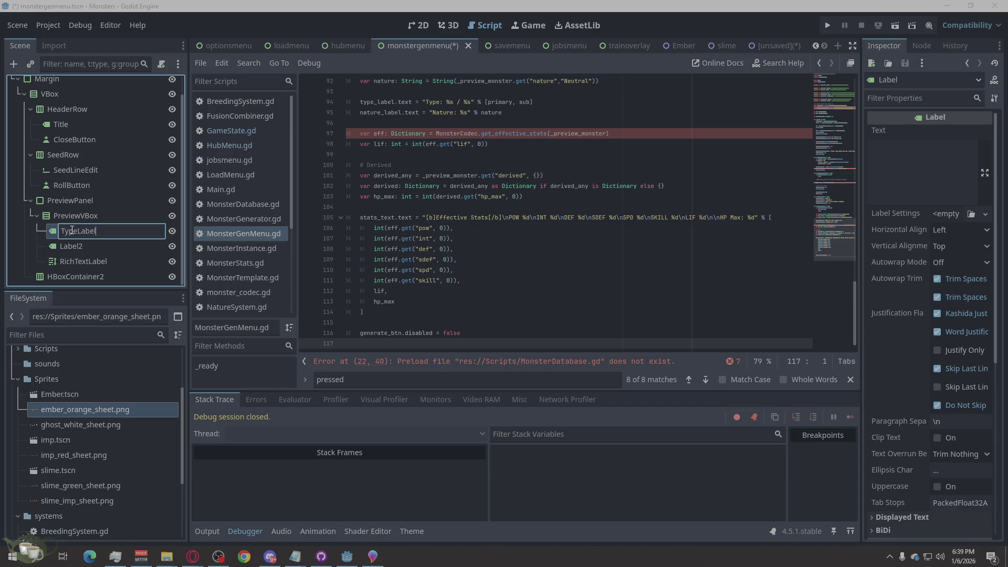
double_click(83, 244)
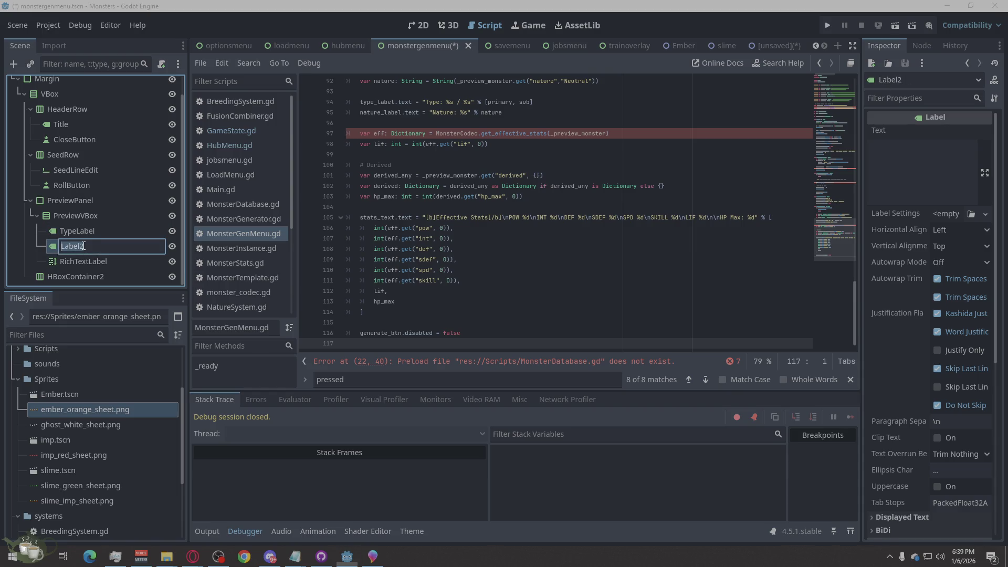
type("NatureLab")
type("el")
double_click(79, 265)
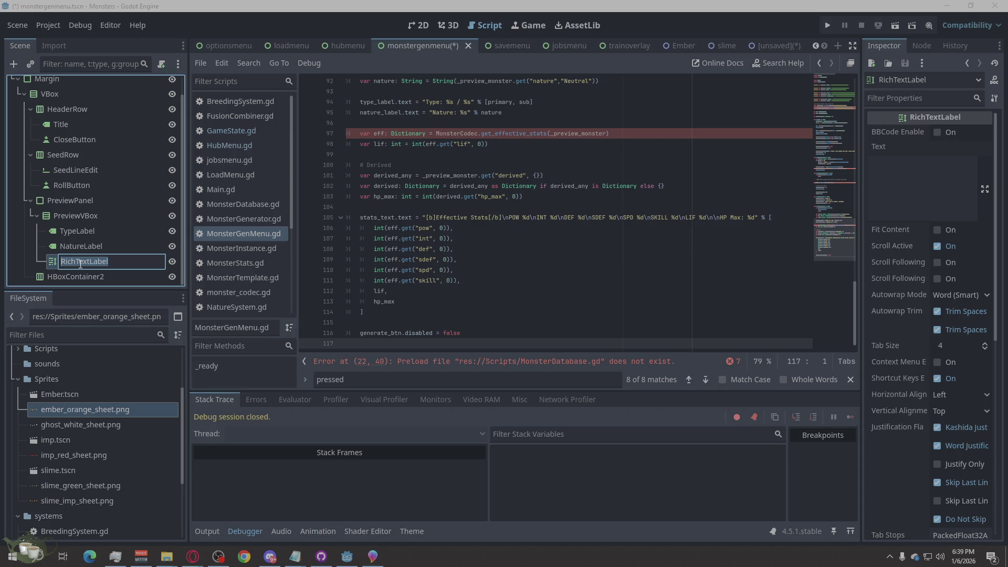
type("StatsTex")
key("Return")
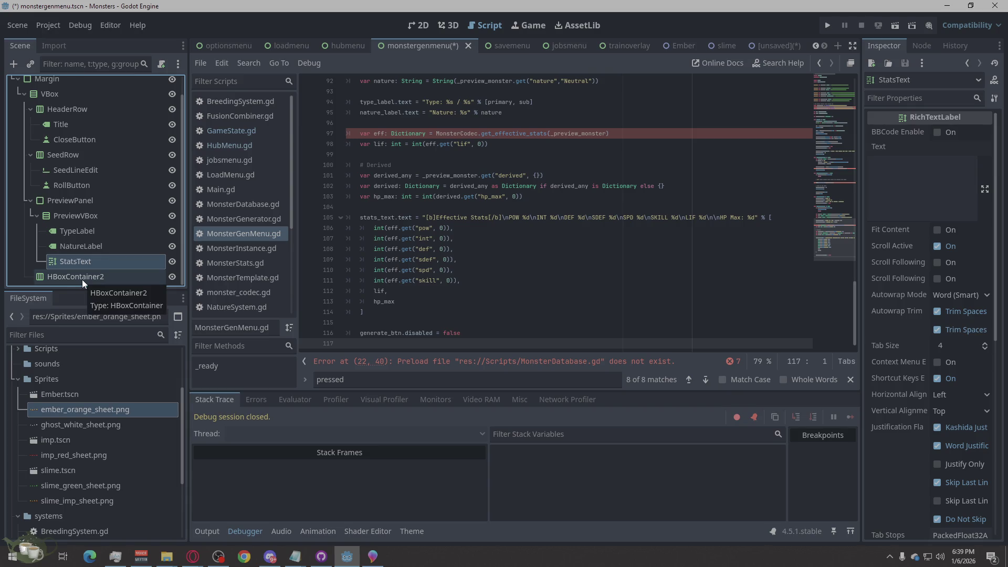
Rename HBoxContainer2 to FooterRow.
double_click(82, 278)
type("FooterRow")
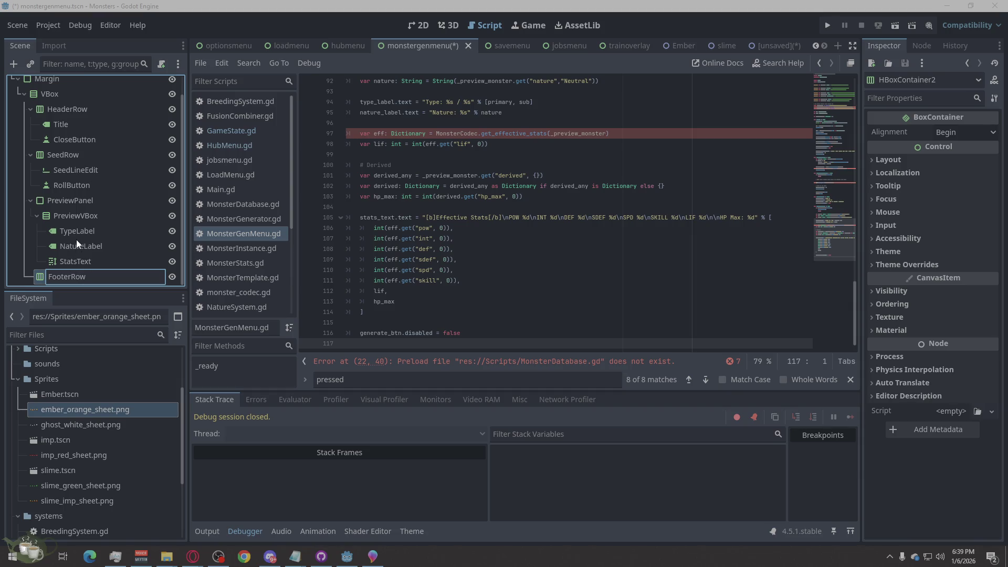
key("Return")
Add a Button under FooterRow and duplicate it into a second button.
right_click(57, 277)
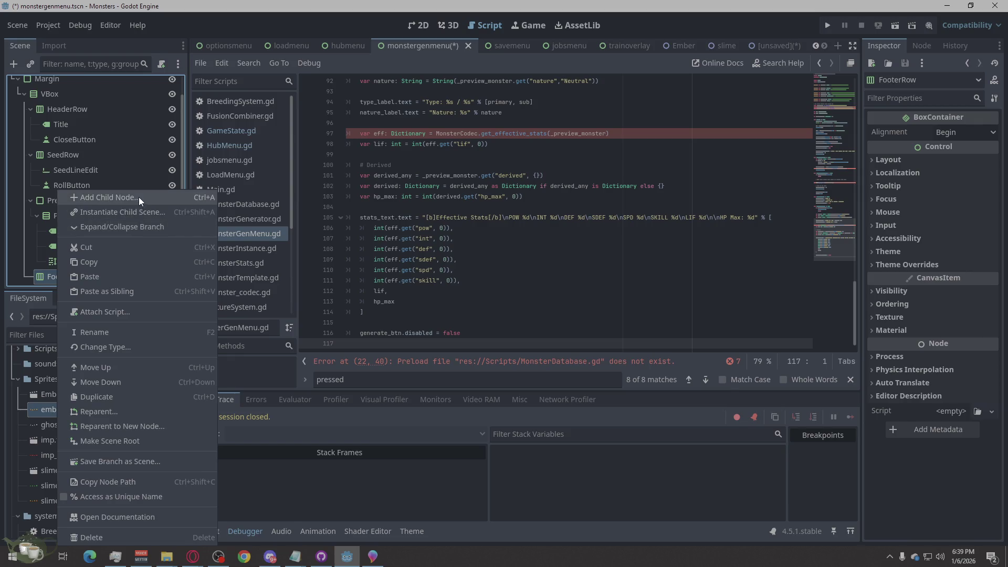
left_click(139, 197)
type("button")
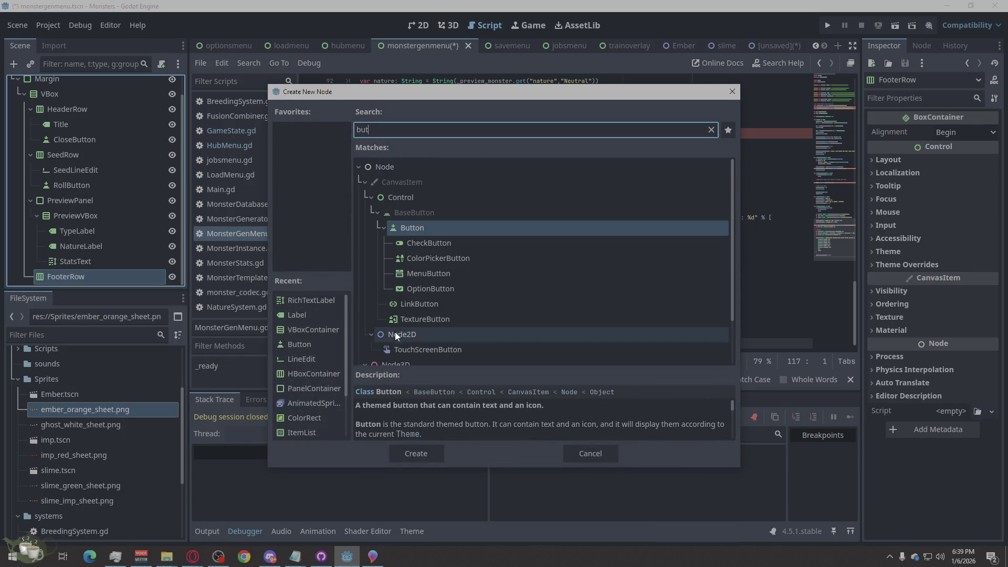
left_click(414, 449)
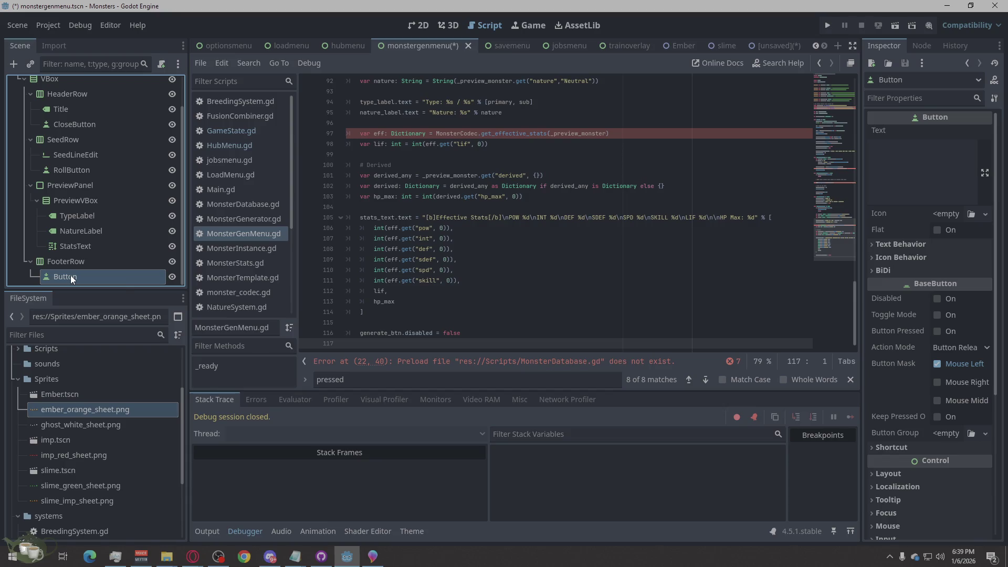
right_click(71, 275)
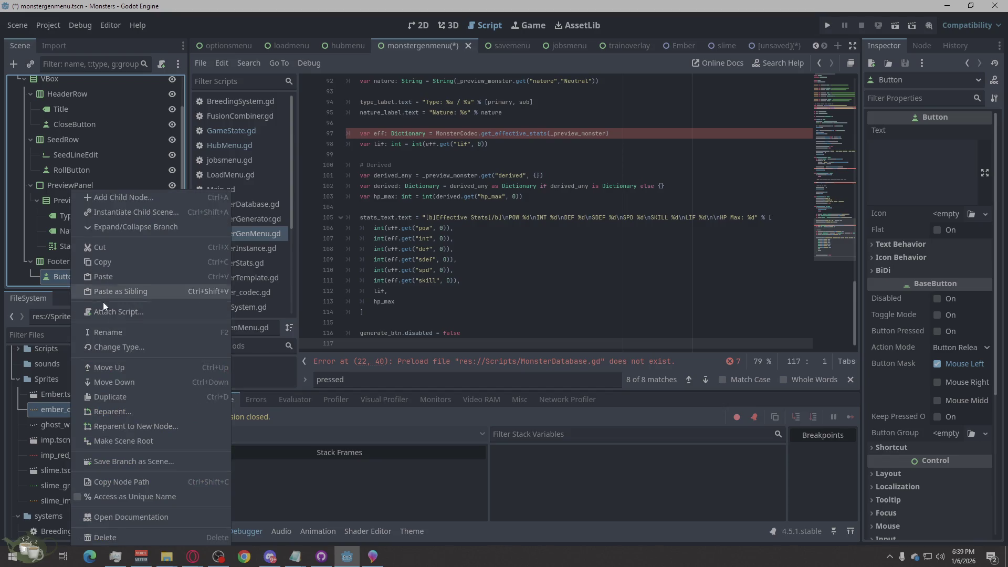
left_click(116, 399)
Rename the two buttons GenerateButton and CancelButton, then save the scene.
double_click(76, 262)
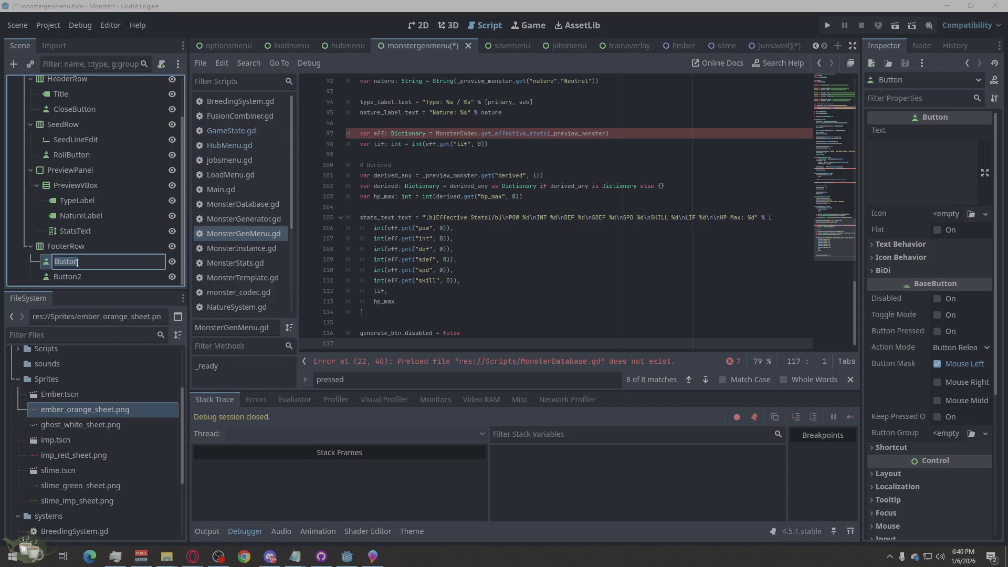
type("Gene")
type("ne")
type("rate ")
type("Button")
key("Return")
double_click(76, 273)
type("V")
key("BackSpace")
type("Cance")
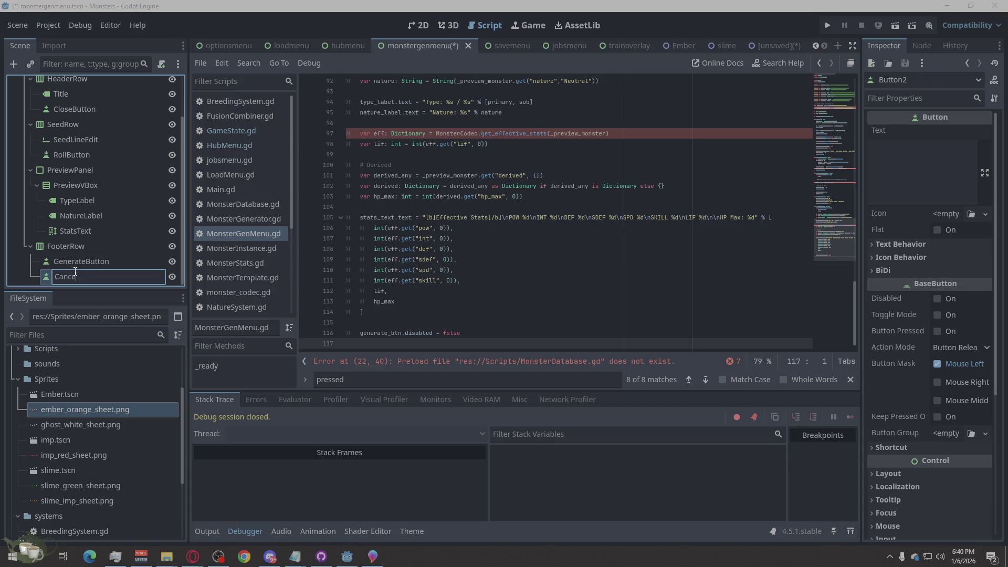
type("lButton")
key("Return")
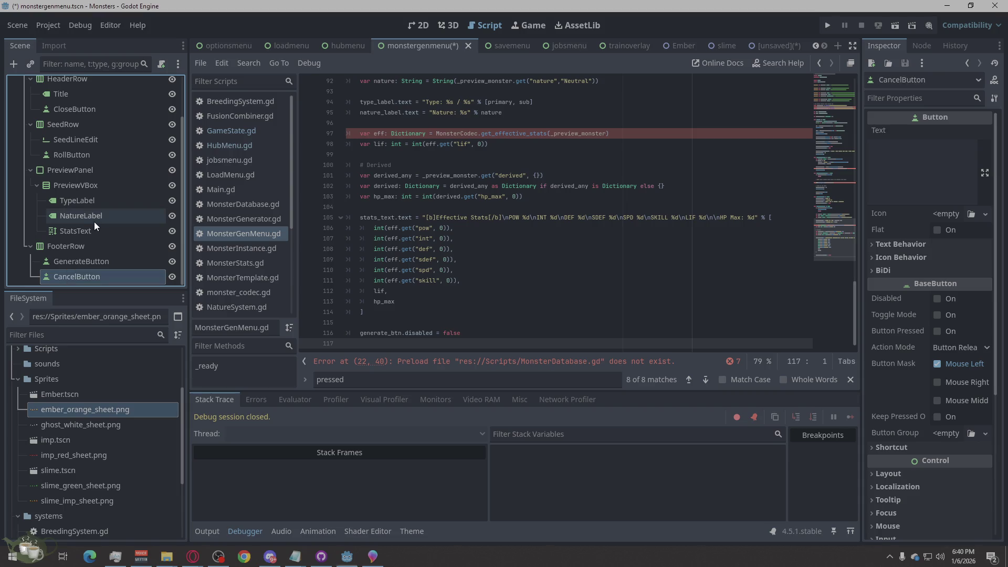
scroll(95, 221, "up", 2)
scroll(100, 226, "down", 2)
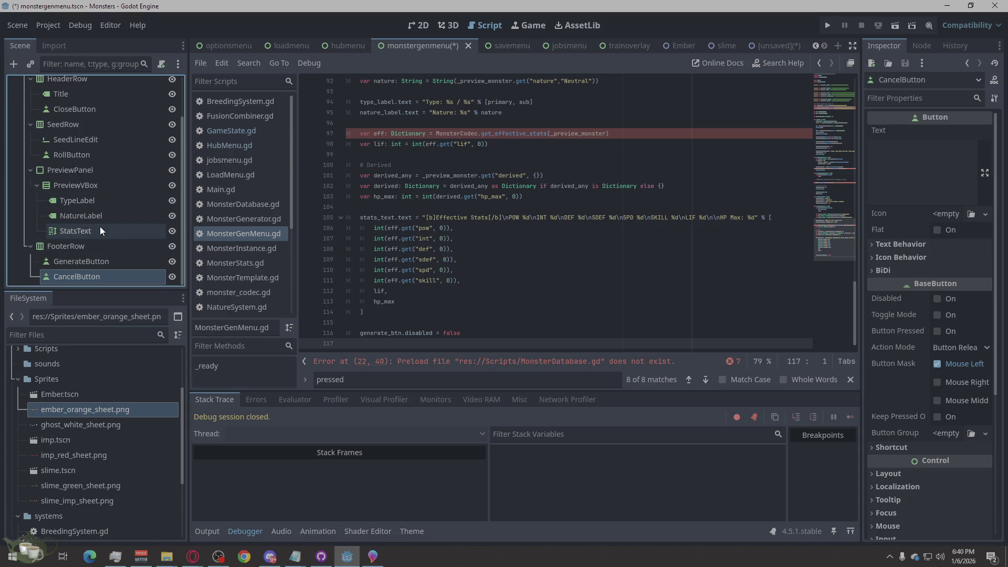
key("ctrl+s")
In the 2D editor, inspect VBox's layout and container sizing properties.
scroll(491, 283, "up", 10)
scroll(492, 282, "up", 3)
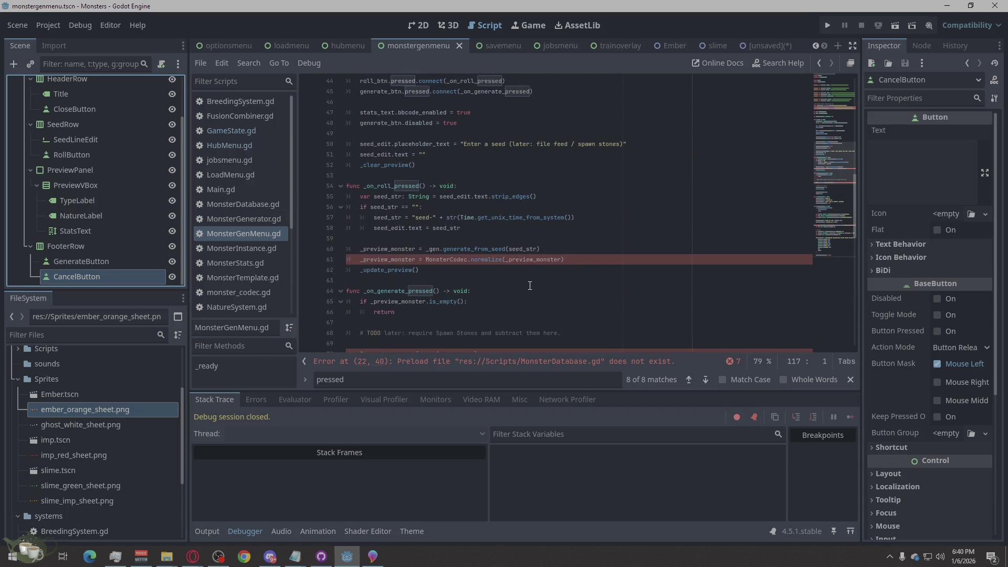
mouse_move(529, 283)
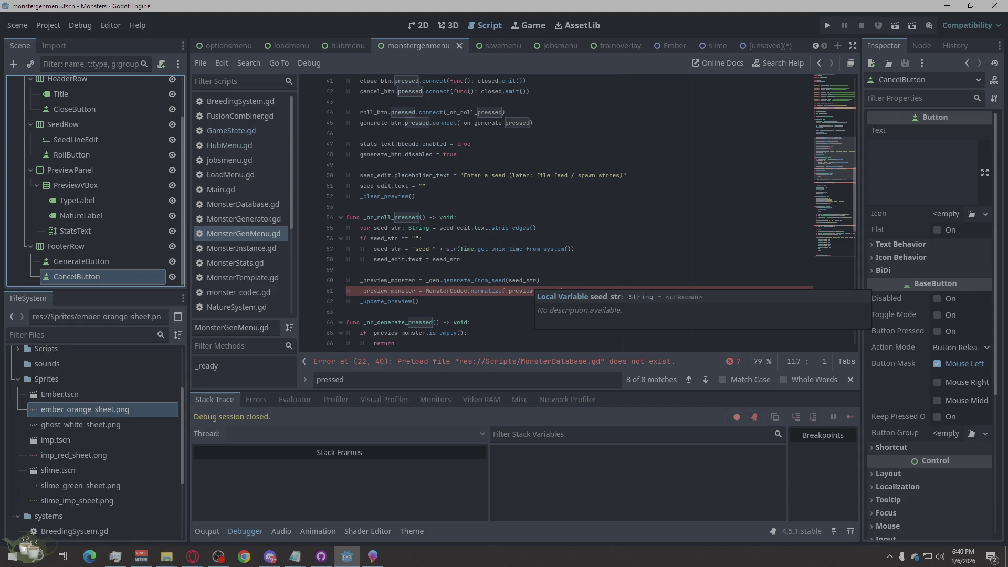
left_click(420, 27)
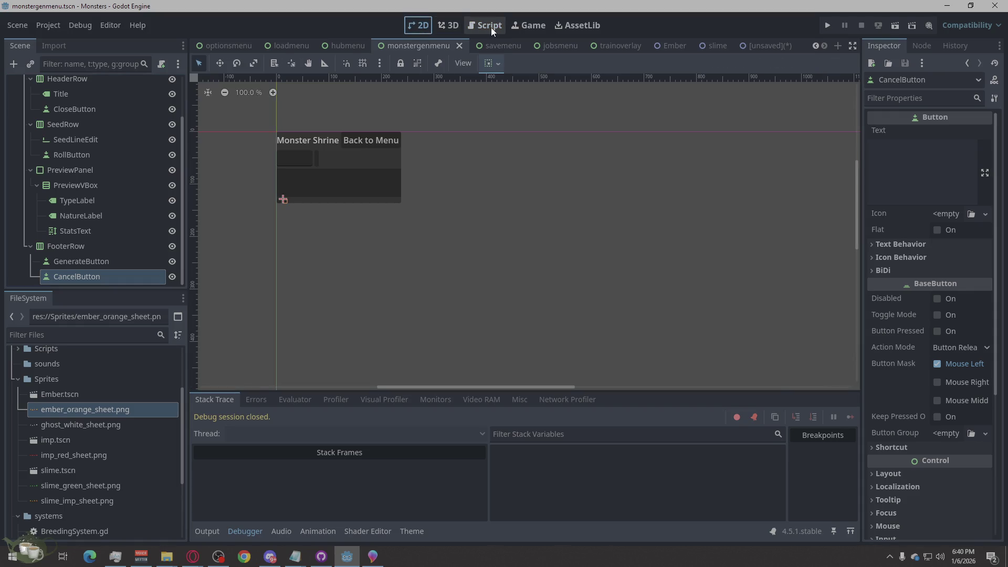
scroll(123, 163, "up", 3)
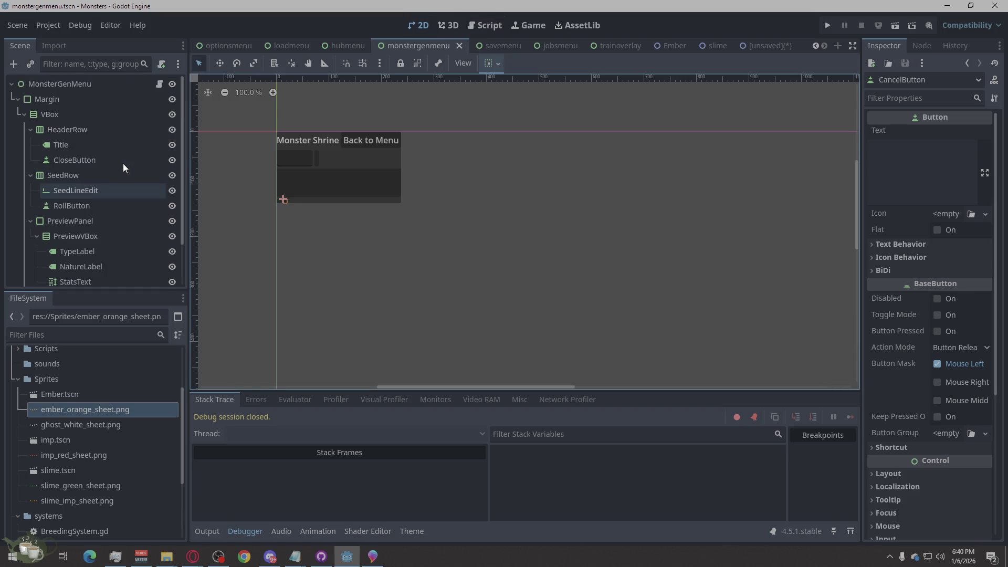
left_click(95, 142)
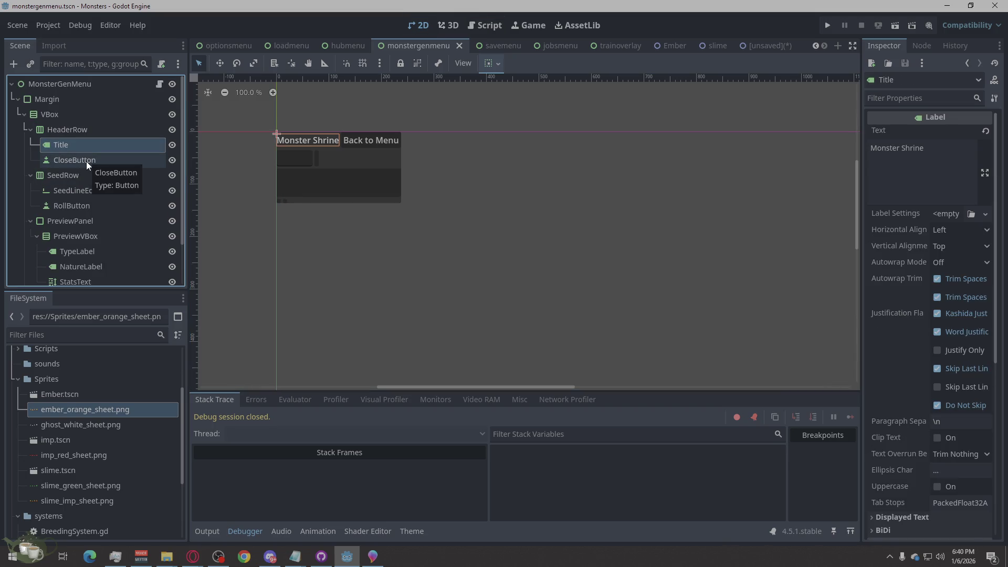
left_click(74, 132)
left_click(79, 114)
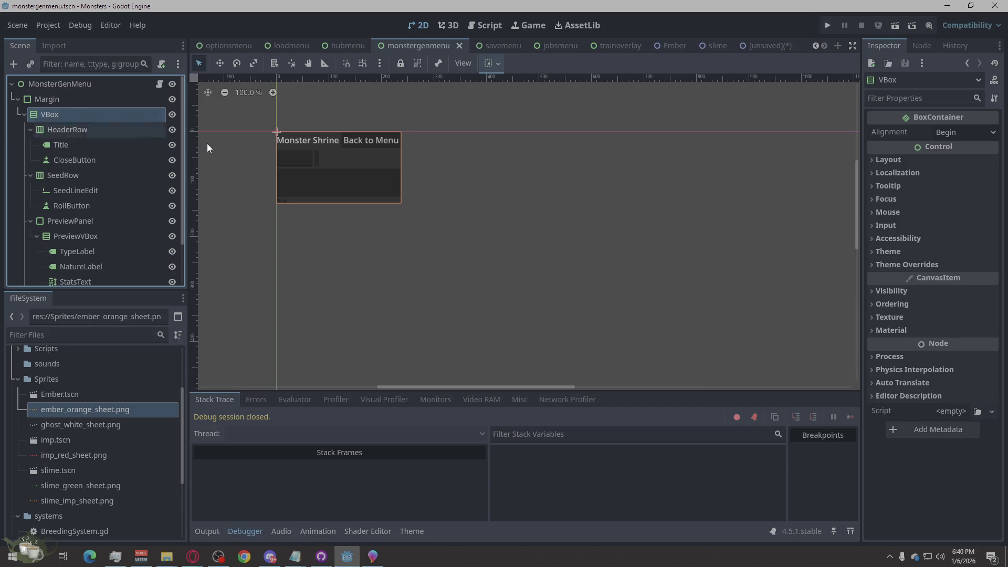
left_click(886, 159)
left_click(924, 314)
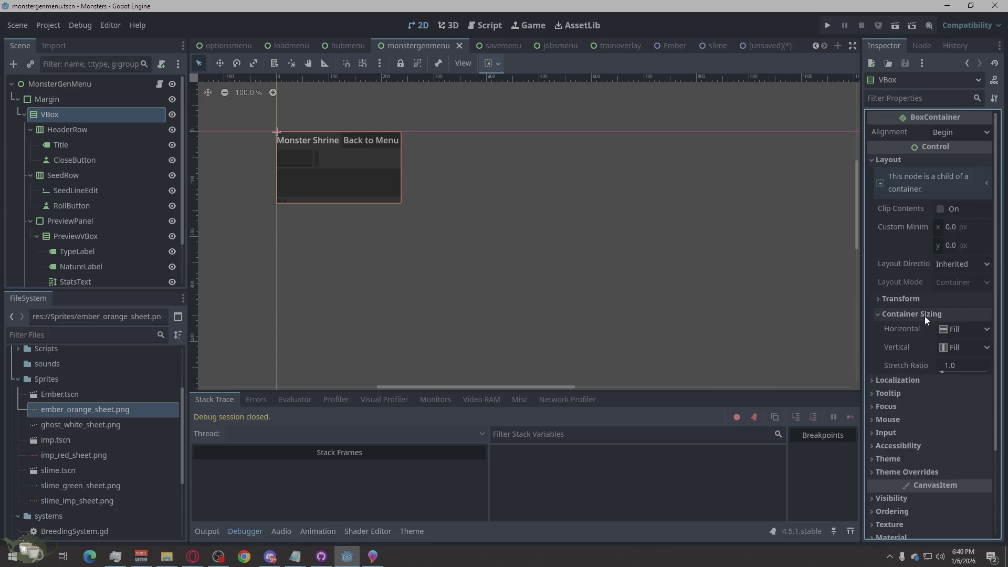
Inspect the Margin node's layout and transform properties in the Inspector.
left_click(33, 96)
left_click(888, 130)
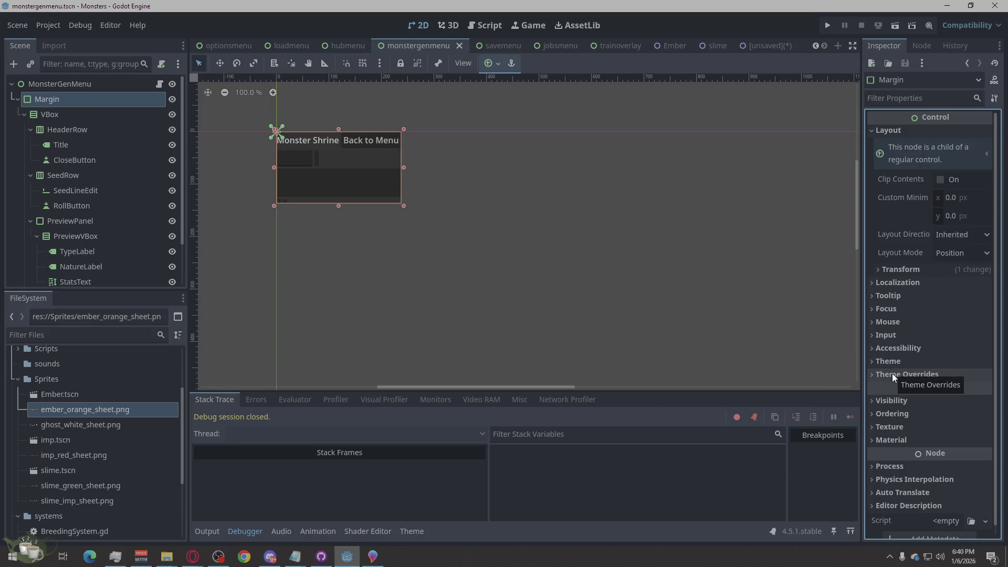
left_click(893, 269)
left_click(892, 267)
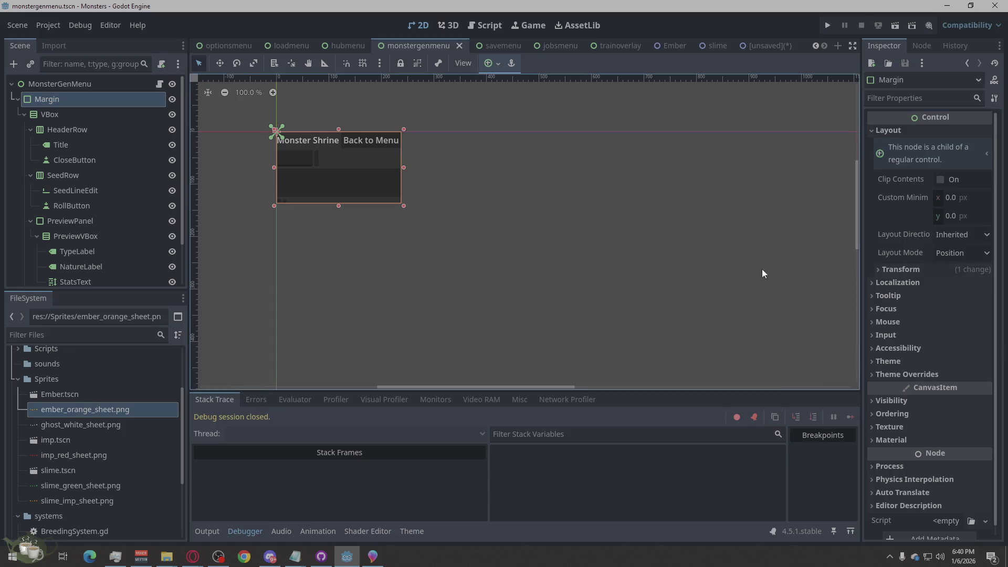
left_click(50, 83)
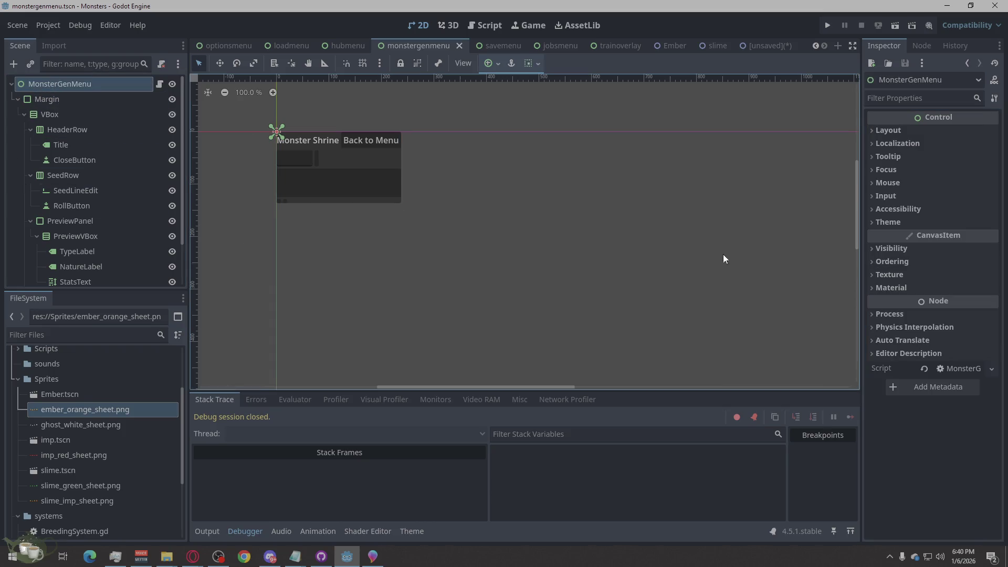
left_click(94, 99)
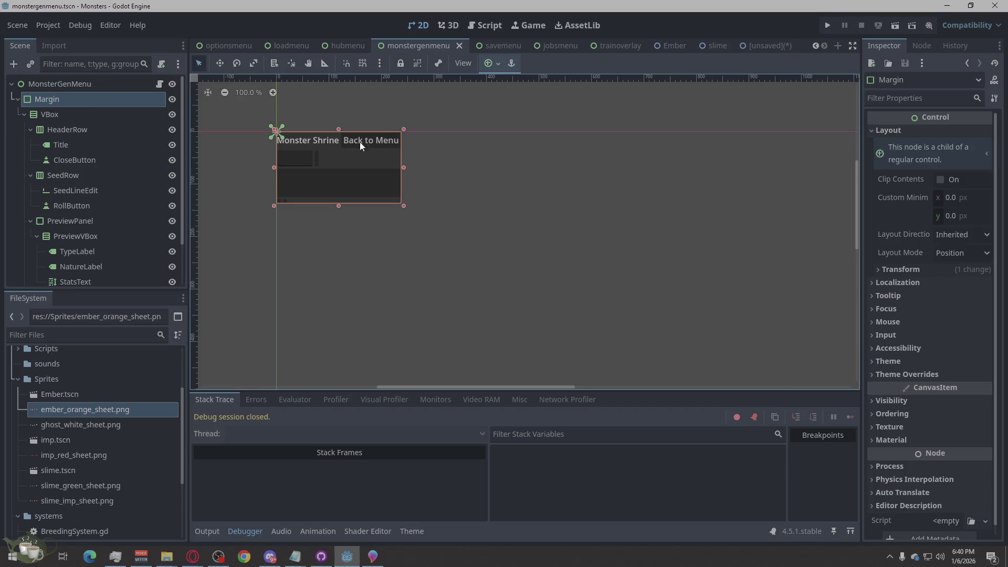
scroll(487, 192, "down", 2)
scroll(391, 179, "down", 3)
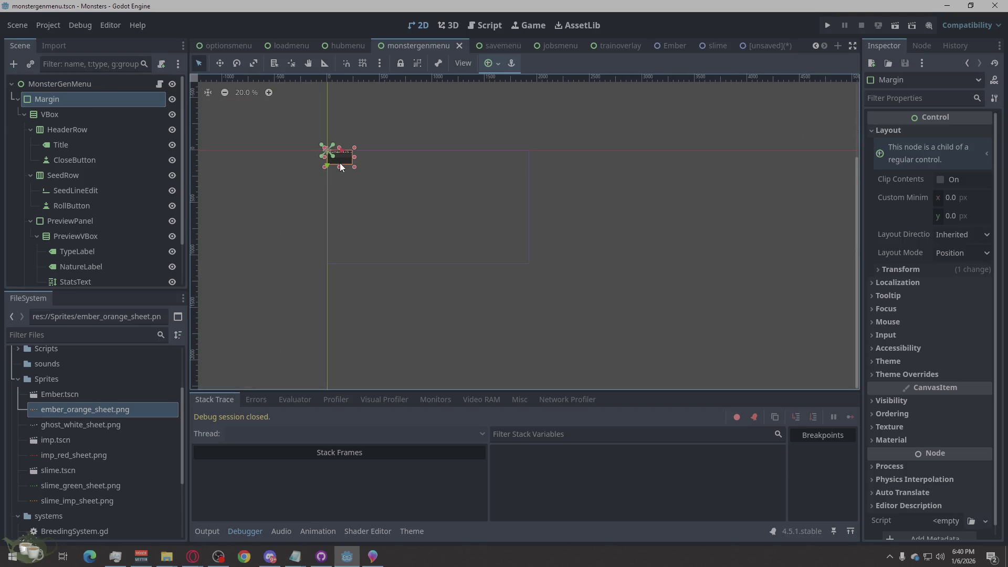
scroll(436, 200, "up", 1)
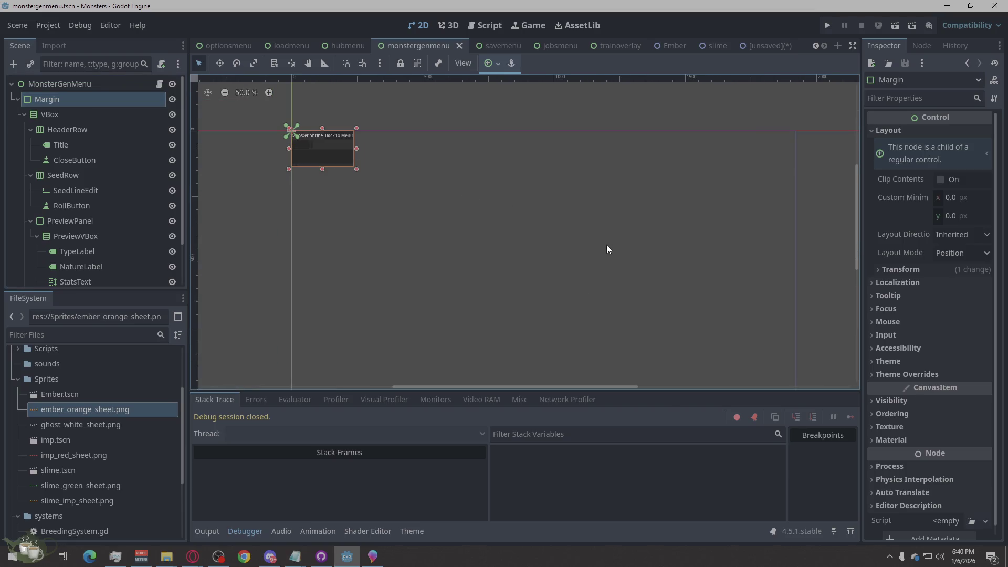
left_click(901, 269)
left_click(900, 269)
Set Margin's layout mode to Anchors with the Full Rect preset.
left_click(957, 253)
left_click(964, 285)
left_click(961, 271)
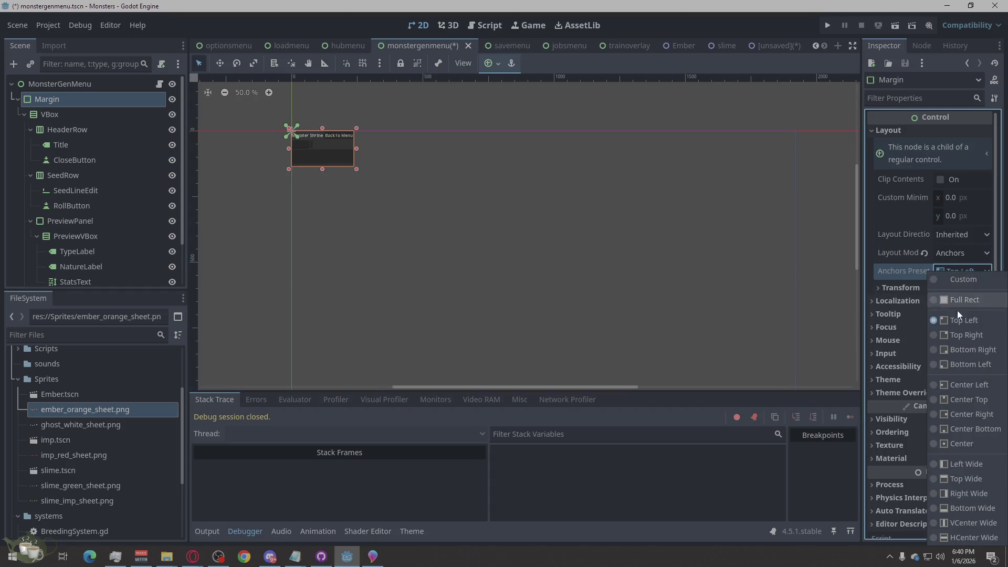
left_click(959, 304)
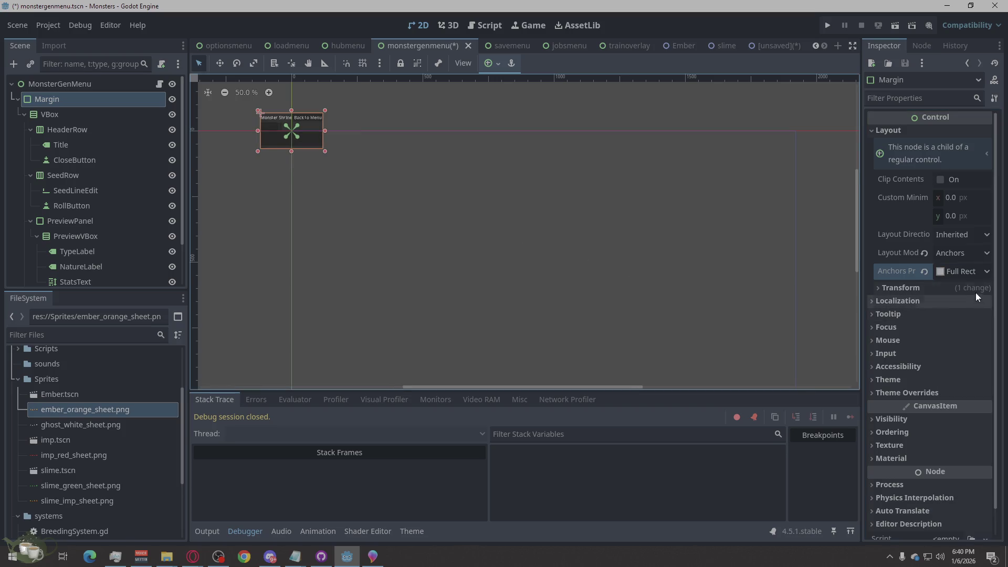
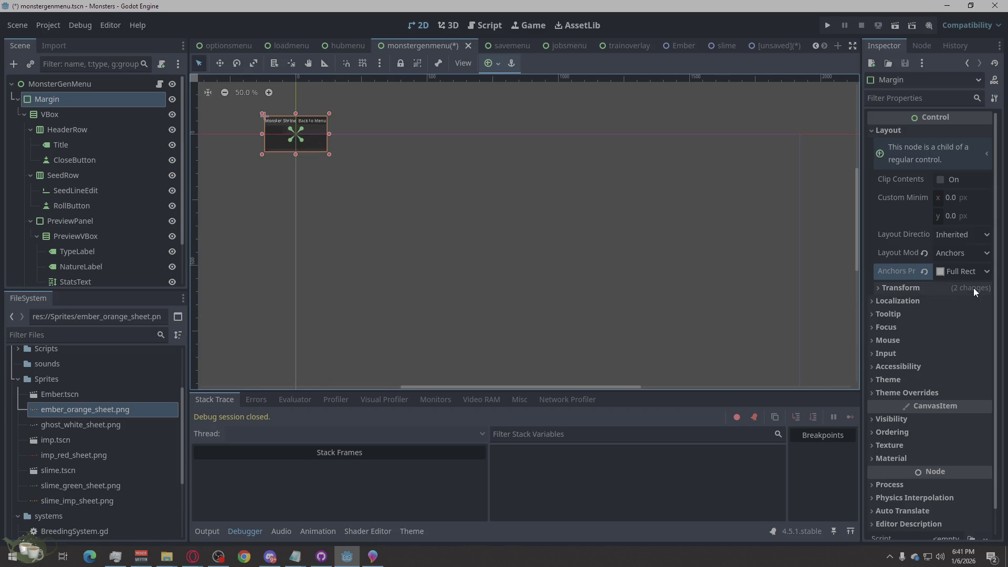
Switch Margin's Layout Mode to Position and back to Anchors, then apply the Full Rect preset.
left_click(954, 249)
left_click(956, 267)
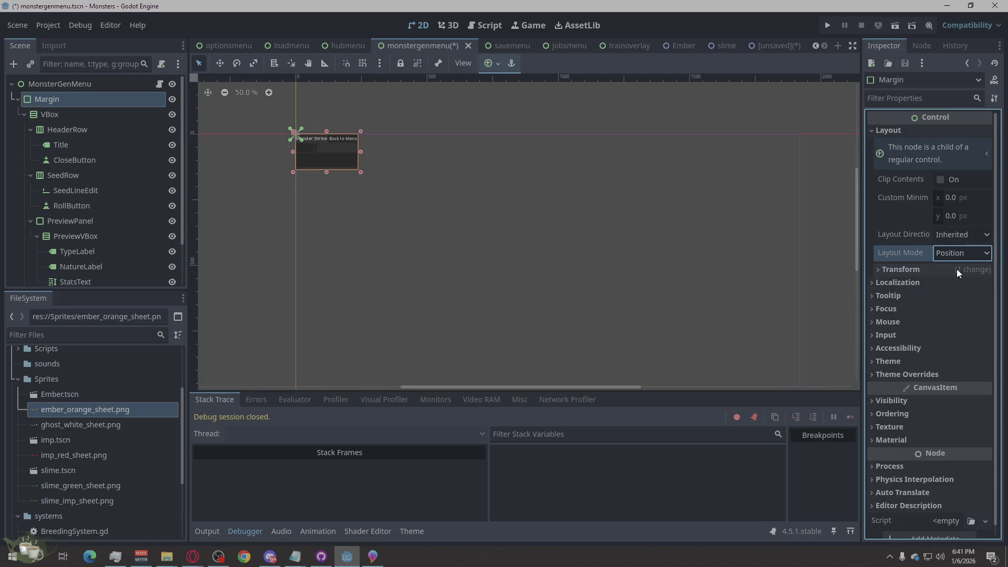
left_click(952, 254)
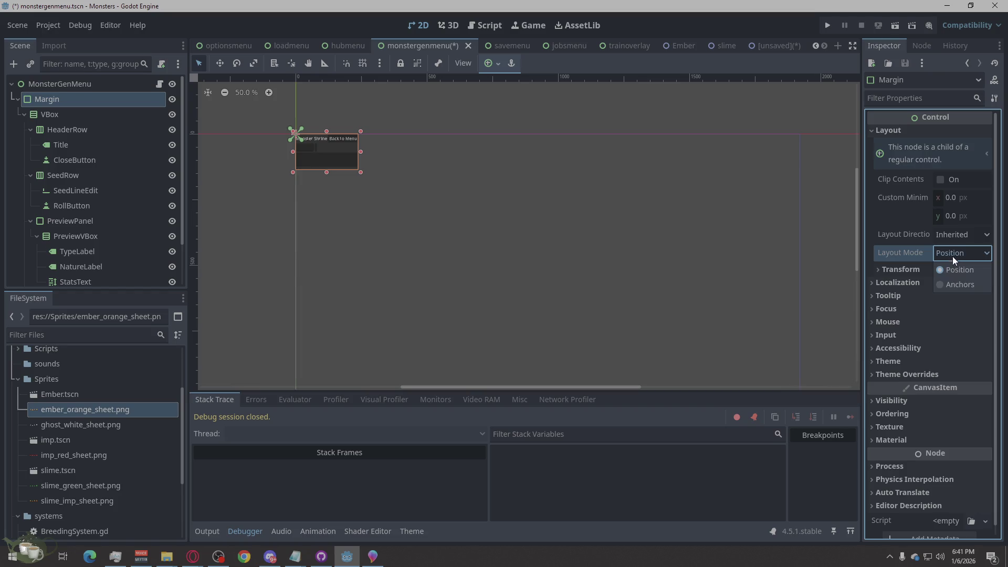
left_click(956, 283)
left_click(953, 269)
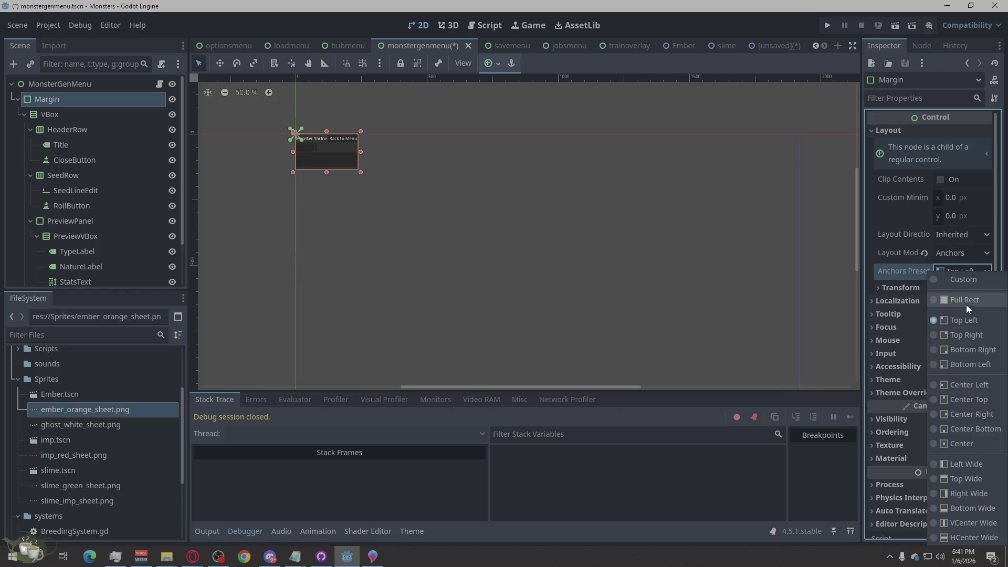
left_click(966, 309)
left_click(952, 268)
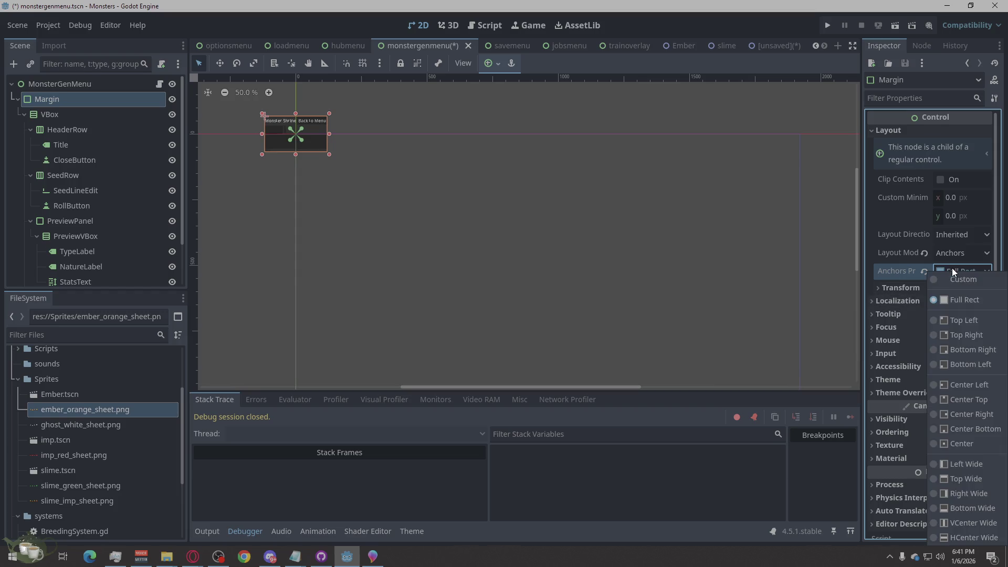
key("Escape")
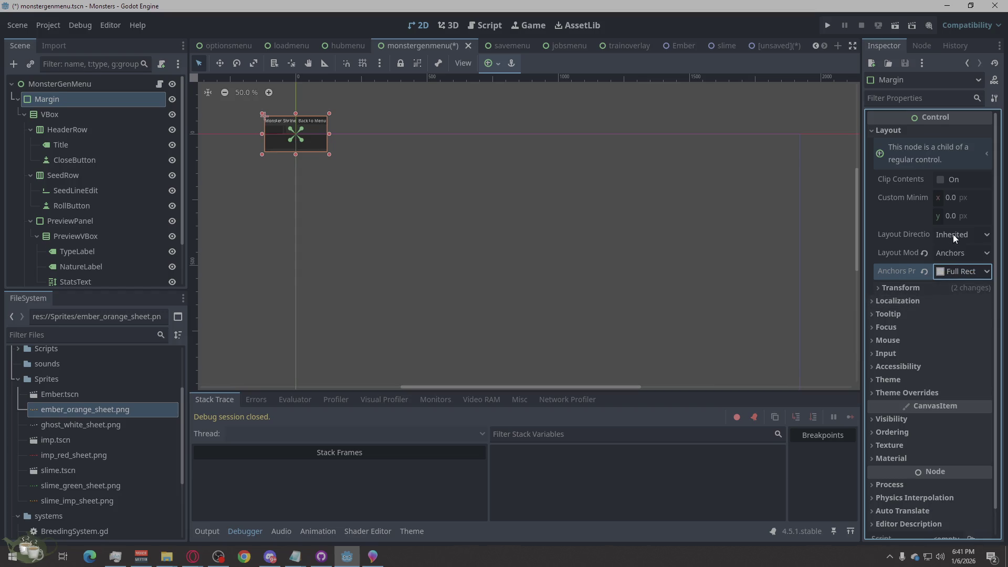
Try Margin's Top Left and Top Right anchor presets, settle on Full Rect, and deselect.
left_click(953, 234)
left_click(953, 234)
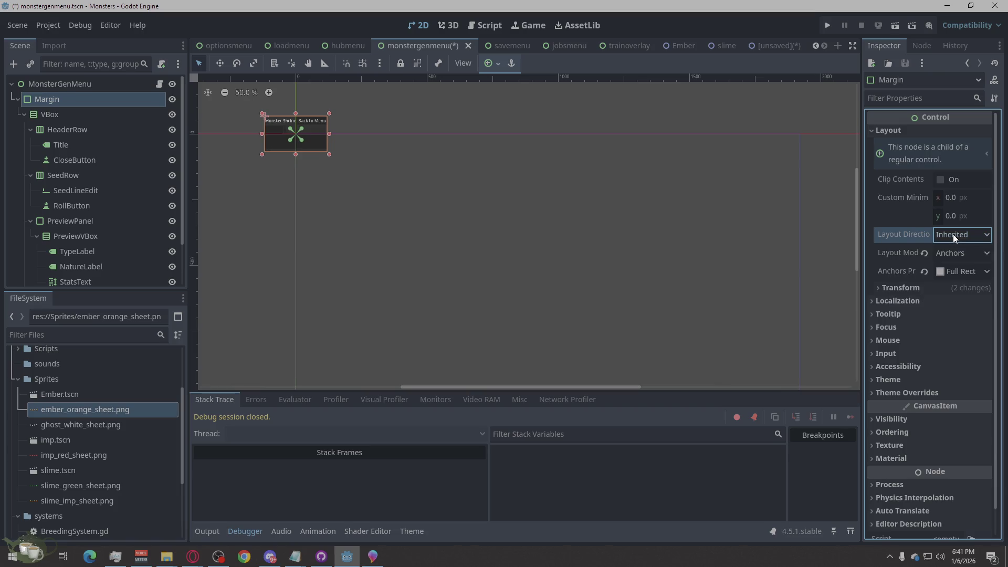
left_click(902, 287)
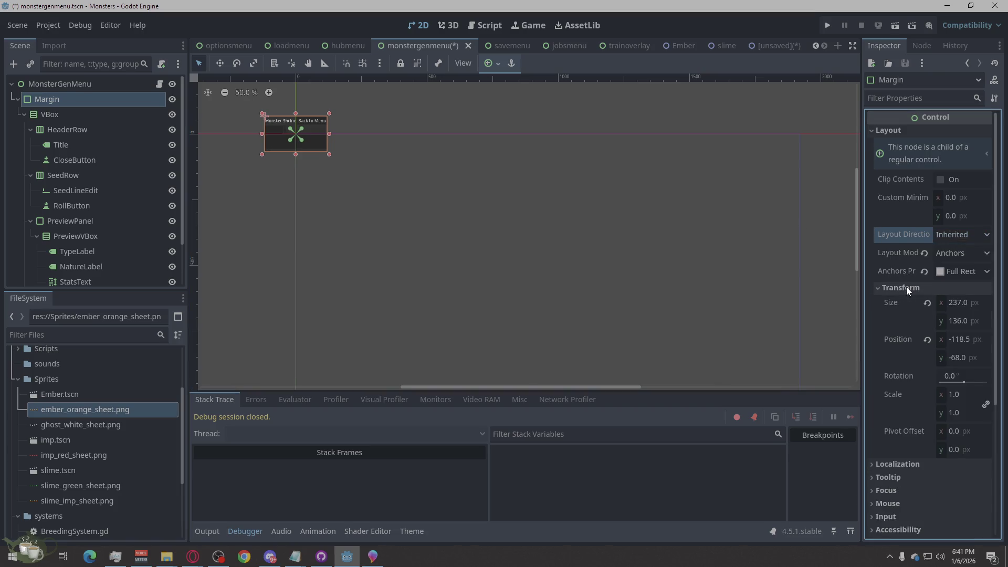
left_click(955, 271)
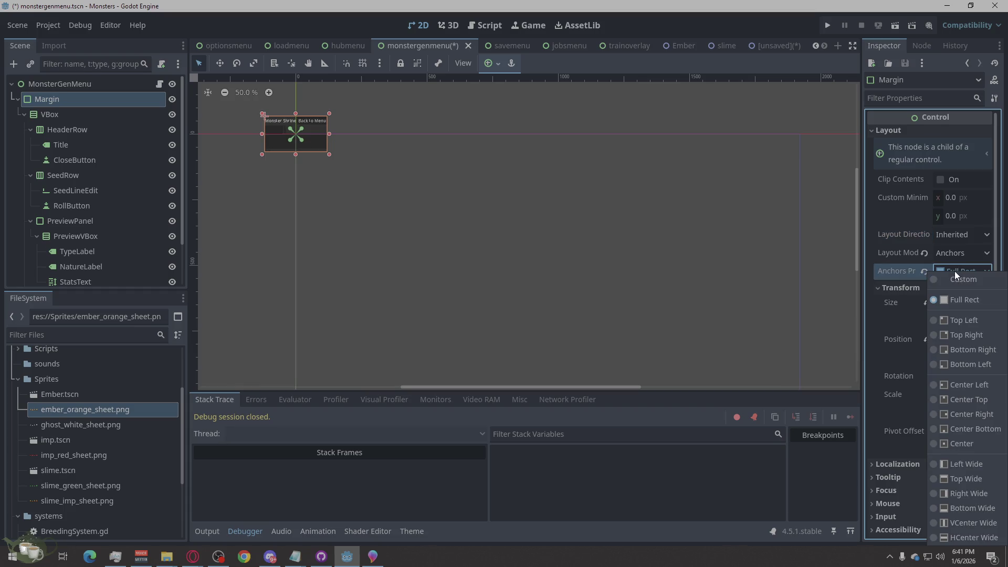
left_click(947, 320)
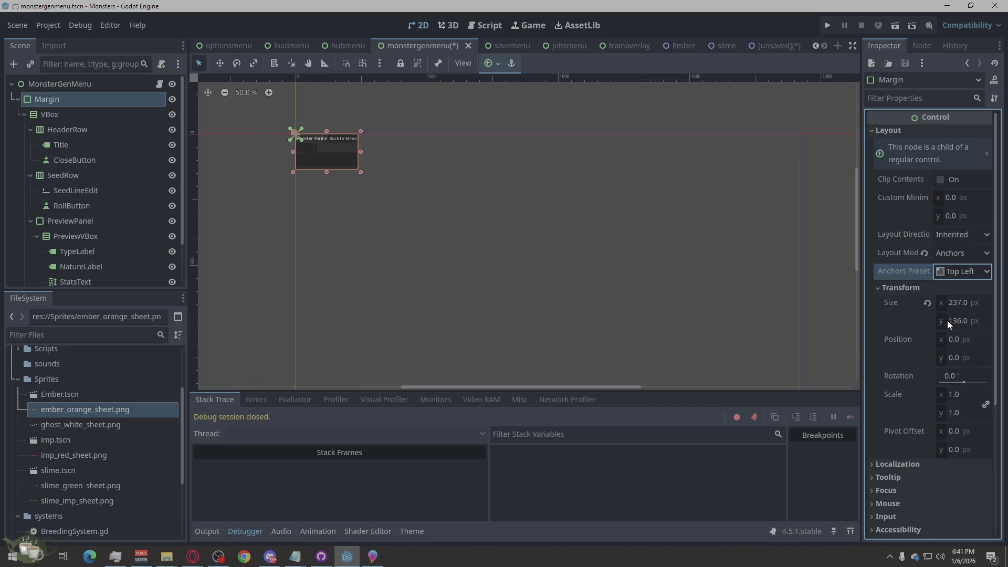
left_click(953, 273)
left_click(962, 335)
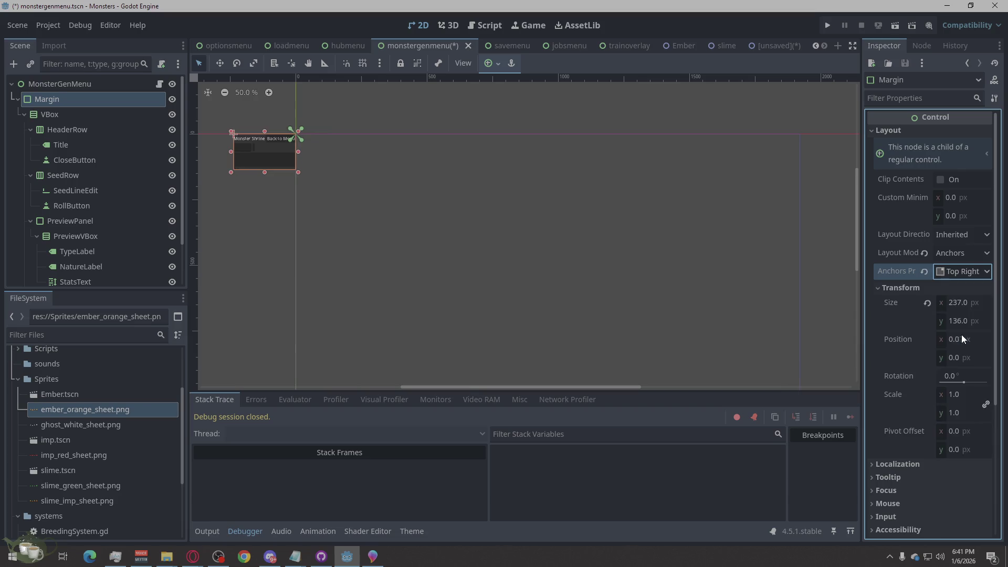
left_click(968, 271)
left_click(955, 305)
left_click(589, 244)
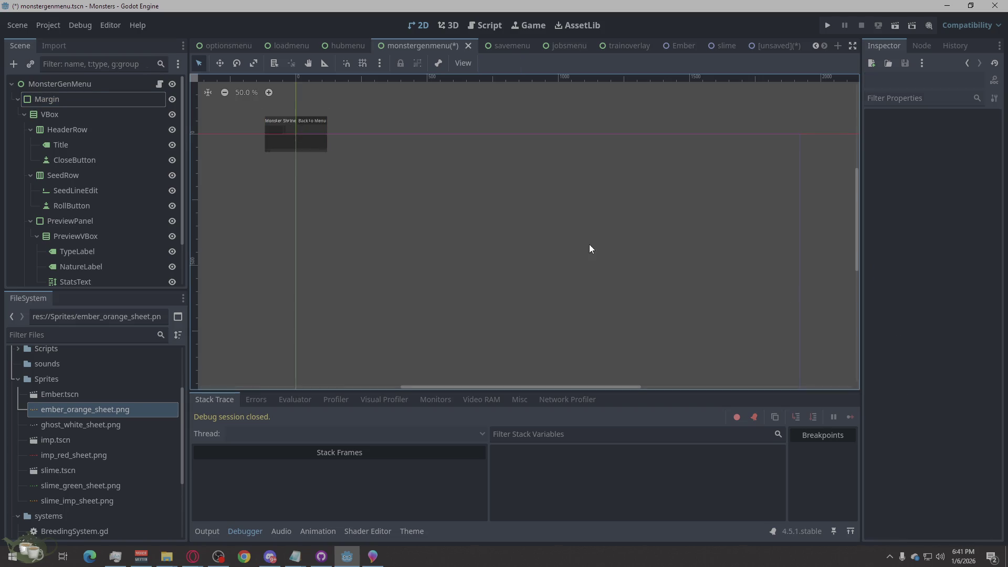
Give the MonsterGenMenu root the Full Rect anchor preset, then check Margin's 1920×1080 size.
scroll(748, 232, "down", 2)
scroll(537, 214, "up", 2)
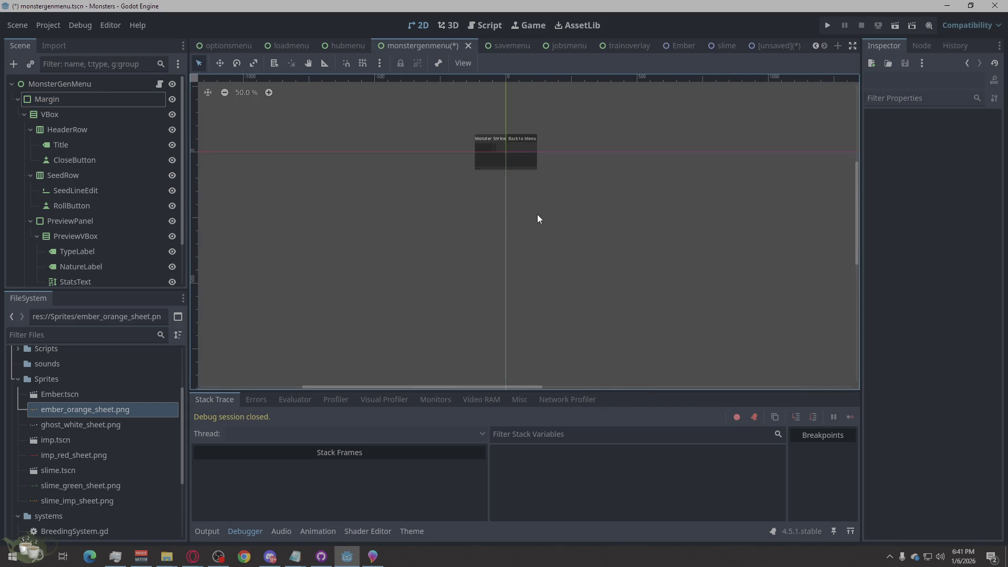
left_click(96, 78)
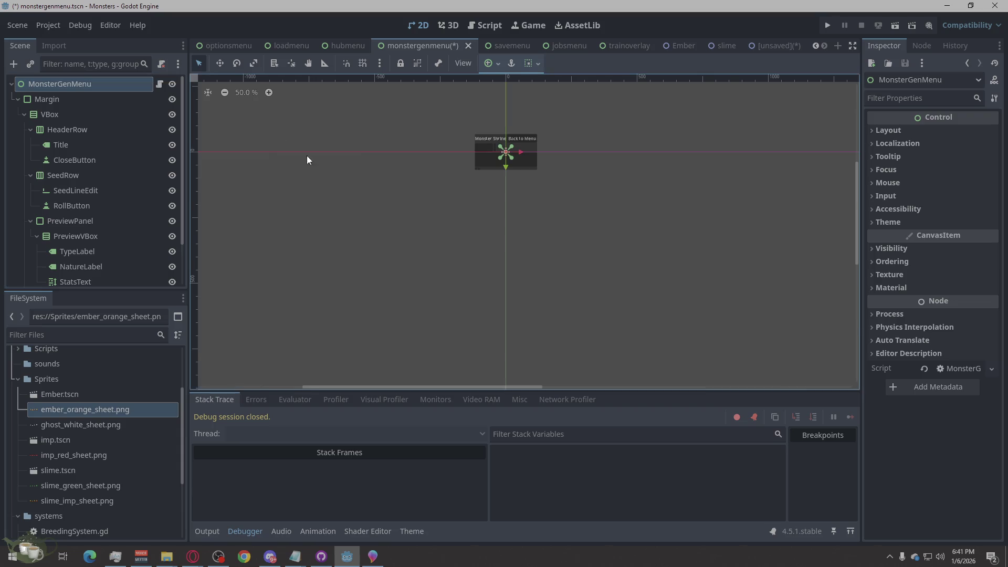
scroll(332, 166, "down", 1)
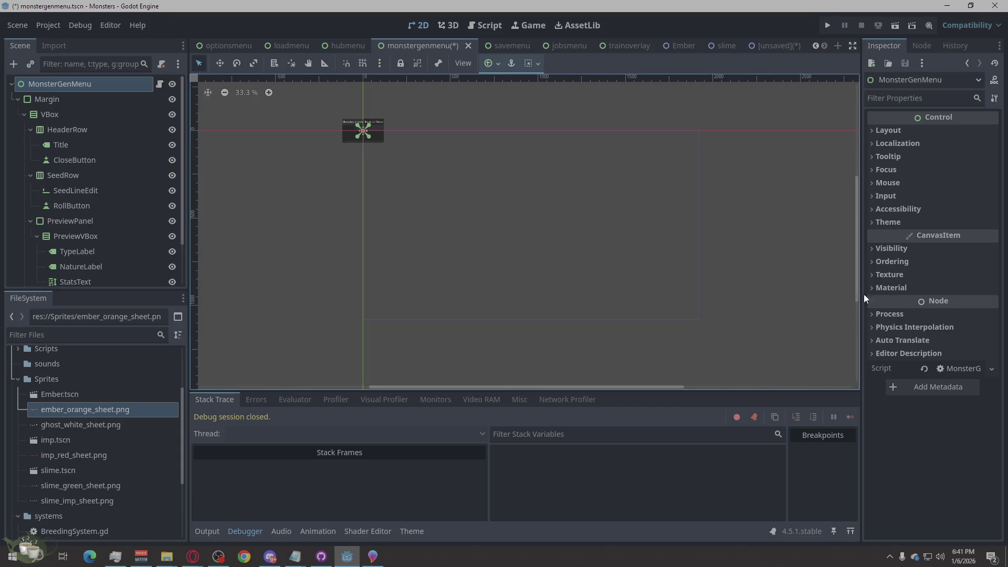
left_click(911, 132)
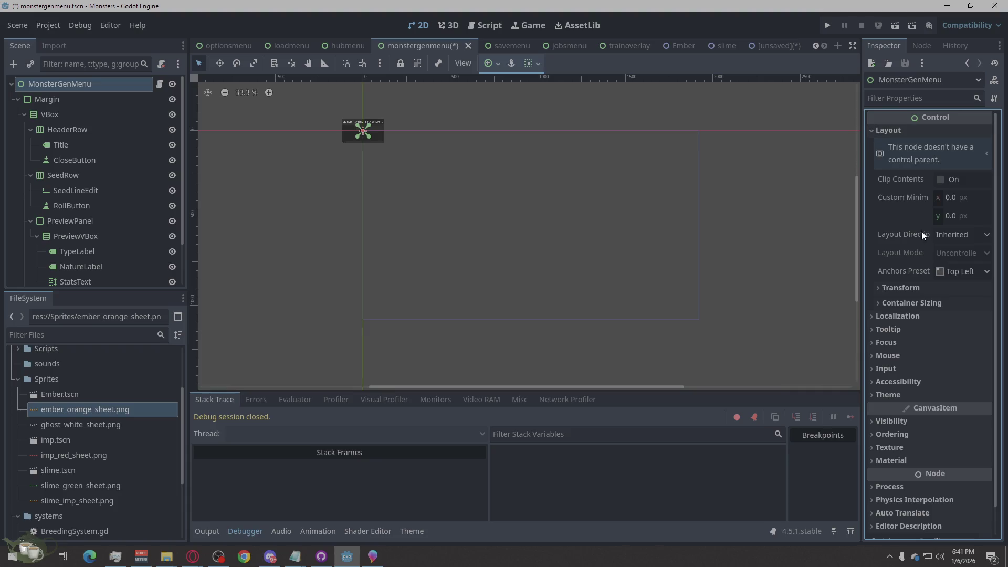
left_click(956, 271)
left_click(971, 298)
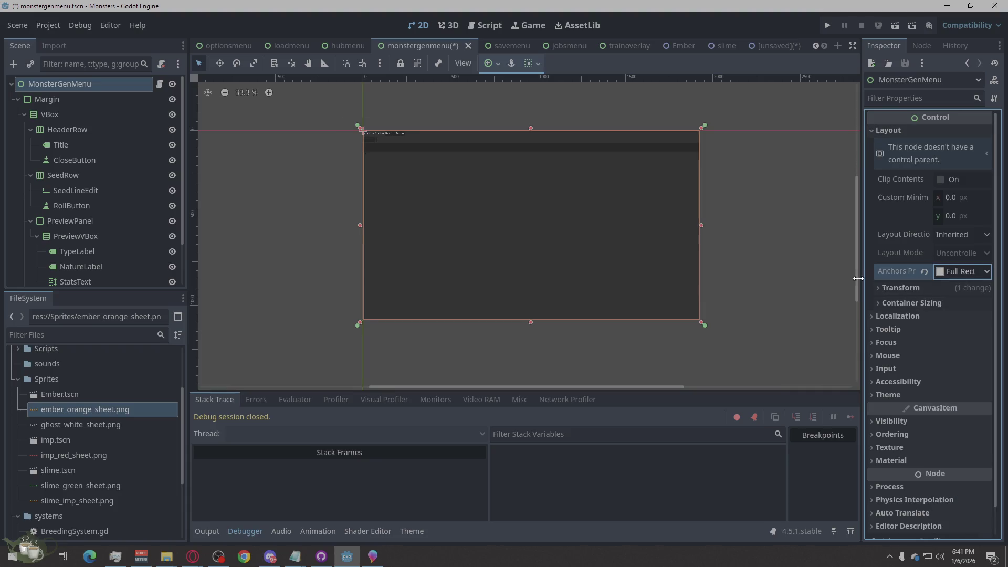
left_click(79, 100)
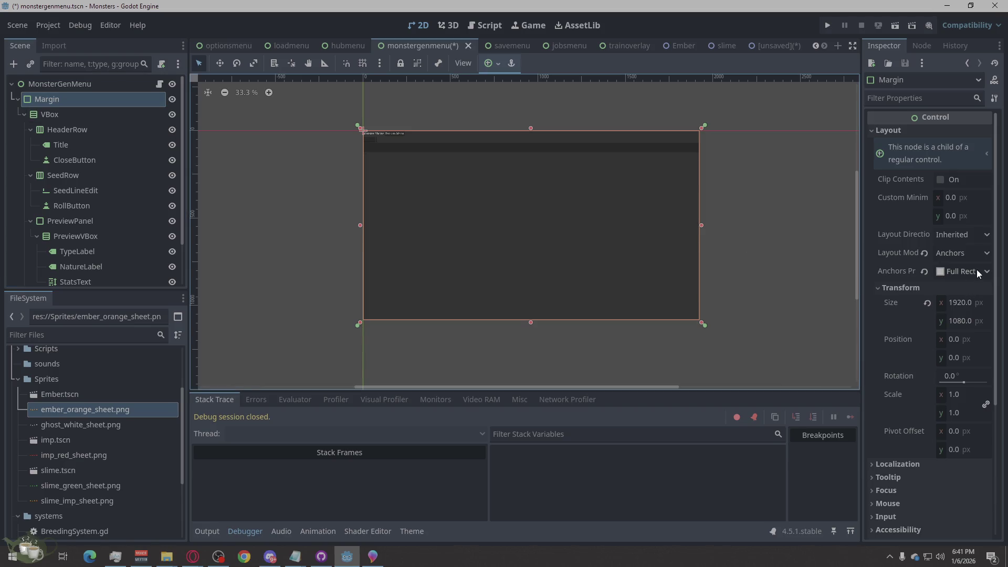
left_click(86, 115)
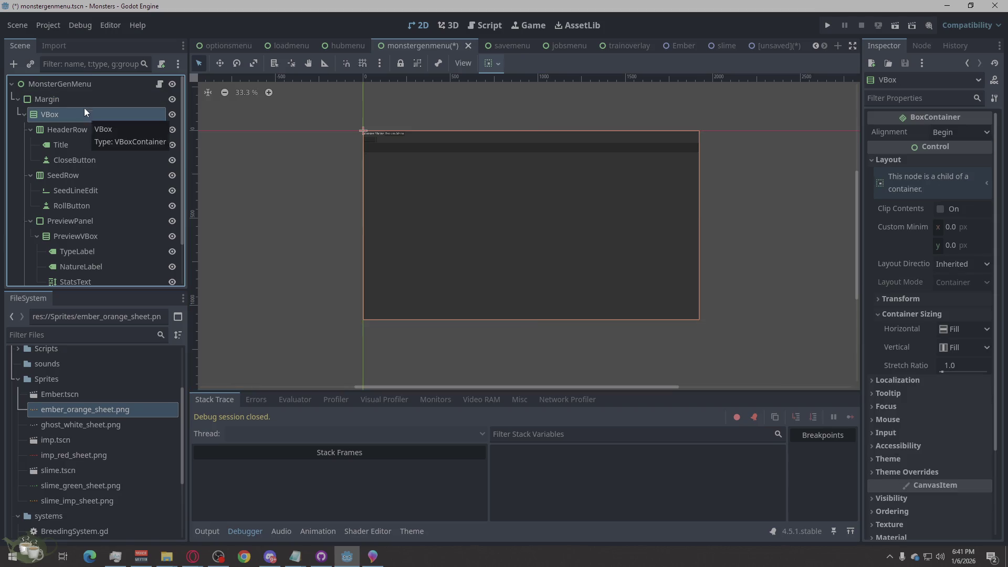
Select HeaderRow and turn its Vertical Expand on, then off again.
left_click(83, 98)
left_click(77, 116)
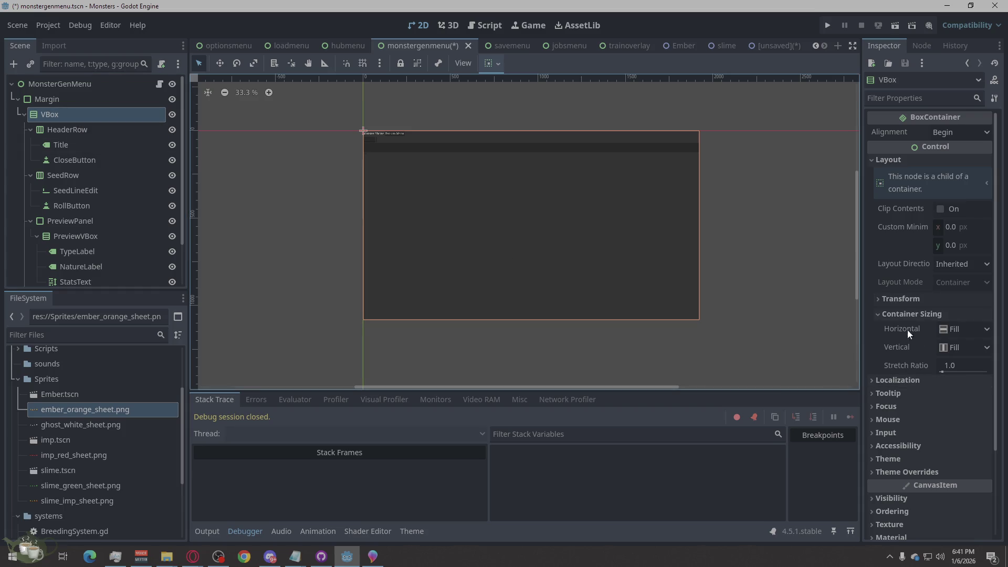
left_click(87, 132)
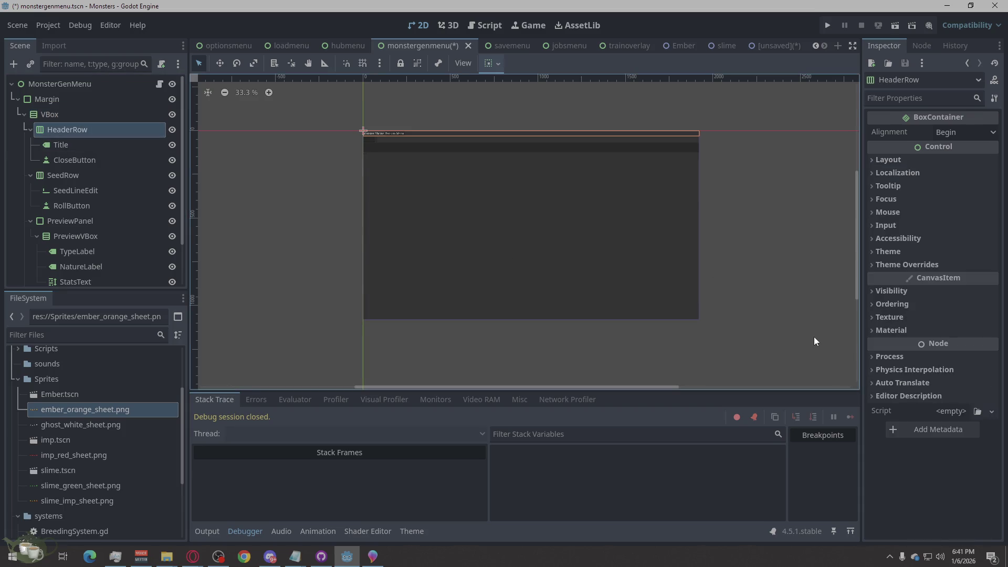
left_click(888, 159)
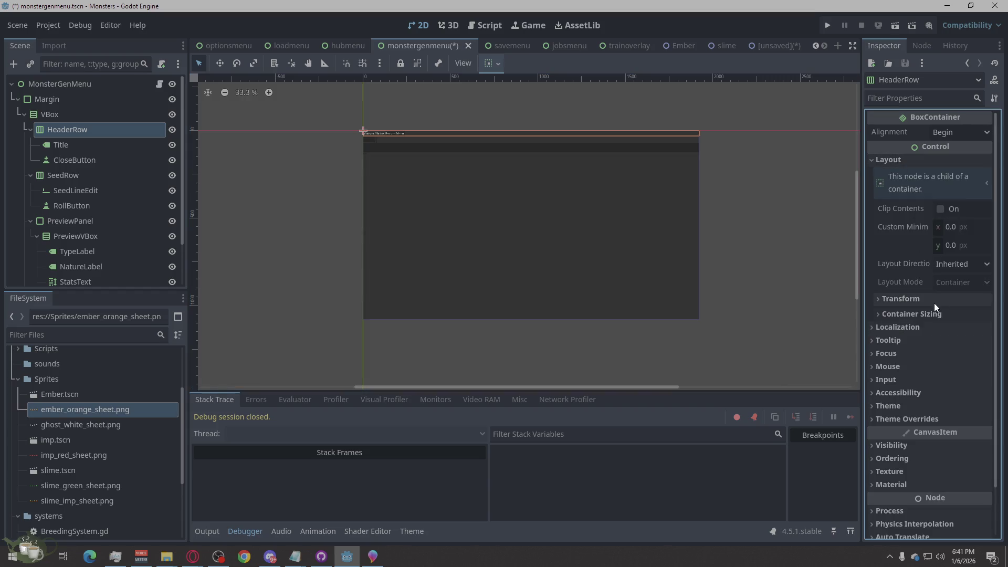
left_click(911, 314)
left_click(953, 365)
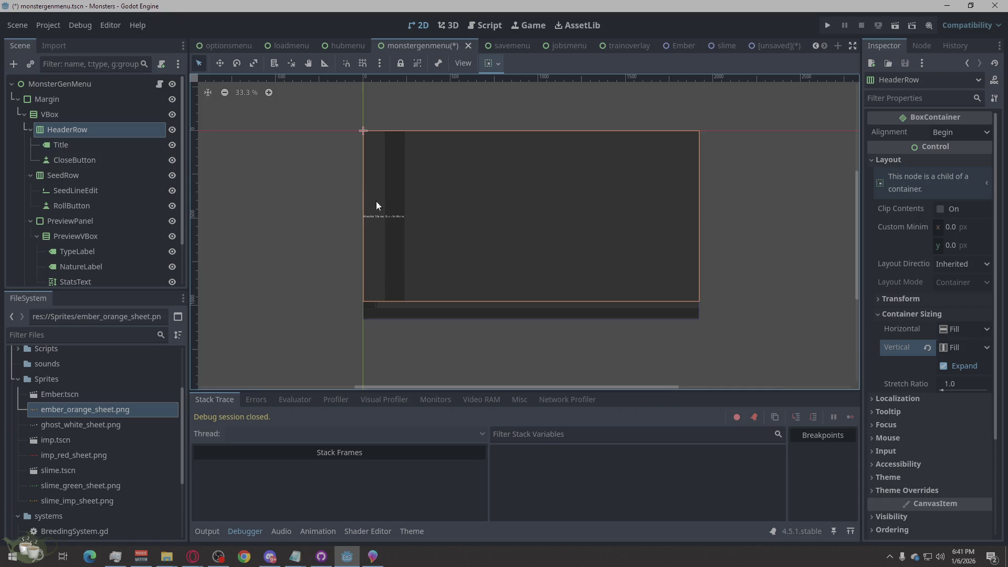
scroll(398, 229, "up", 3)
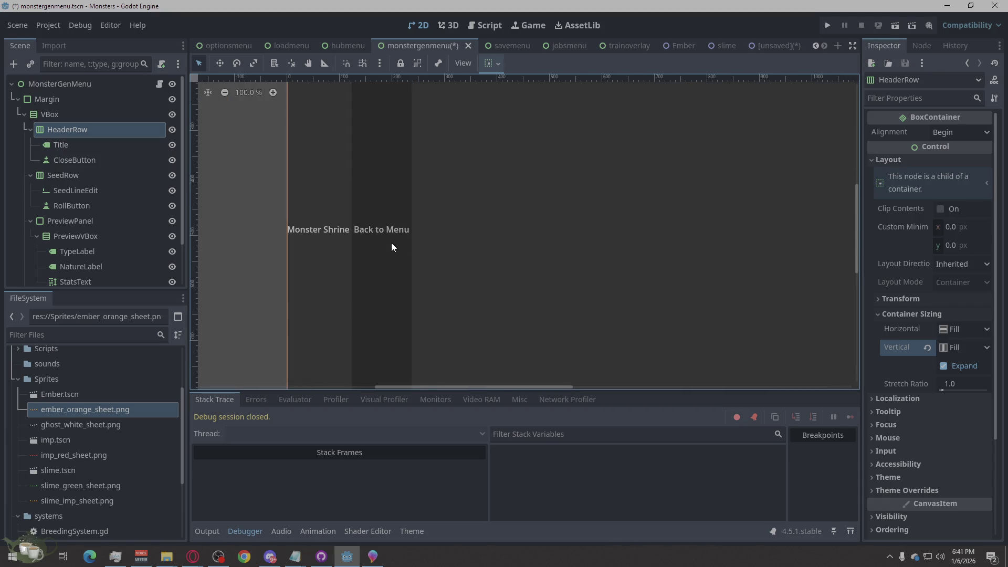
scroll(271, 200, "down", 2)
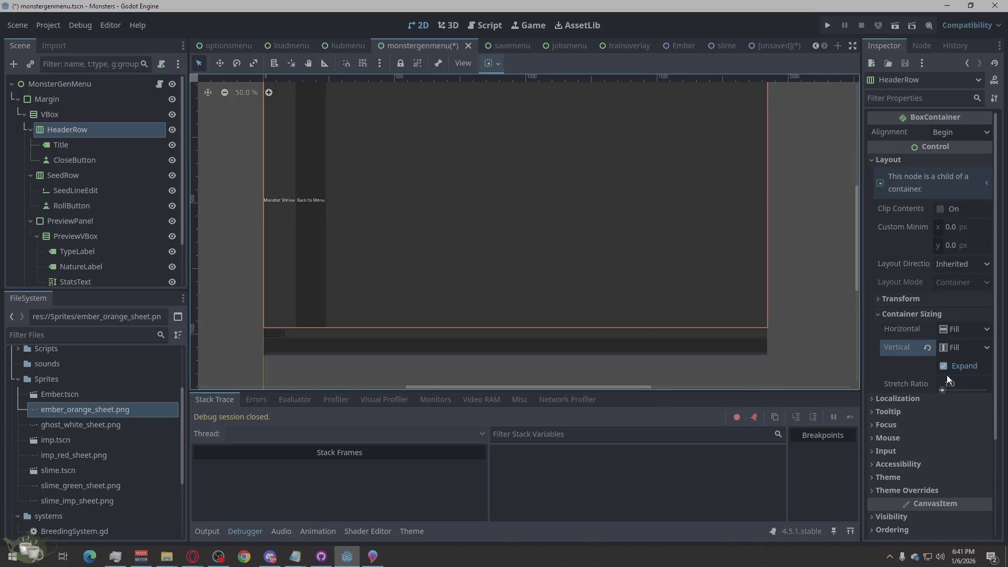
left_click(952, 366)
scroll(481, 263, "down", 2)
scroll(439, 251, "up", 2)
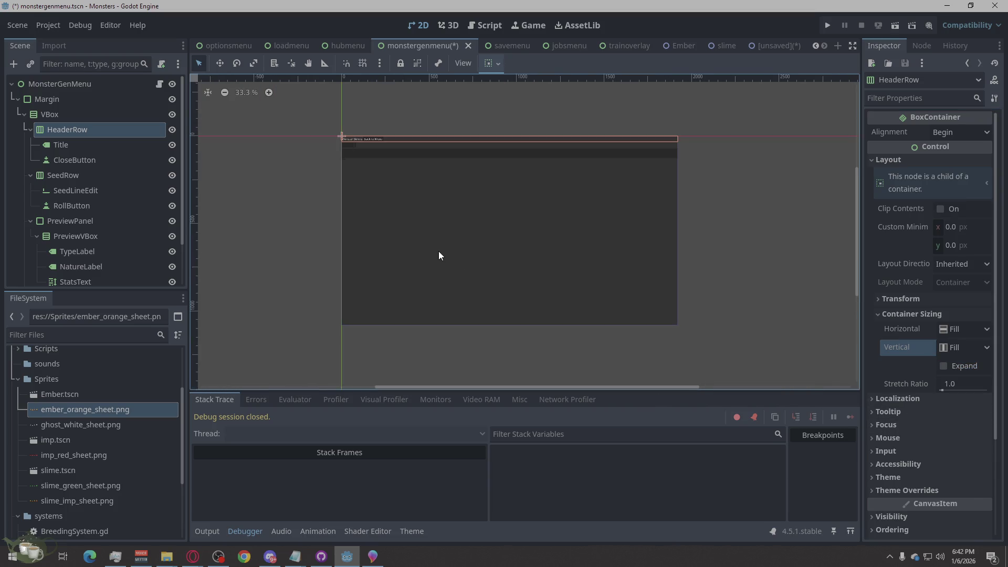
Set HeaderRow's horizontal sizing to Shrink Center and its vertical sizing to Shrink Center with Expand.
left_click(962, 329)
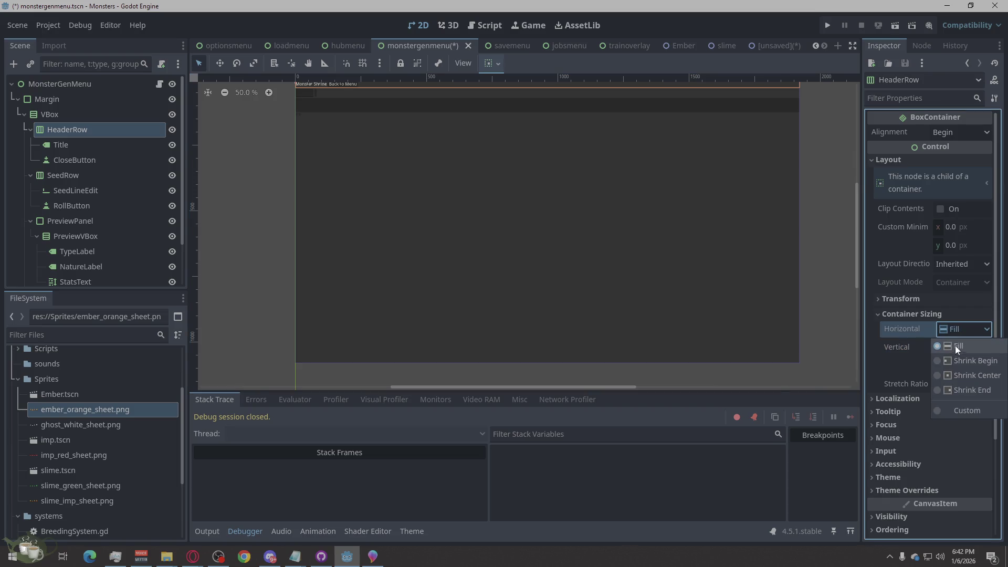
left_click(959, 376)
scroll(539, 287, "down", 1)
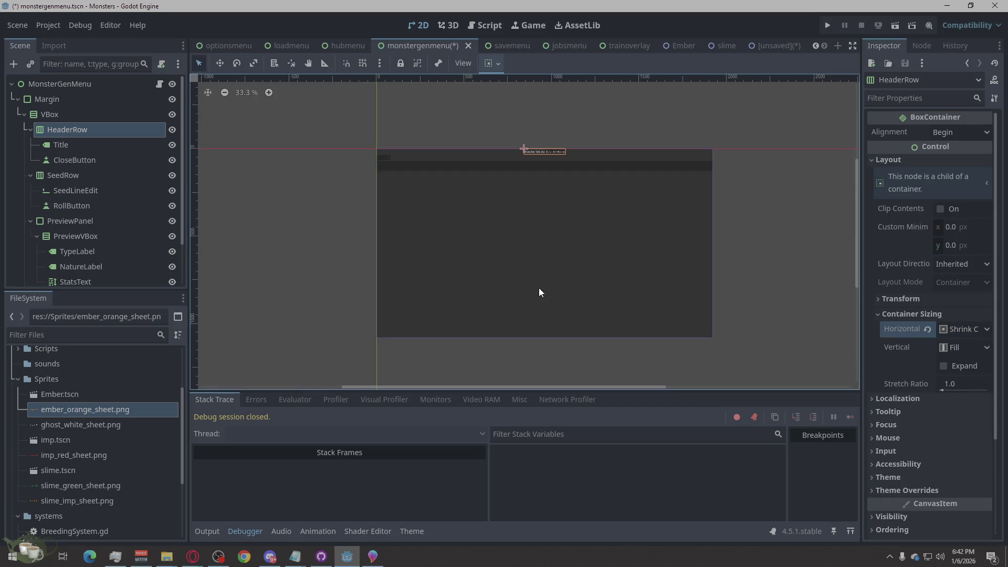
scroll(559, 130, "up", 2)
scroll(604, 196, "up", 2)
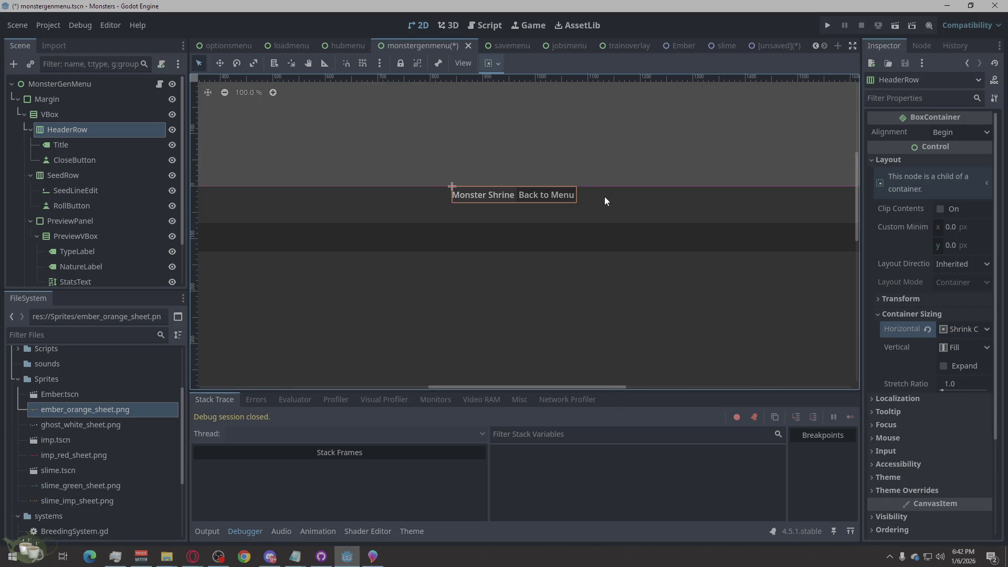
left_click(971, 367)
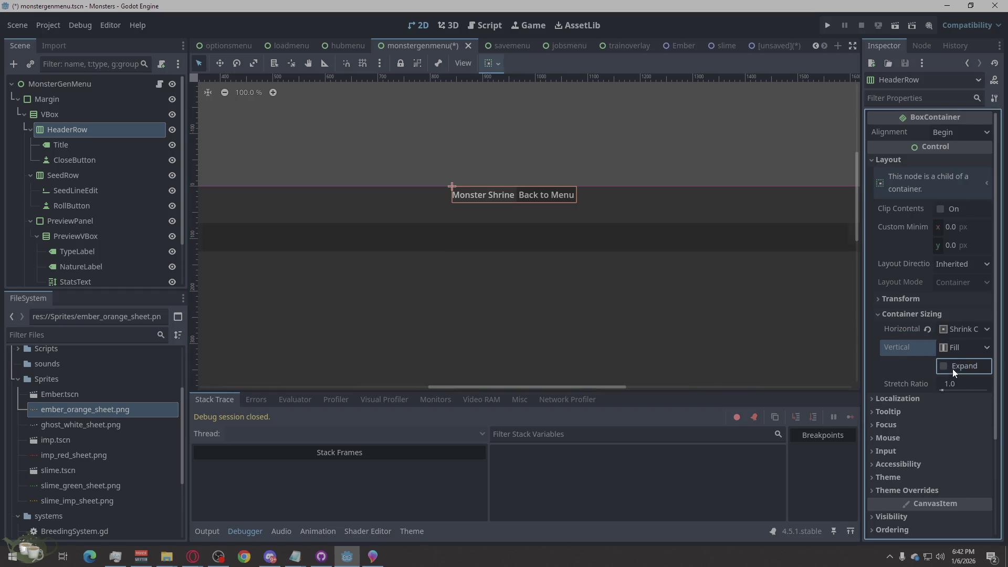
left_click(952, 369)
left_click(957, 345)
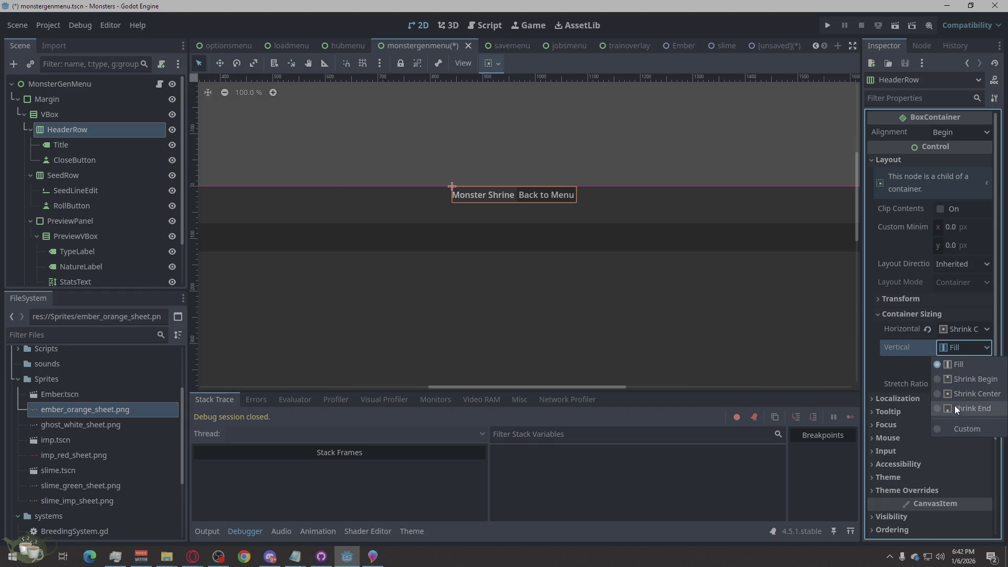
left_click(955, 395)
left_click(952, 366)
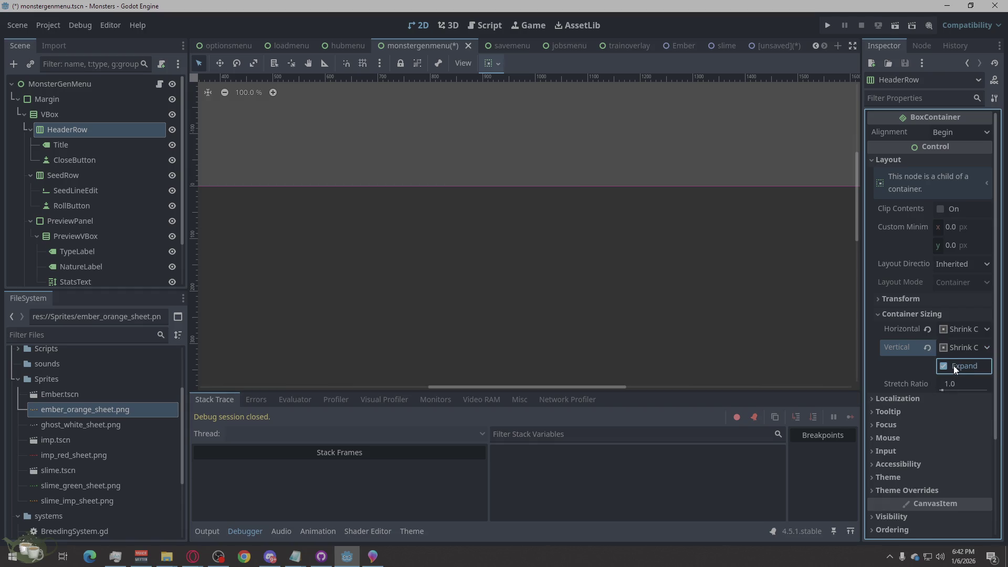
Try HeaderRow horizontal Shrink Begin, return to Shrink Center, pin it to the top vertically, and disable Expand.
scroll(538, 278, "down", 4)
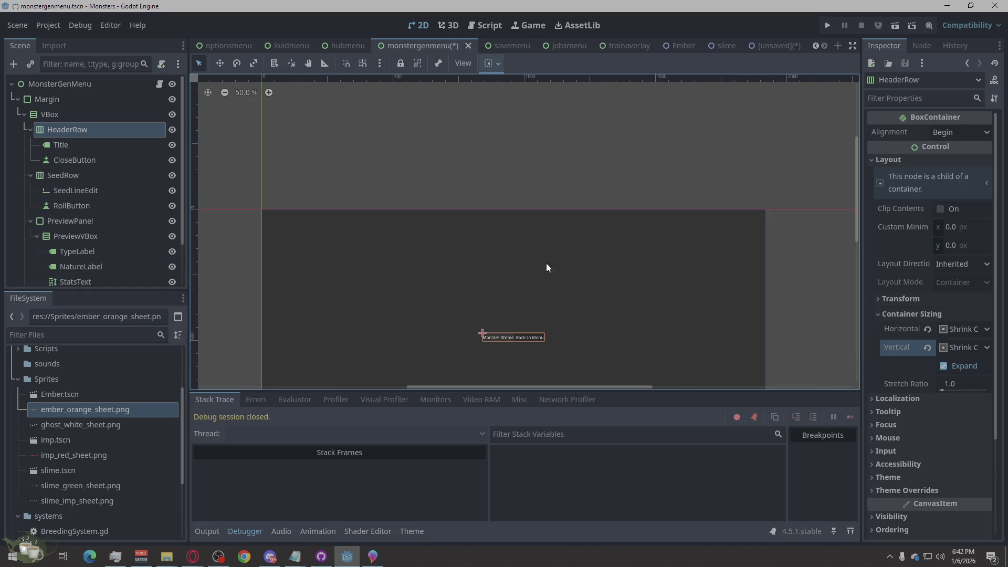
scroll(545, 278, "down", 3)
scroll(525, 257, "up", 3)
scroll(630, 349, "down", 2)
scroll(500, 152, "up", 2)
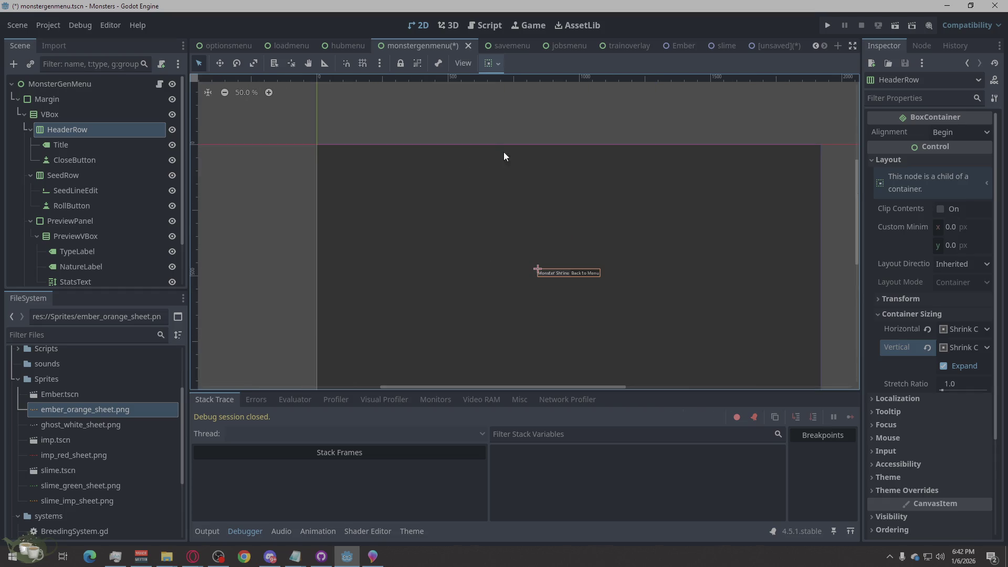
left_click(956, 332)
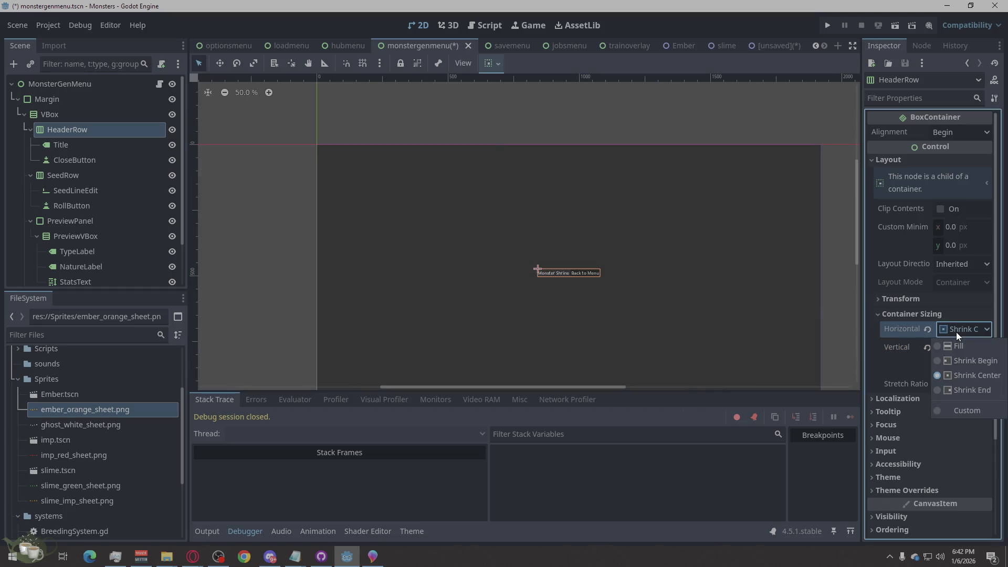
left_click(960, 363)
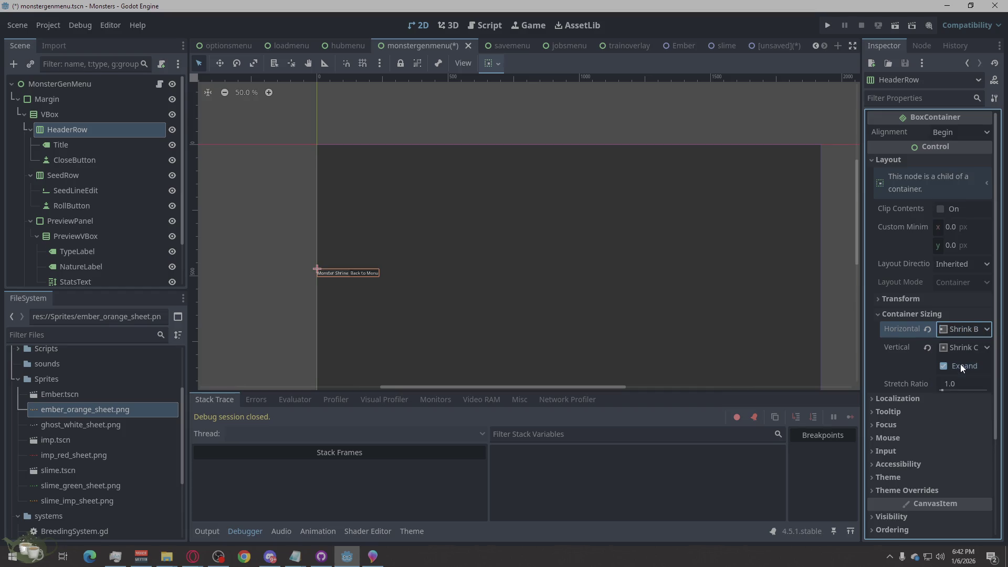
left_click(976, 332)
left_click(966, 375)
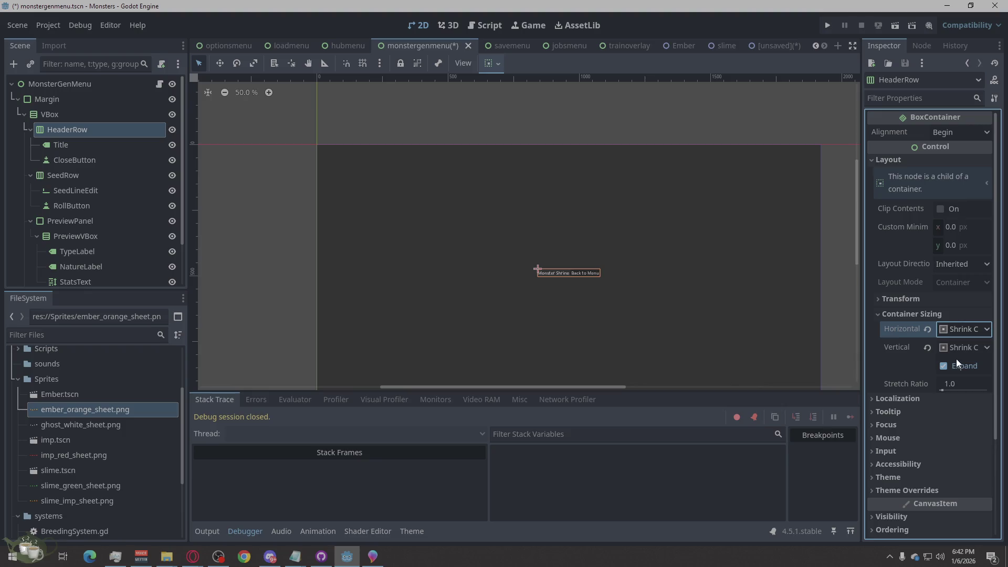
left_click(960, 348)
left_click(962, 374)
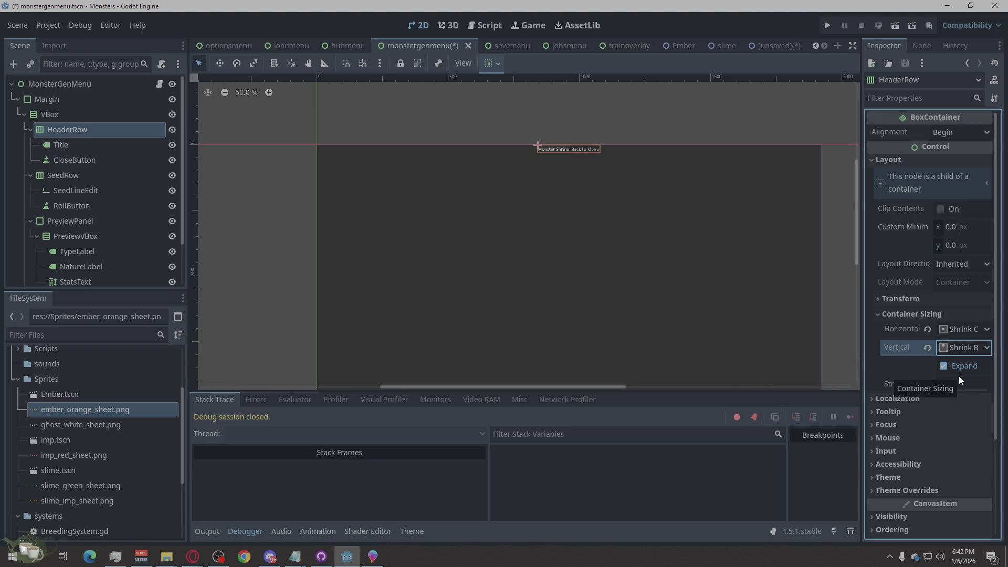
left_click(953, 367)
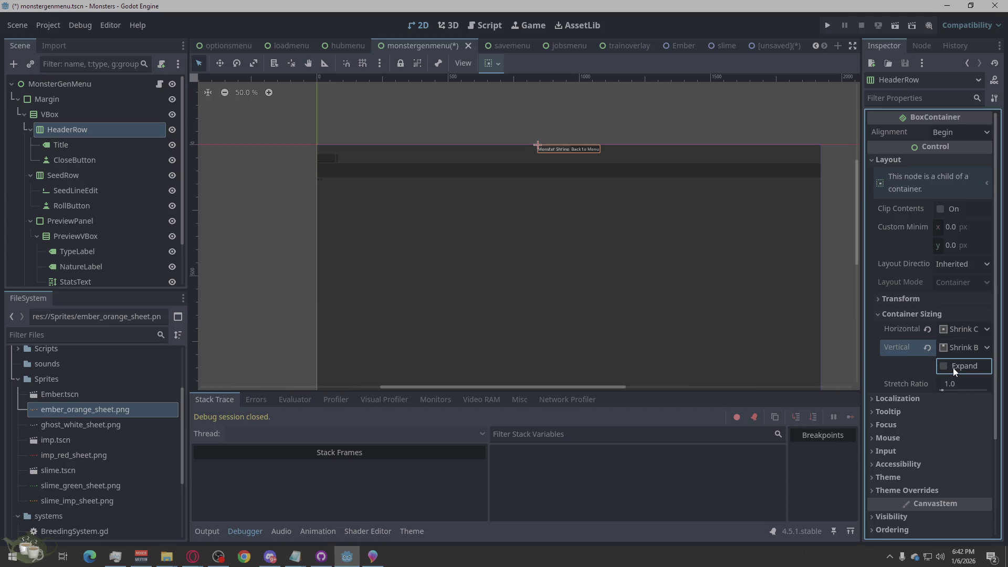
scroll(648, 139, "up", 3)
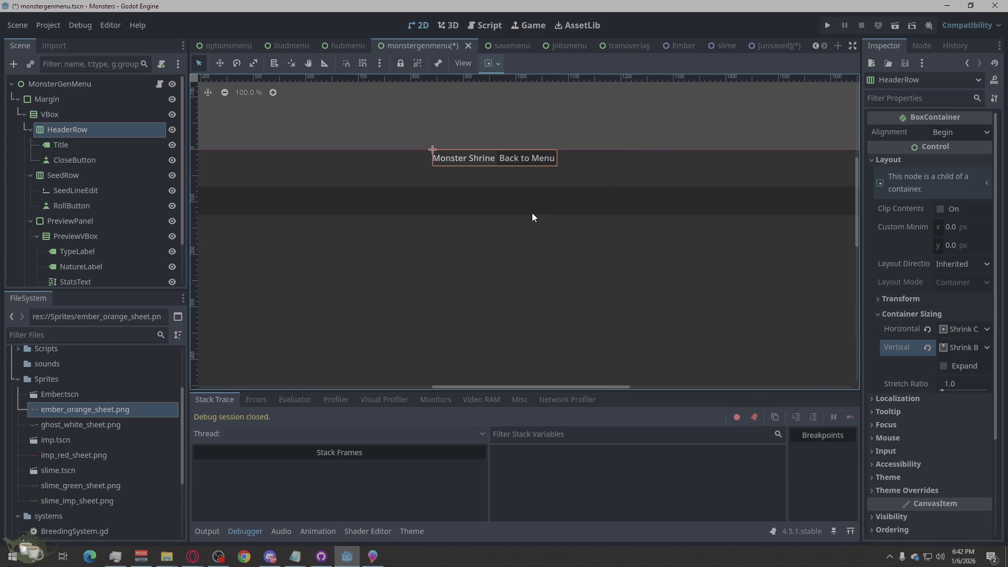
On the Title label, try horizontal Expand and vertical Fill, then turn horizontal Expand off.
left_click(81, 175)
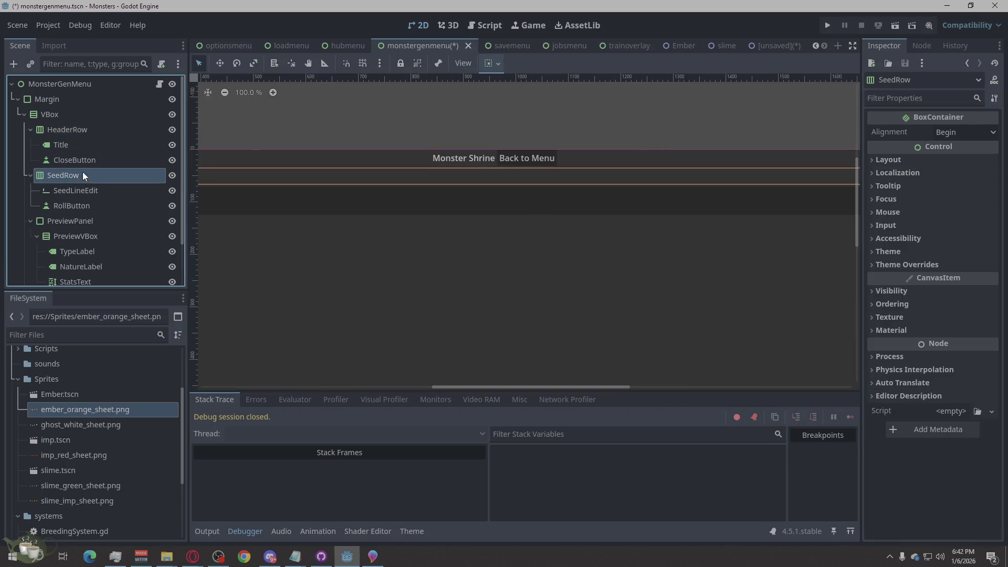
left_click(88, 159)
left_click(97, 143)
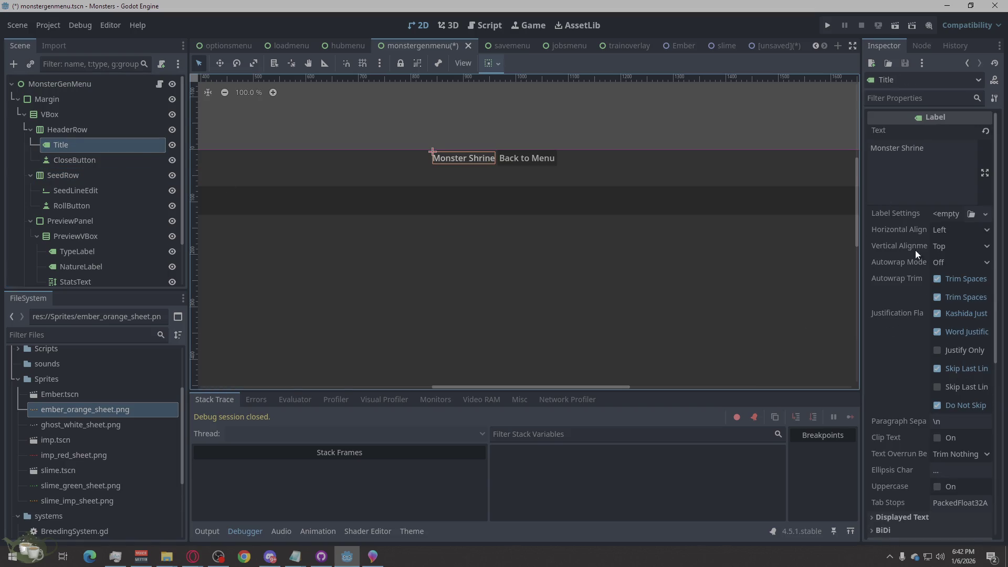
scroll(927, 298, "down", 5)
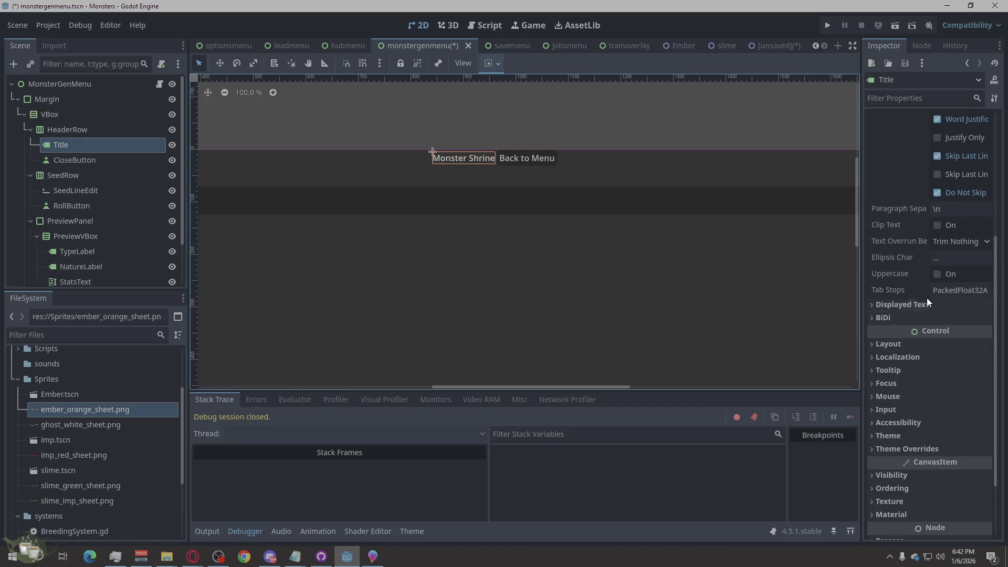
left_click(892, 344)
left_click(904, 497)
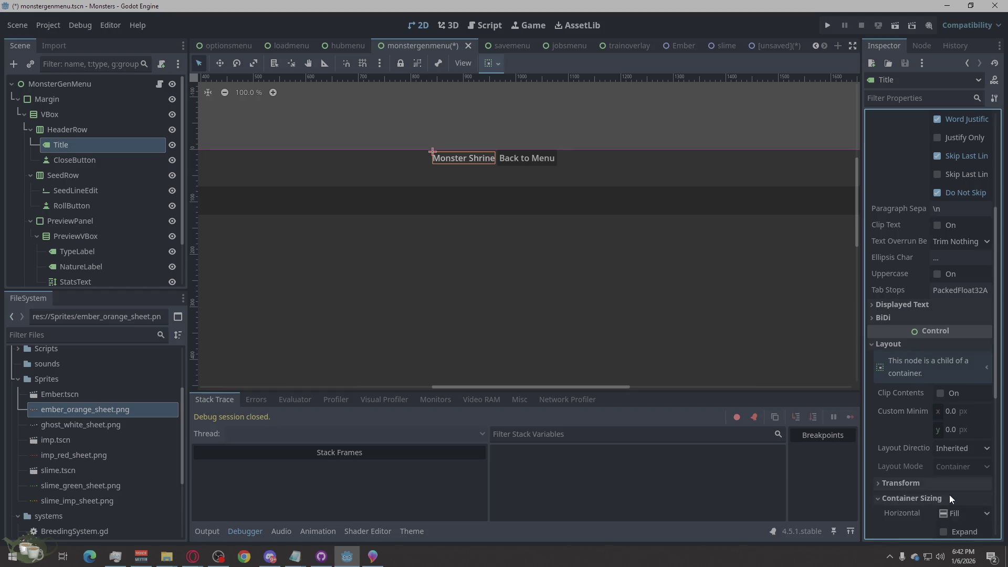
scroll(944, 487, "down", 3)
left_click(953, 426)
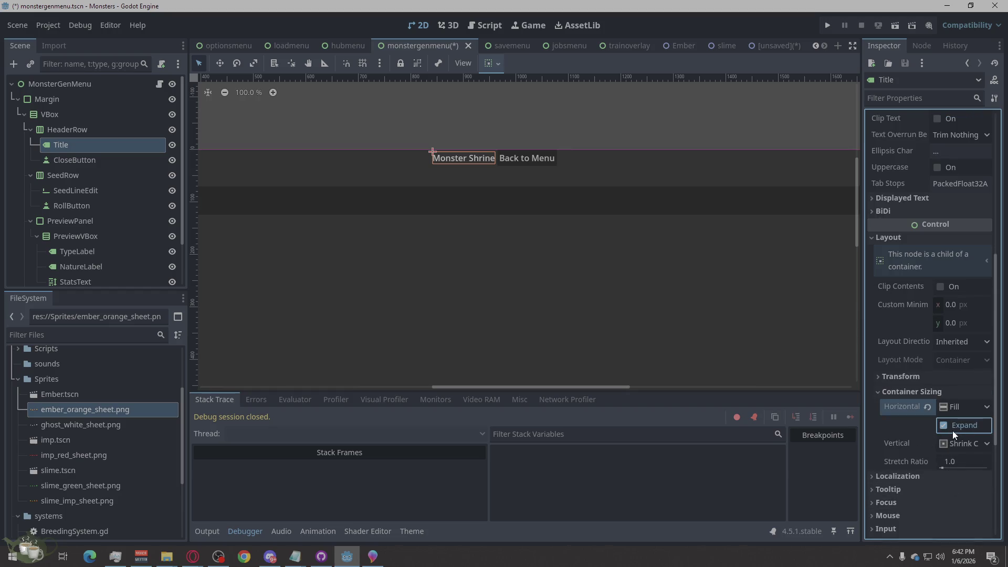
left_click(952, 446)
left_click(952, 457)
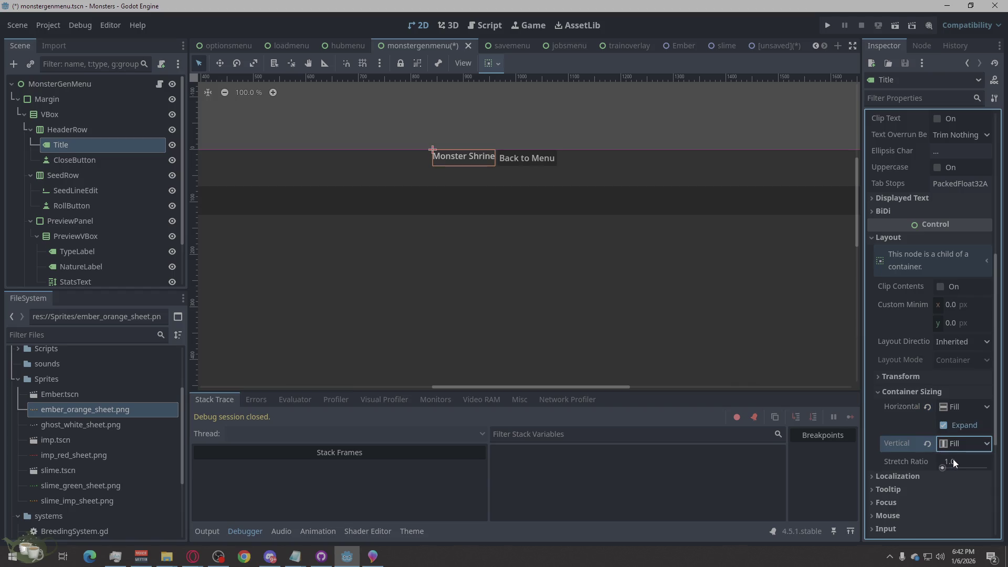
left_click(945, 425)
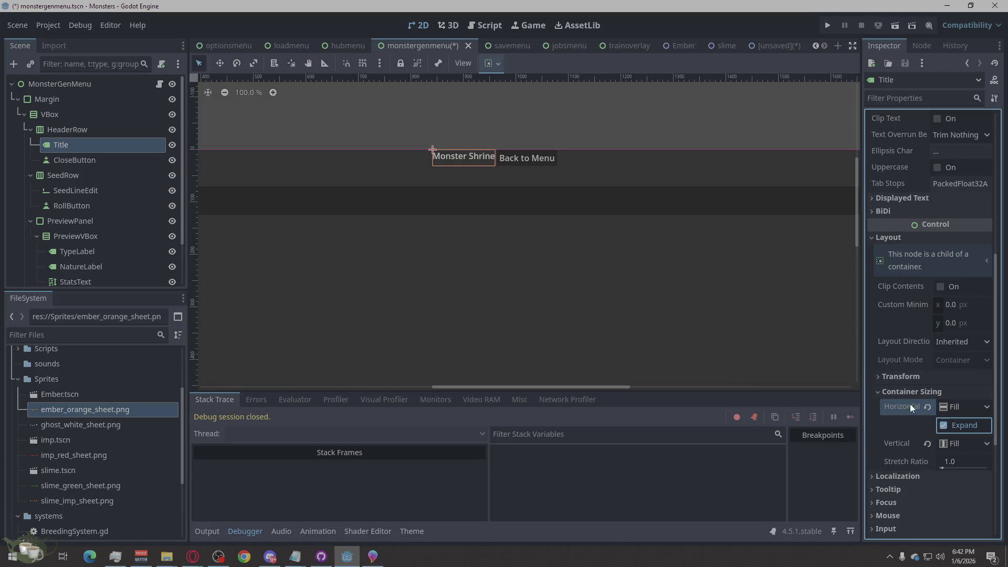
scroll(508, 235, "down", 4)
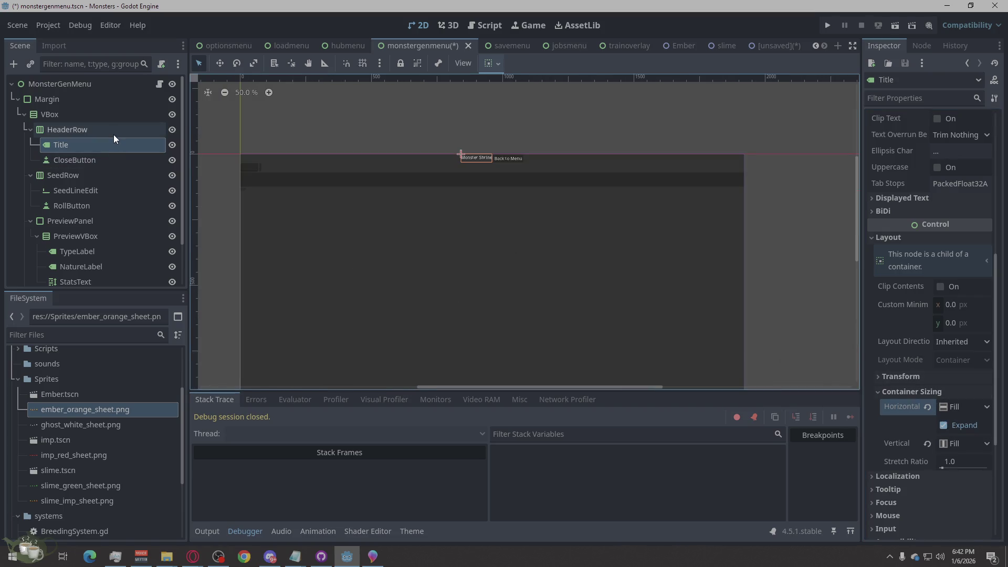
Set HeaderRow's horizontal sizing to Fill and enable Vertical Expand on SeedRow.
left_click(113, 134)
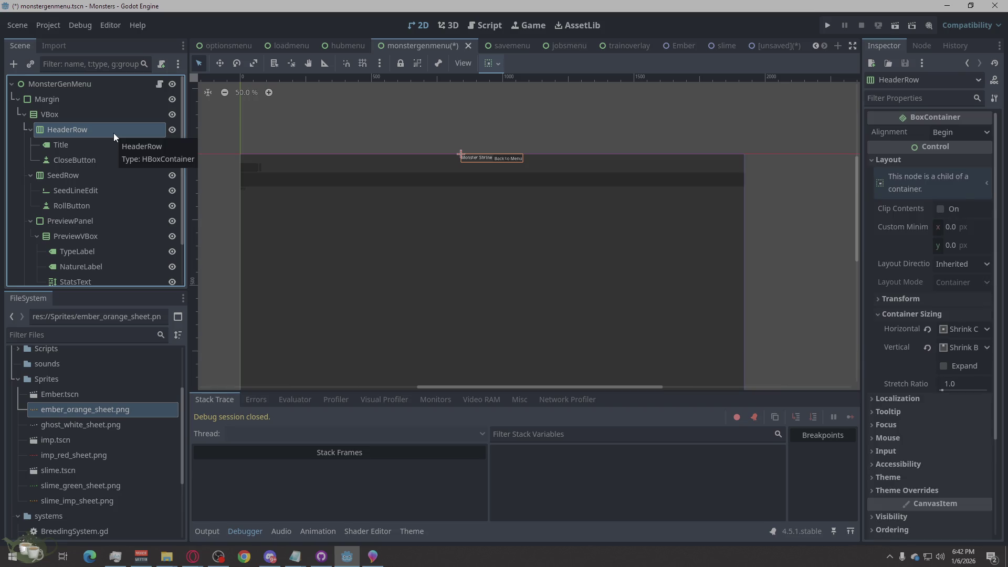
left_click(968, 325)
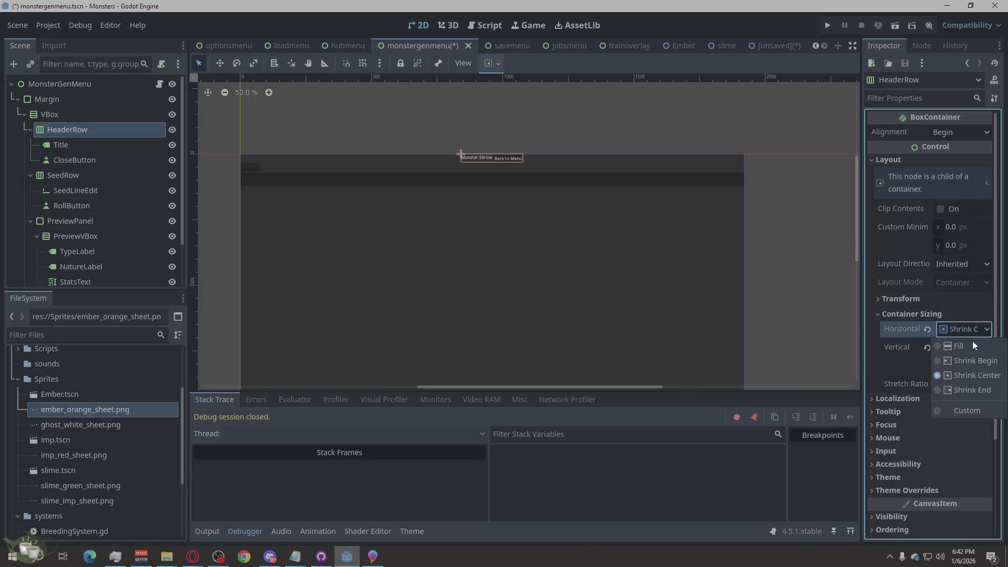
left_click(972, 347)
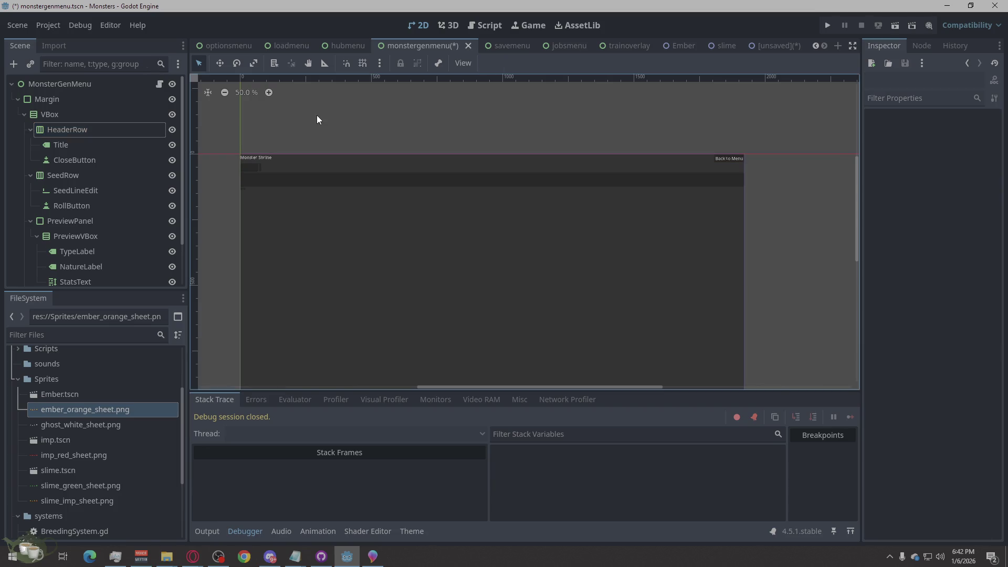
left_click(57, 177)
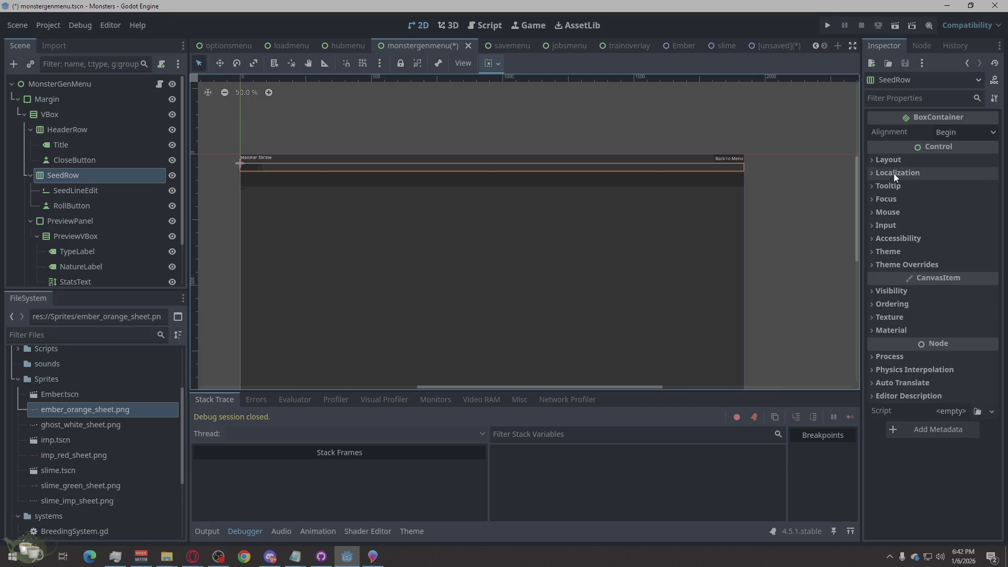
left_click(893, 159)
left_click(900, 314)
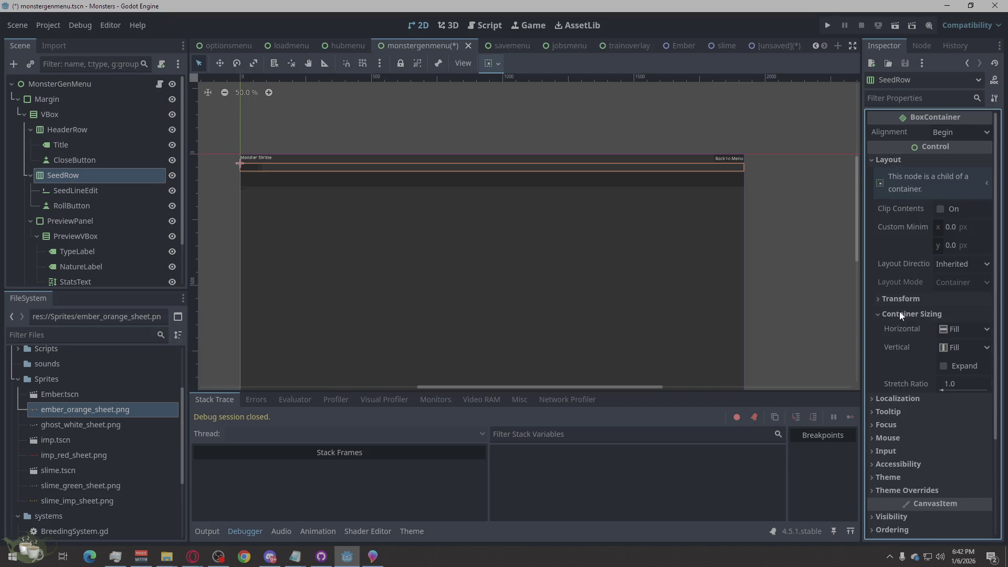
left_click(952, 366)
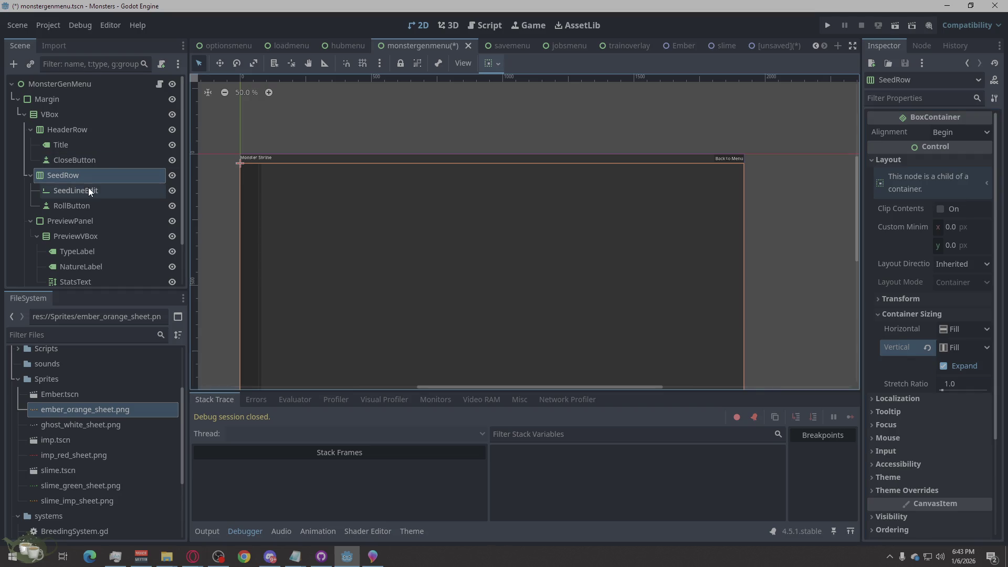
Enable Vertical Expand on PreviewPanel and FooterRow under Container Sizing.
left_click(71, 220)
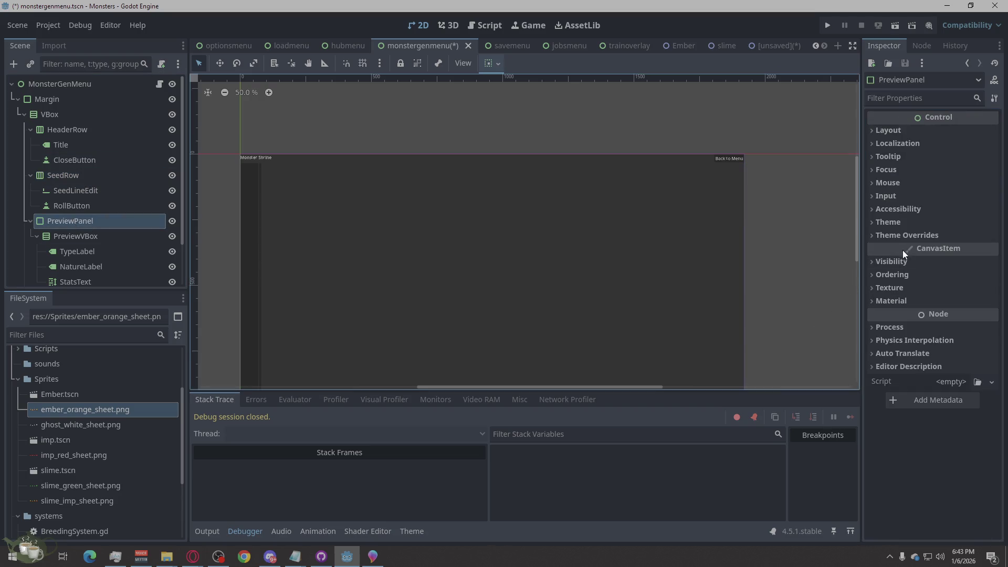
left_click(898, 131)
left_click(901, 296)
left_click(943, 337)
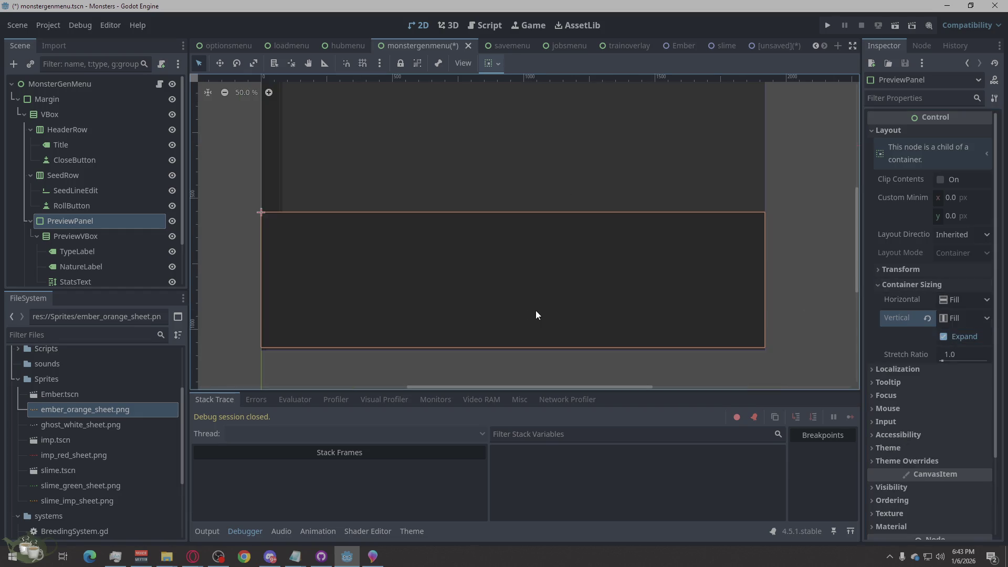
scroll(107, 241, "down", 3)
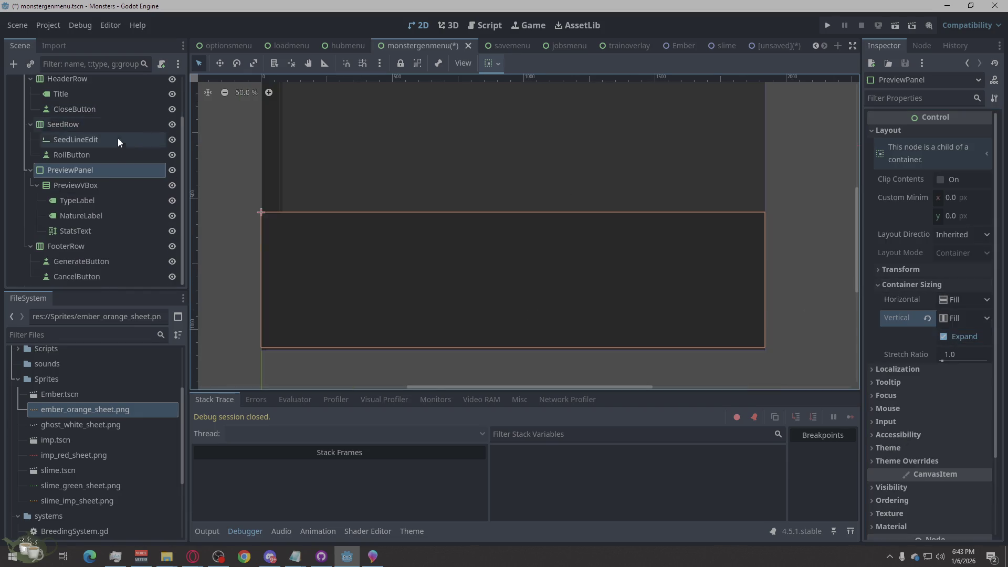
left_click(90, 245)
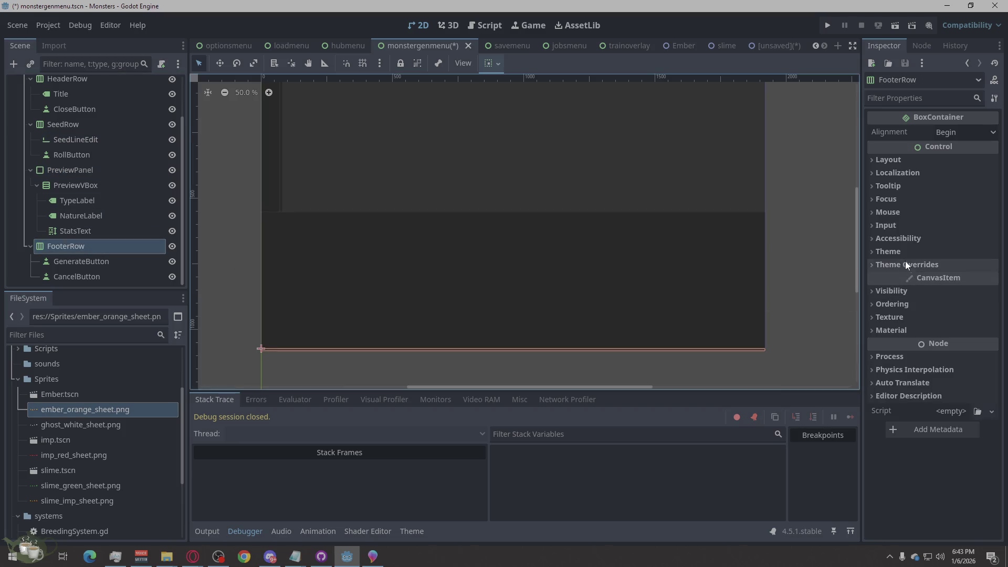
left_click(888, 160)
left_click(952, 314)
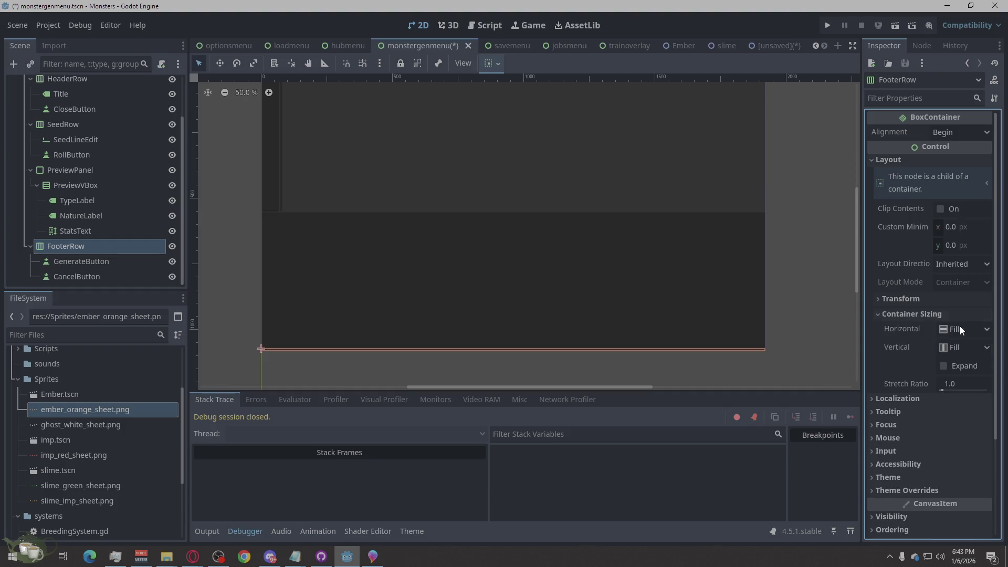
left_click(965, 364)
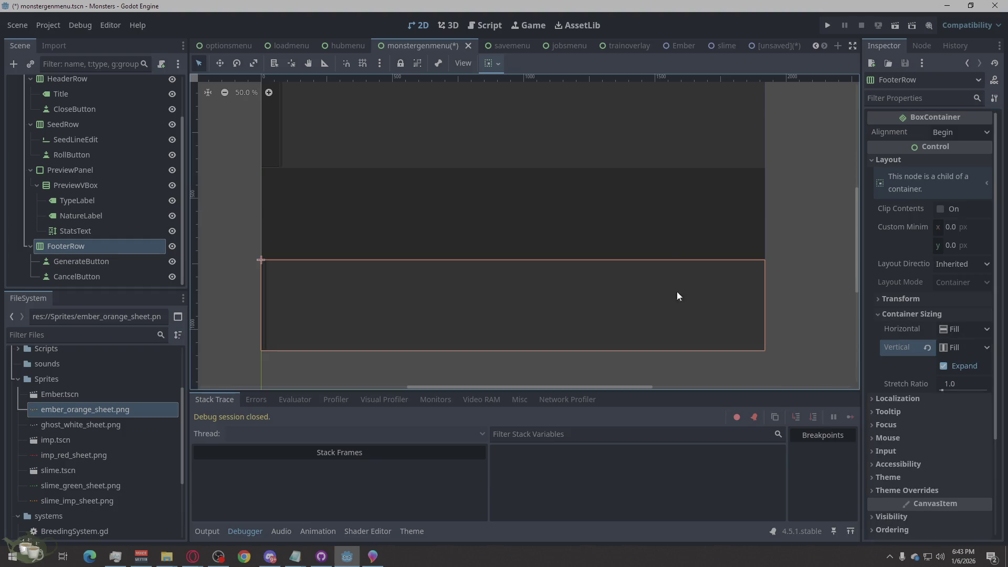
Set GenerateButton's text to 'Generate' and CancelButton's text to 'Cancel'.
left_click(95, 261)
left_click(928, 151)
type("Generate")
left_click(100, 276)
left_click(930, 148)
type("Cancel")
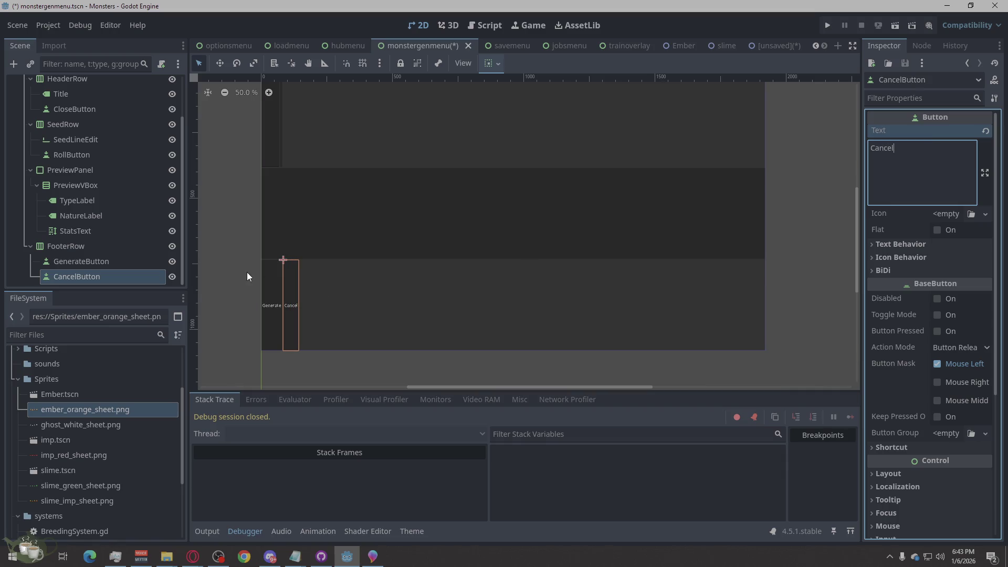
left_click(232, 218)
Label RollButton 'Roll', then review the CloseButton and Title labels.
scroll(468, 270, "down", 2)
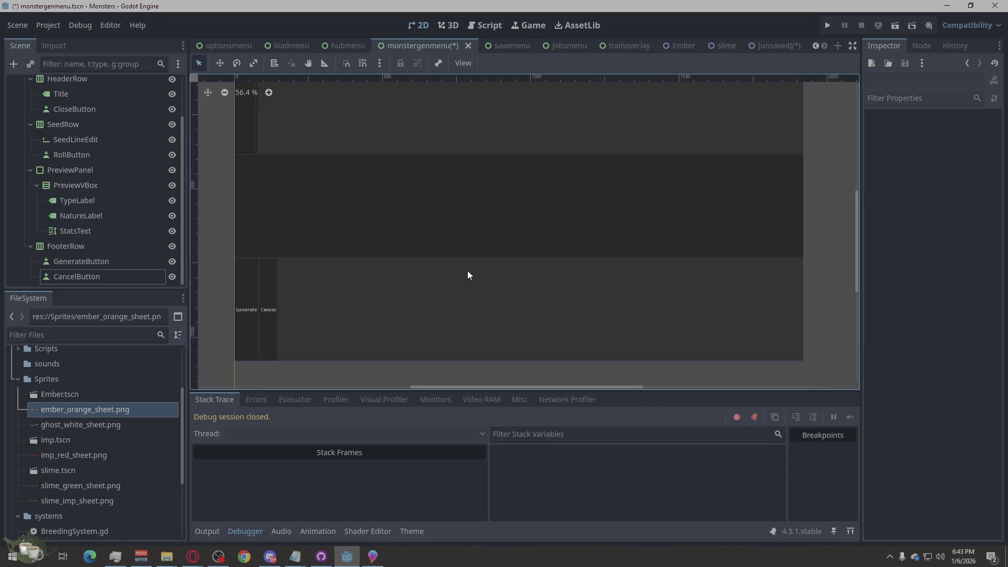
scroll(514, 94, "up", 2)
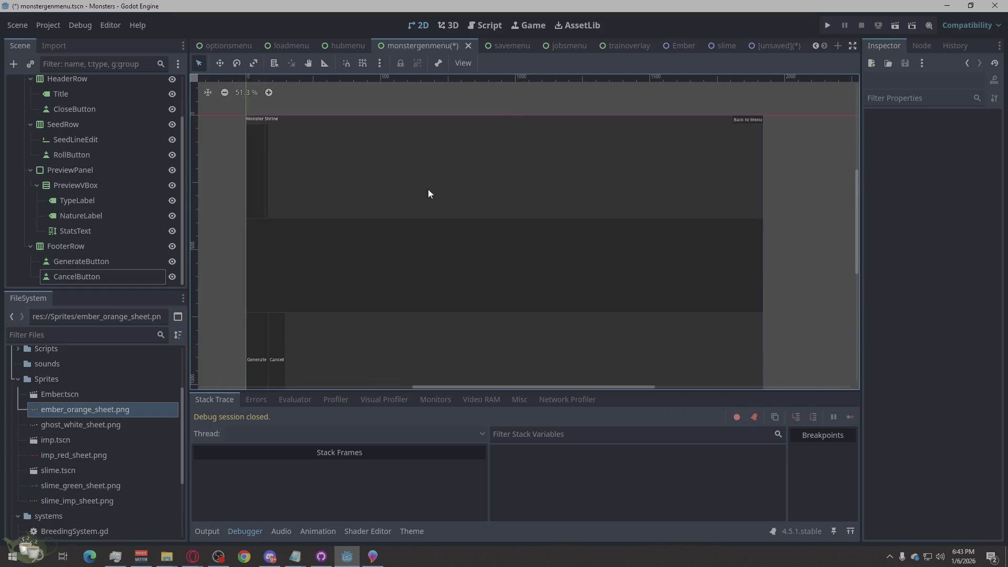
left_click(105, 156)
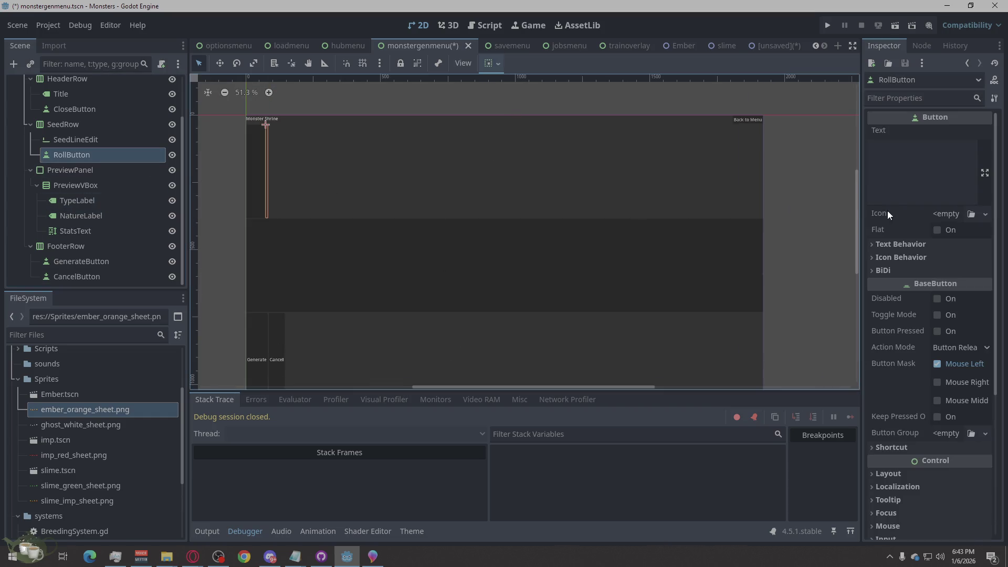
left_click(918, 187)
type("Roll")
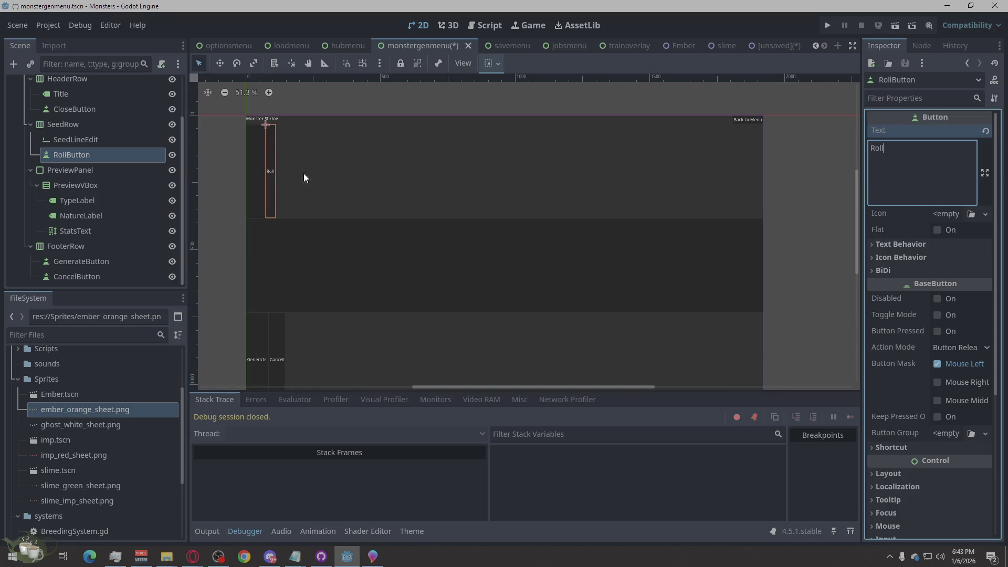
left_click(99, 140)
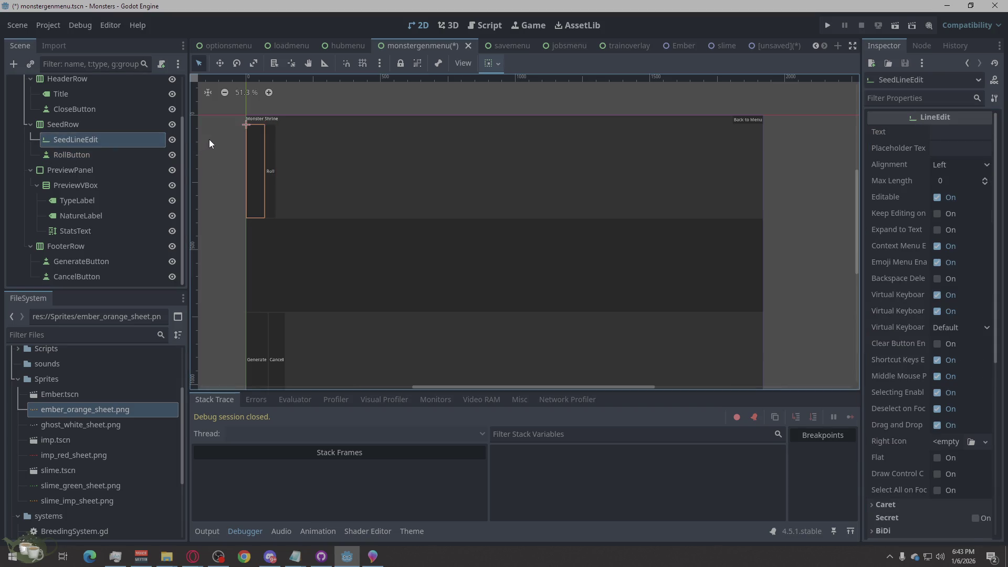
left_click(209, 143)
scroll(112, 167, "up", 3)
left_click(112, 165)
left_click(115, 147)
left_click(108, 158)
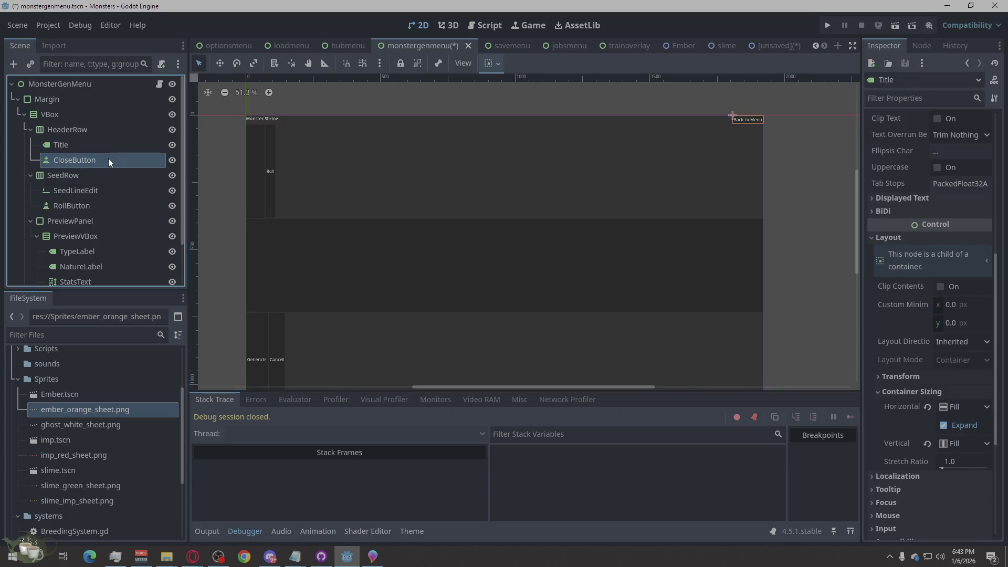
Inspect the seed row and preview panel nodes: SeedLineEdit, PreviewVBox, TypeLabel, NatureLabel, StatsText.
left_click(120, 203)
left_click(122, 190)
scroll(124, 187, "down", 2)
left_click(111, 187)
left_click(100, 200)
left_click(97, 215)
left_click(95, 232)
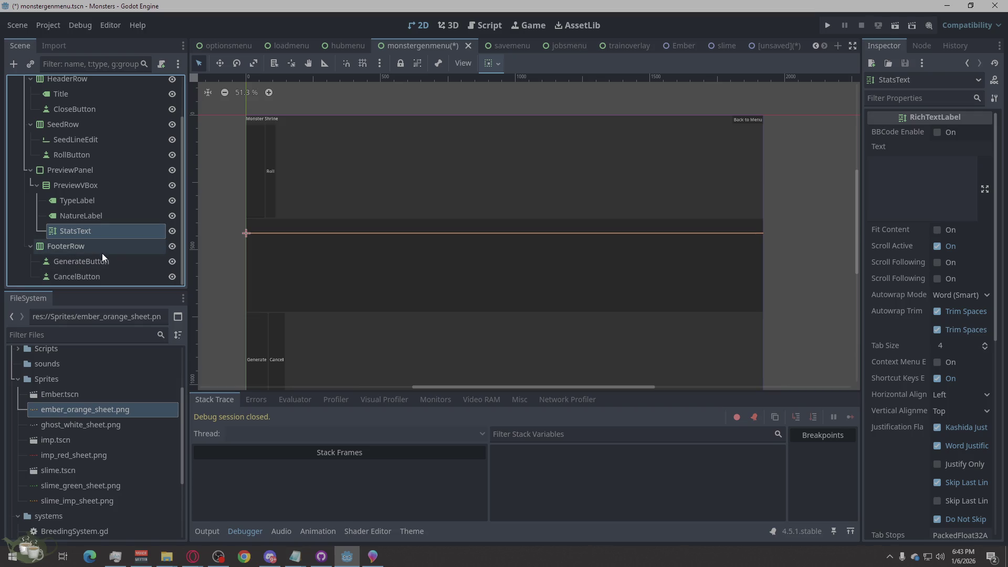
left_click(105, 214)
left_click(111, 200)
left_click(102, 216)
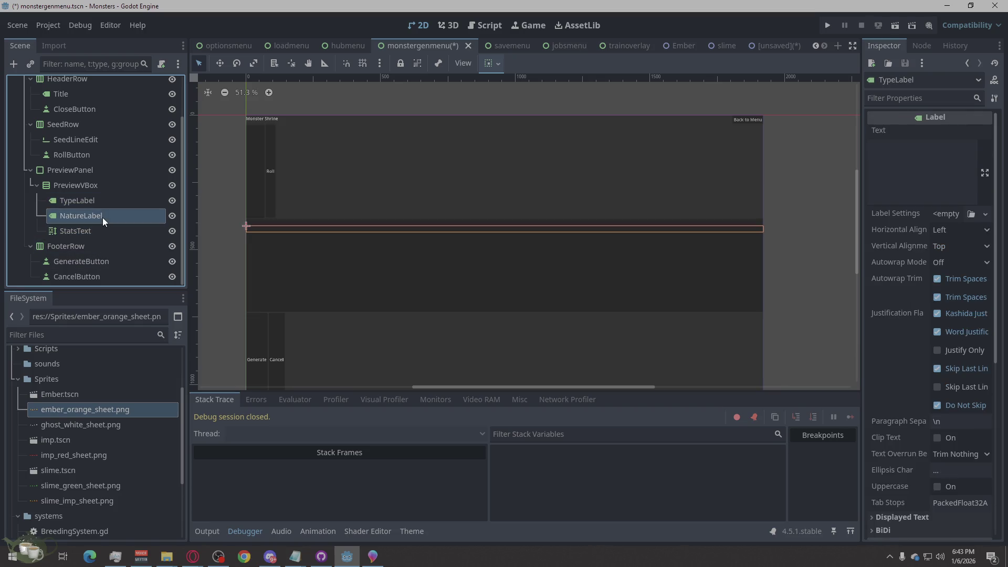
right_click(103, 216)
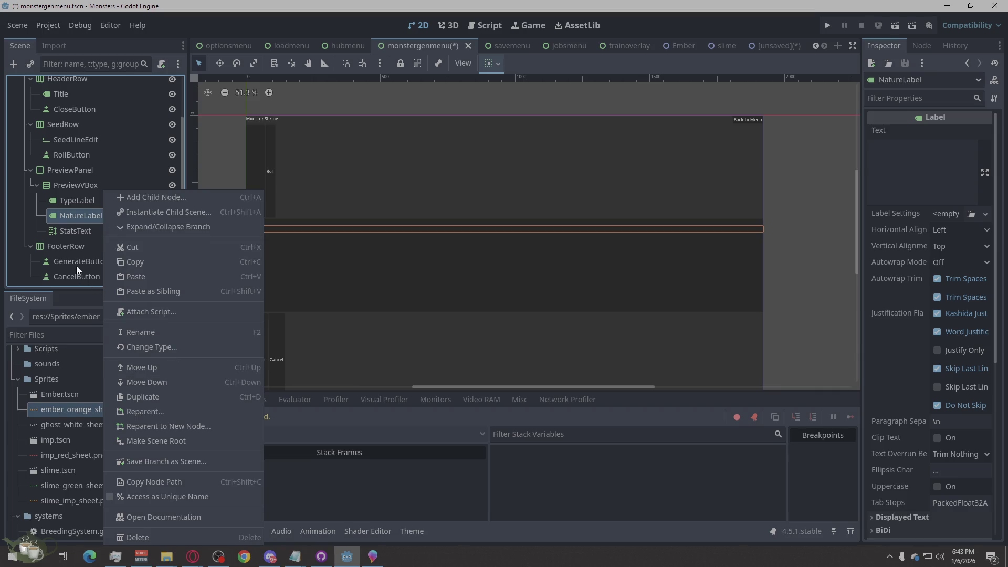
left_click(73, 233)
Enable Vertical Expand on StatsText under Layout > Container Sizing.
left_click(77, 231)
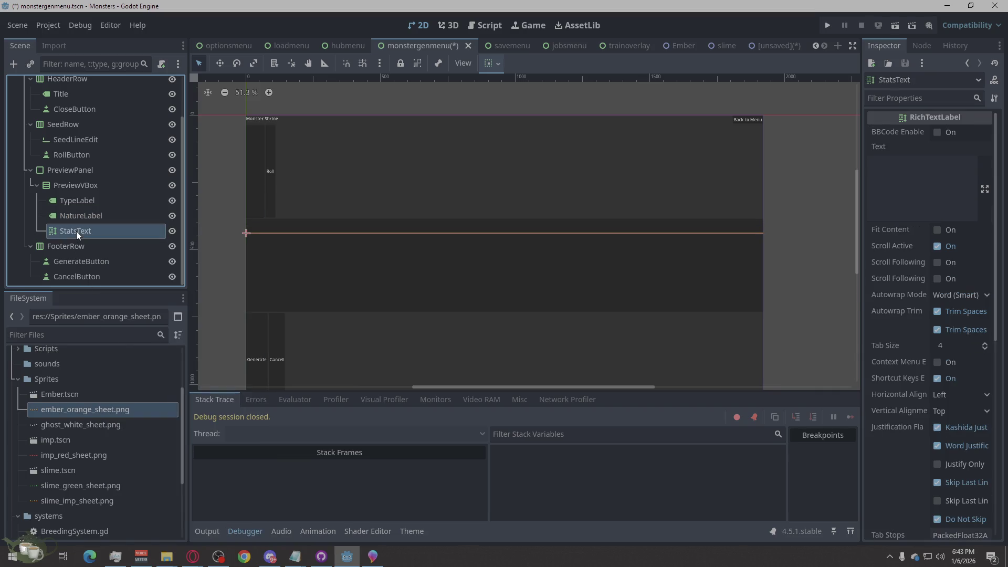
scroll(918, 263, "down", 5)
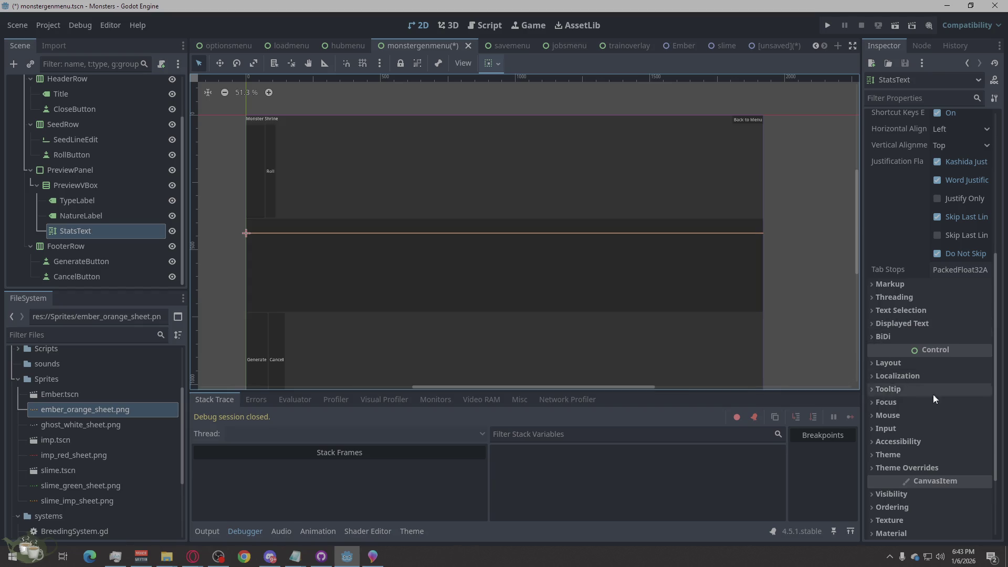
left_click(912, 368)
scroll(921, 417, "down", 2)
left_click(903, 465)
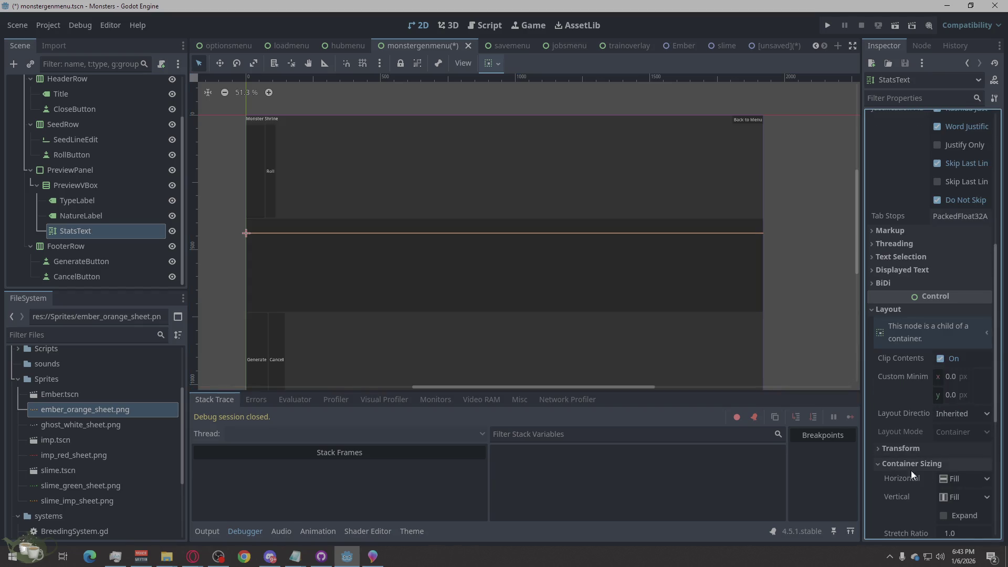
left_click(943, 515)
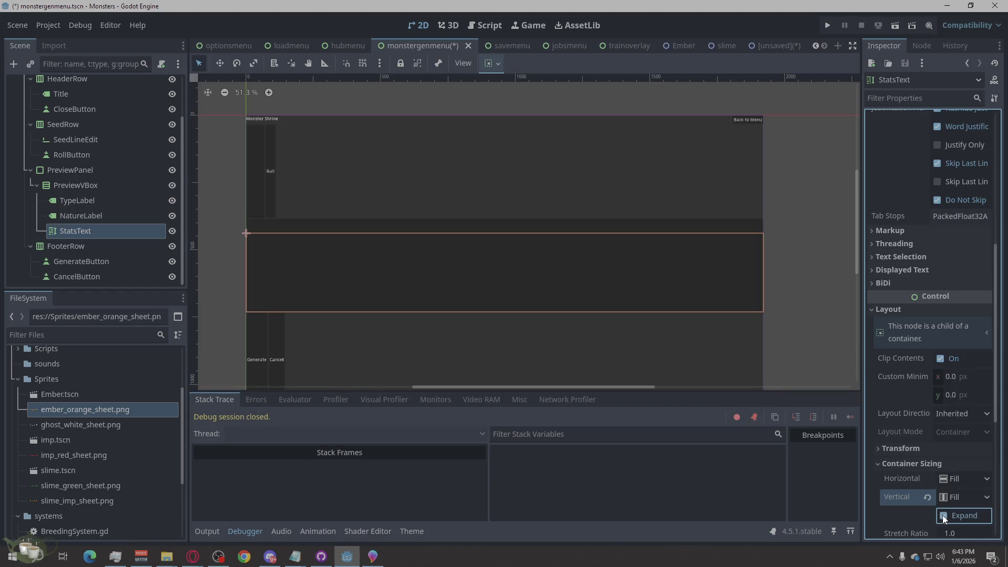
Compare the neighbouring nodes' layouts, then save the monstergenmenu scene with Ctrl+S.
left_click(133, 212)
left_click(124, 195)
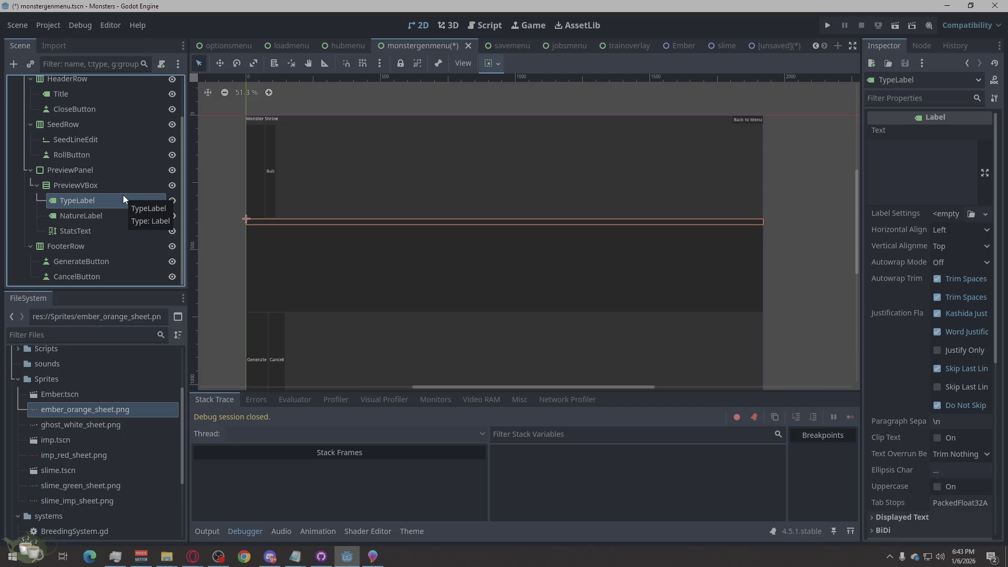
left_click(108, 214)
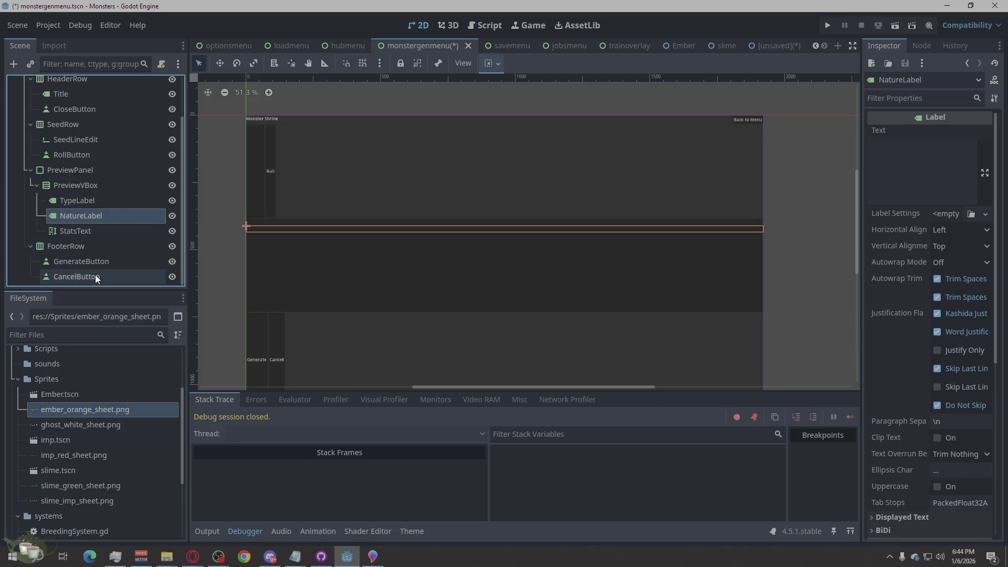
scroll(94, 274, "up", 2)
left_click(100, 205)
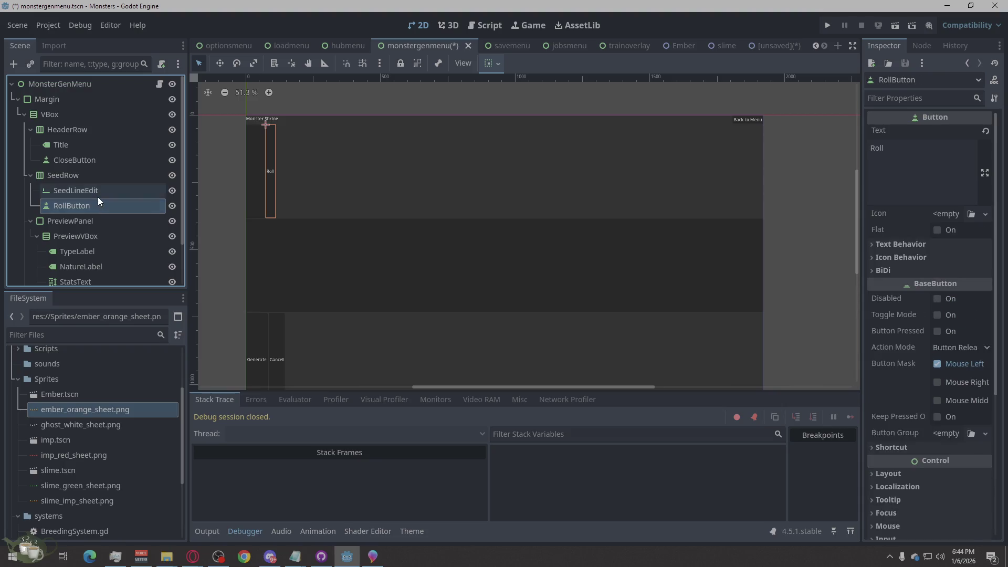
left_click(98, 194)
left_click(93, 162)
left_click(221, 139)
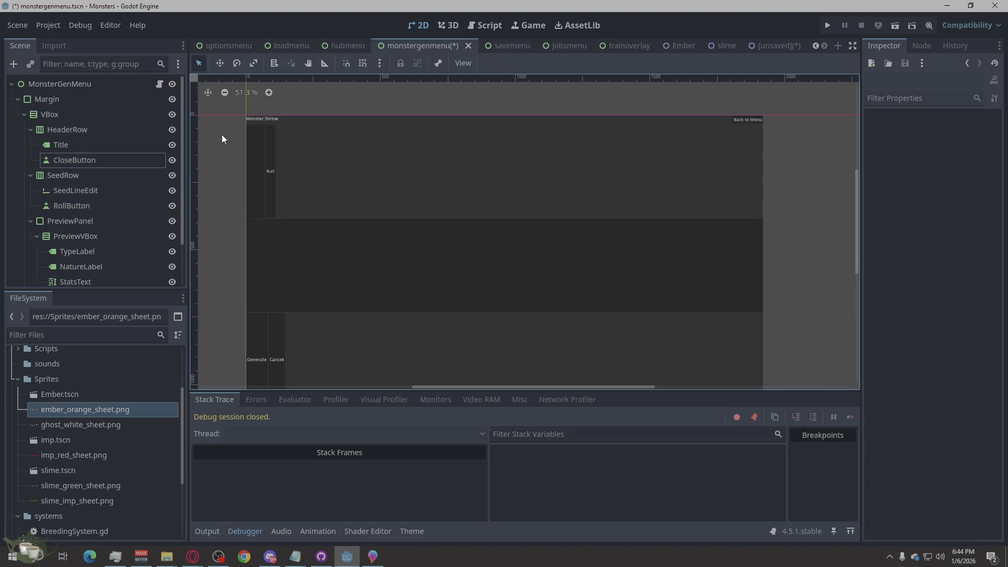
key("ctrl+s")
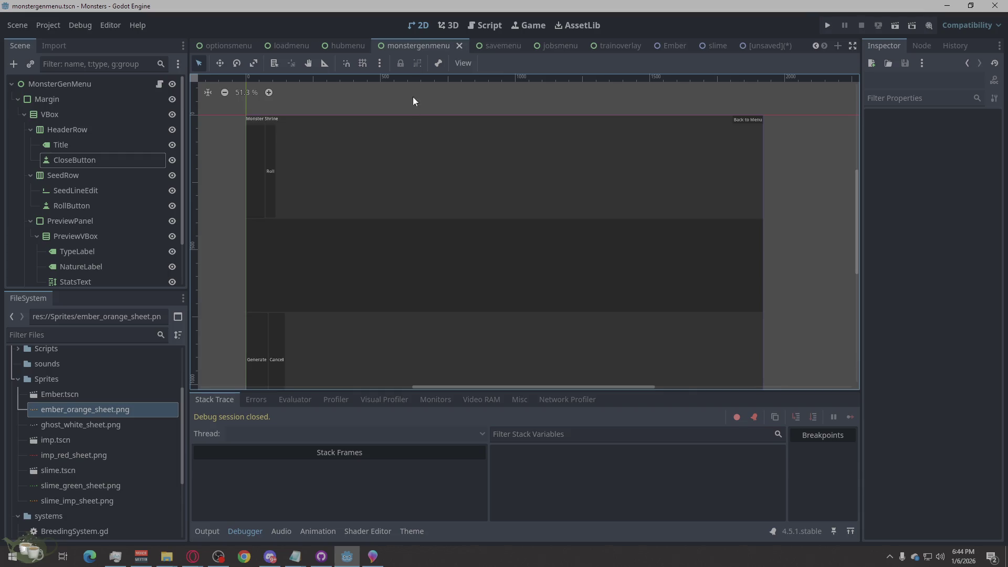
left_click(483, 27)
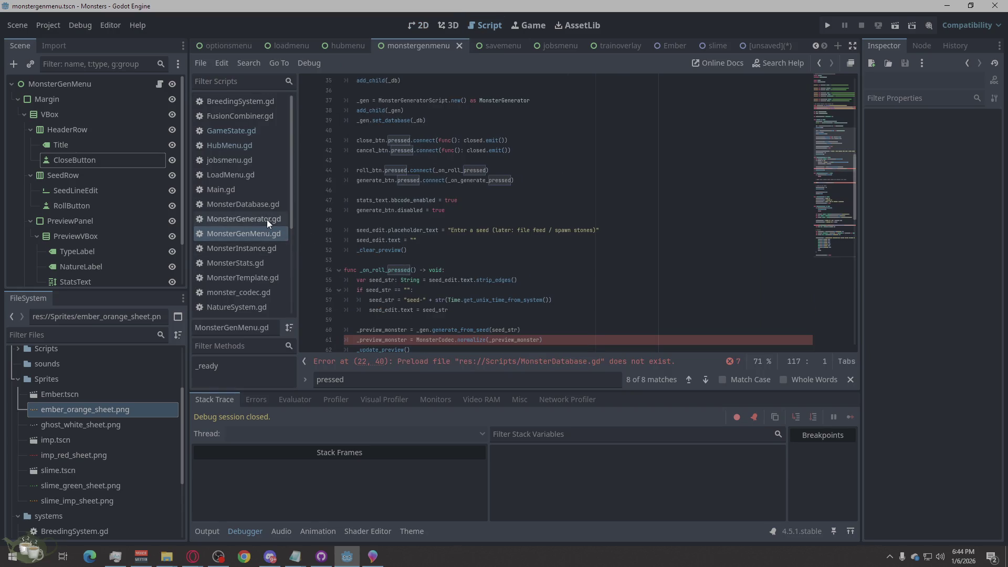
Scroll through MonsterGenMenu.gd and collapse the Sprites folder to reveal the systems folder.
scroll(531, 228, "down", 4)
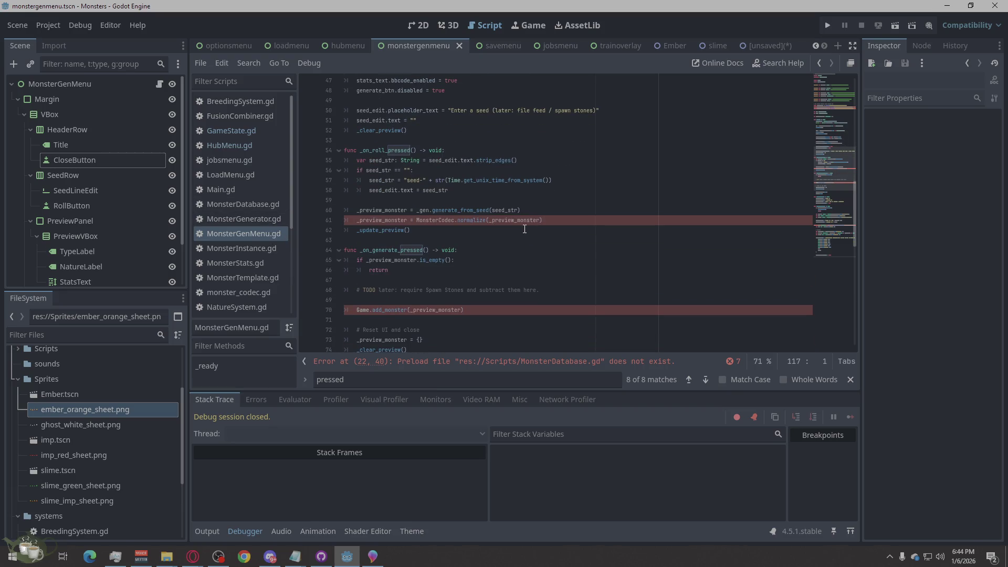
left_click(18, 379)
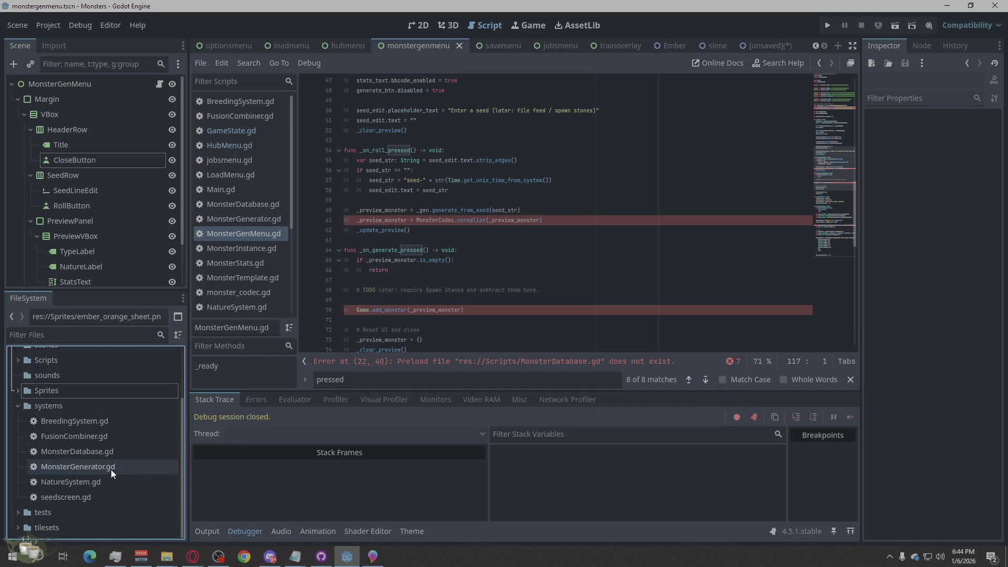
scroll(112, 470, "up", 1)
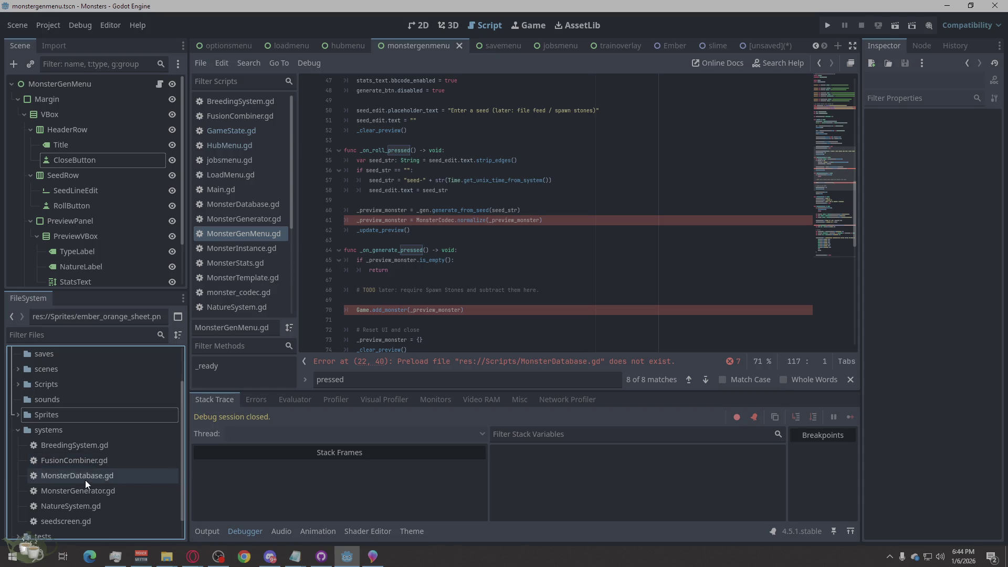
Move MonsterDatabase, MonsterGenerator, BreedingSystem, FusionCombiner, seedscreen and NatureSystem scripts into Scripts.
mouse_move(62, 476)
left_click_drag(61, 476, 45, 386)
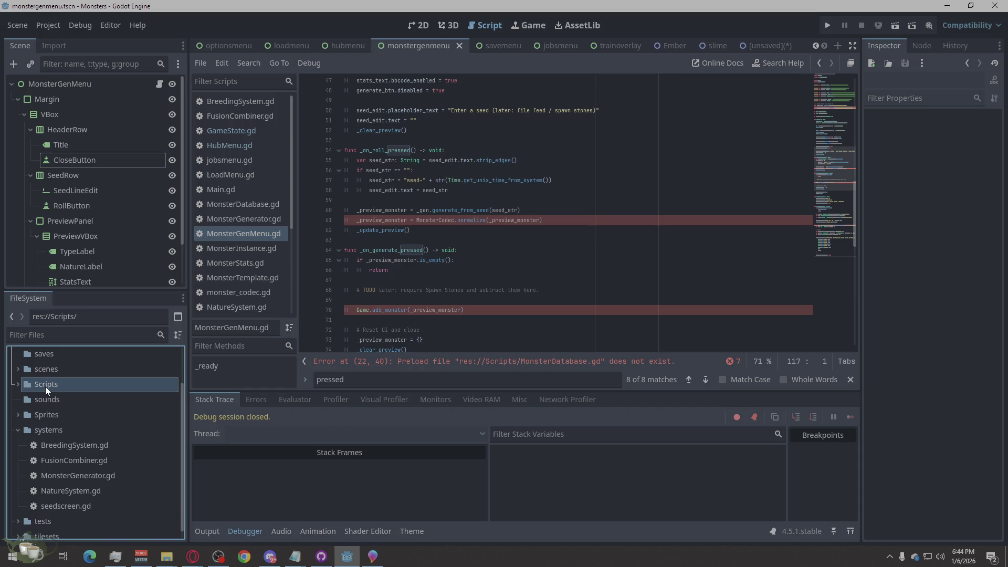
mouse_move(87, 477)
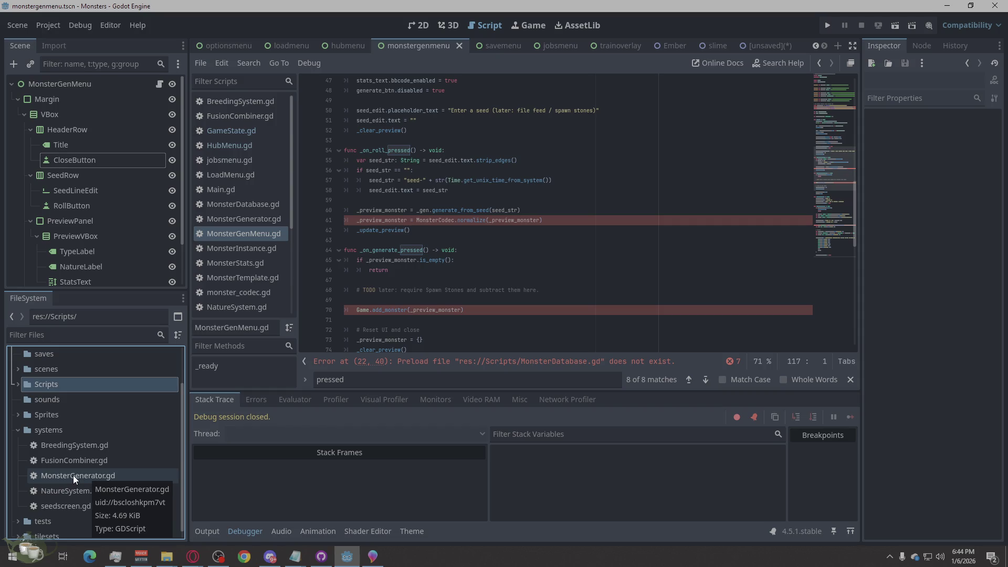
left_click_drag(66, 475, 63, 384)
left_click_drag(68, 456, 51, 389)
left_click_drag(56, 467, 52, 414)
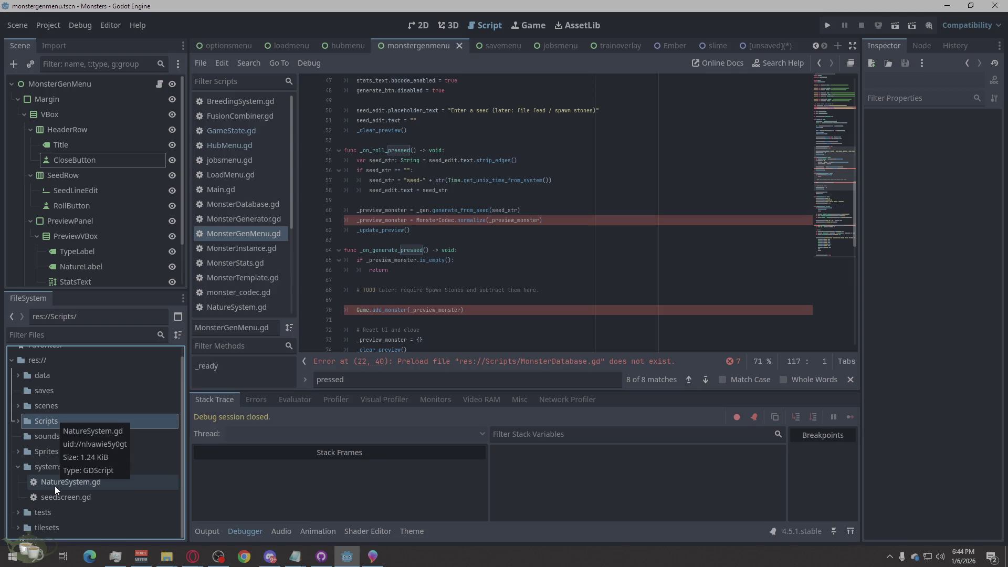
left_click_drag(65, 497, 52, 421)
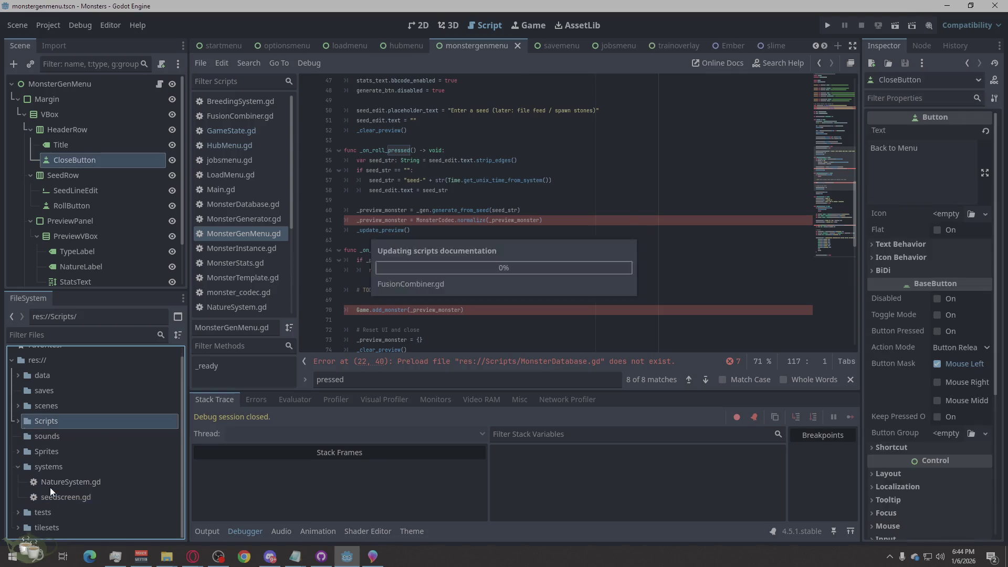
left_click_drag(56, 494, 55, 430)
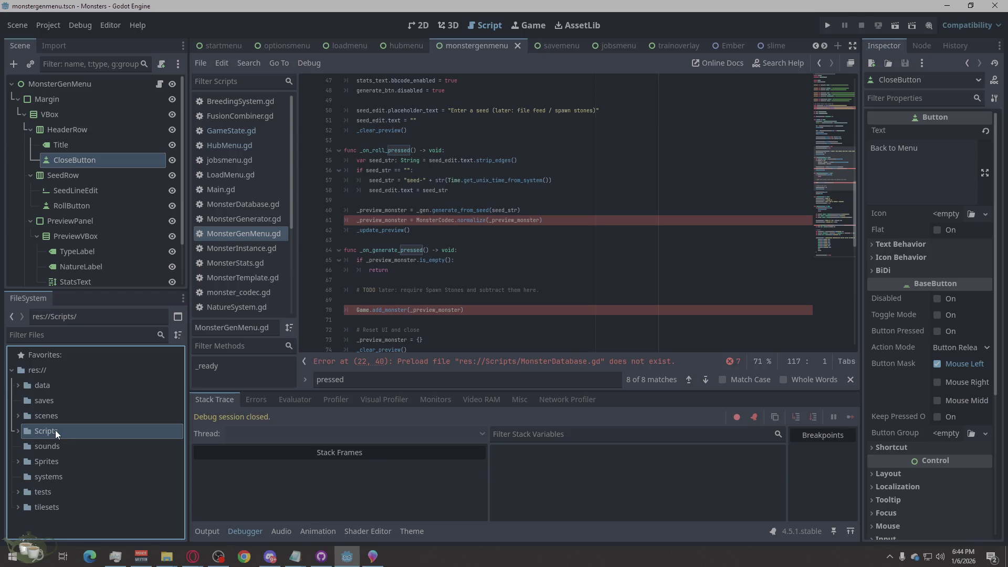
Glance at the script error list, then run the project and dismiss the file dialog.
left_click(736, 362)
left_click(730, 306)
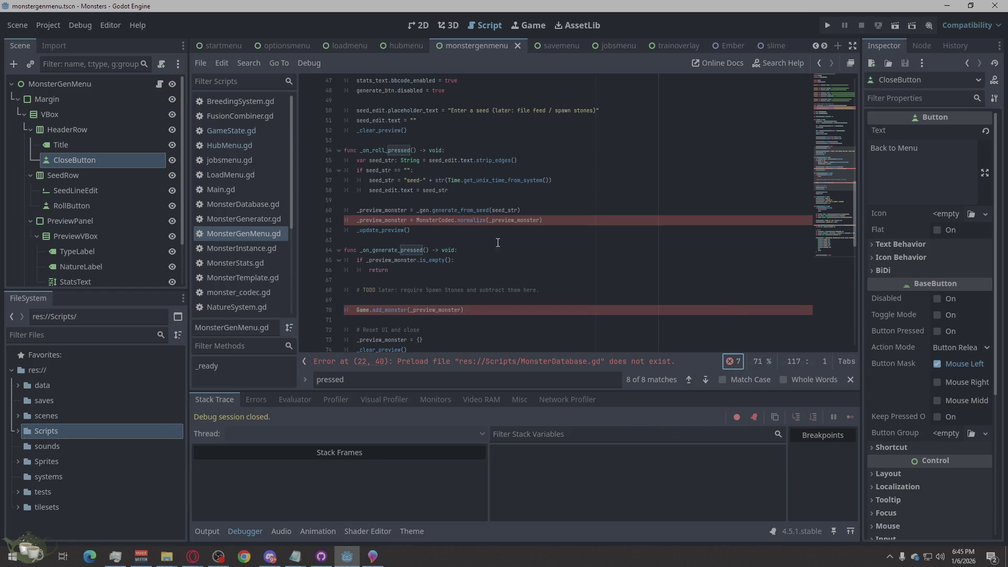
left_click(832, 29)
left_click(772, 86)
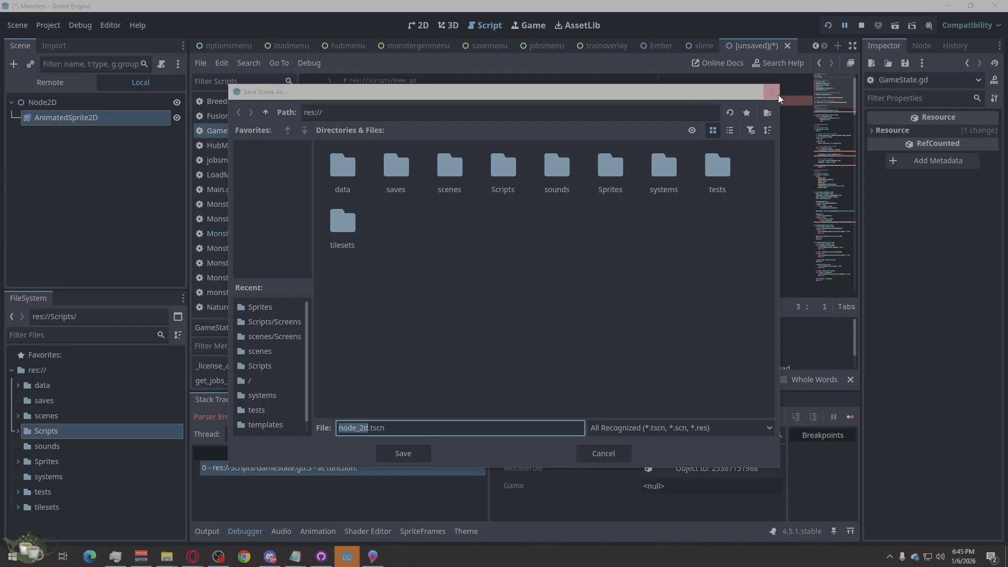
Close the leftover file dialog while the run halts on GameState.gd's parser error.
left_click(770, 91)
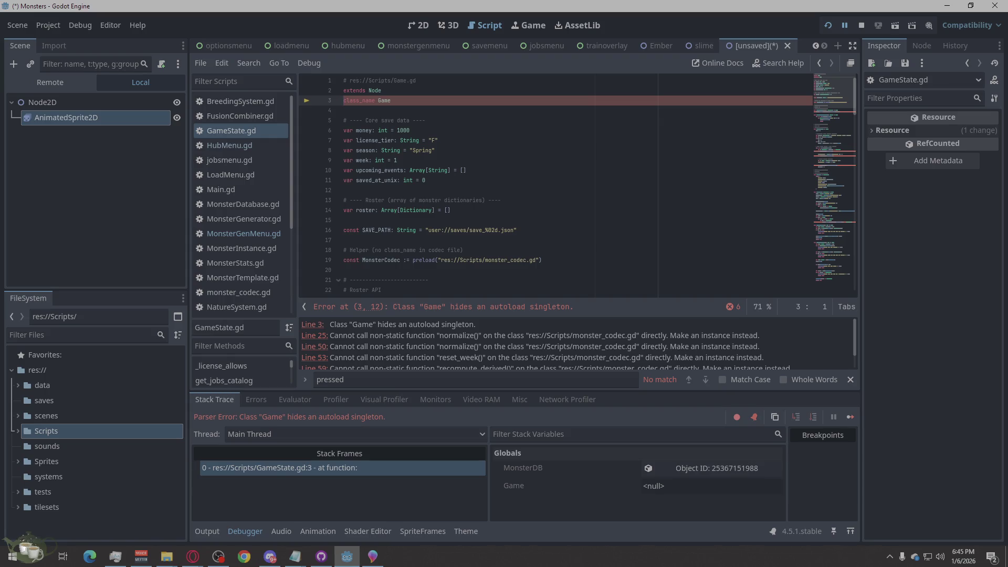
key("alt+Tab")
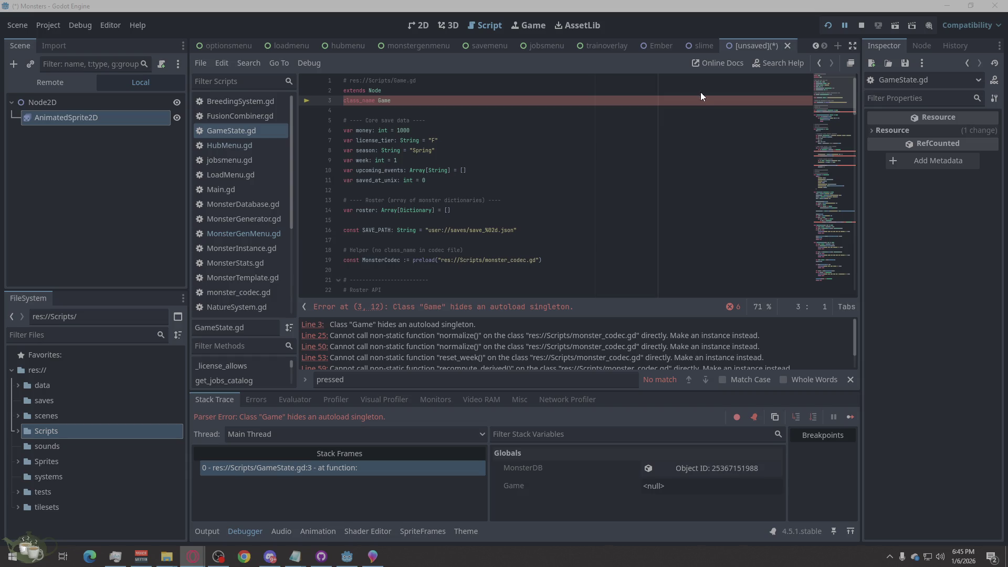
Select all the existing GameState.gd code and replace it with the new version.
left_click(404, 89)
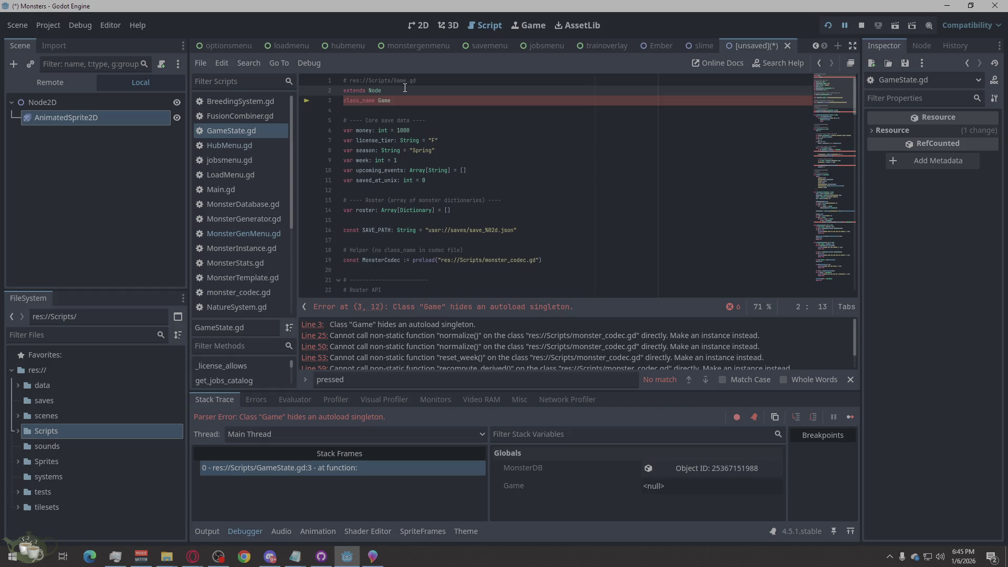
right_click(571, 165)
left_click(607, 283)
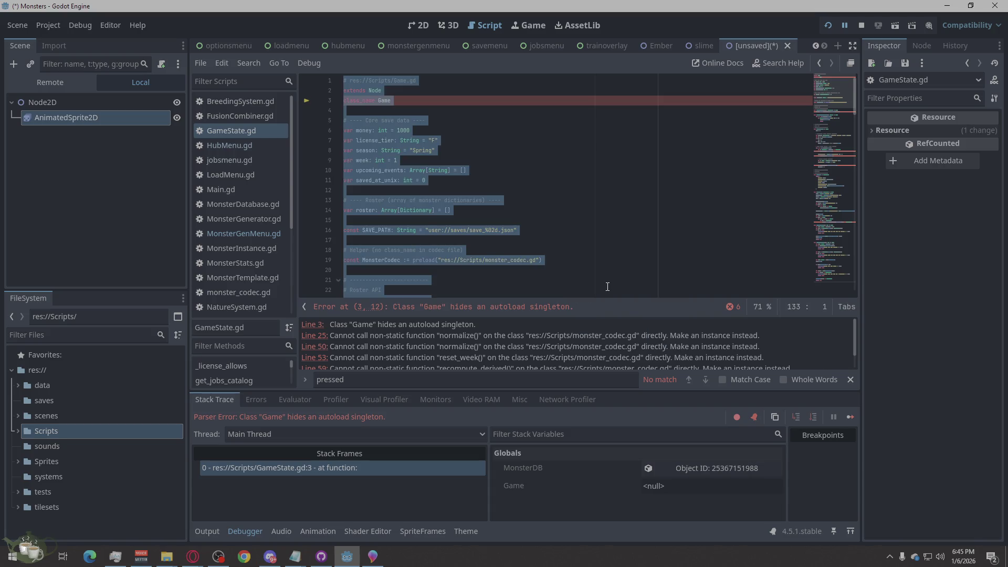
left_click(606, 286)
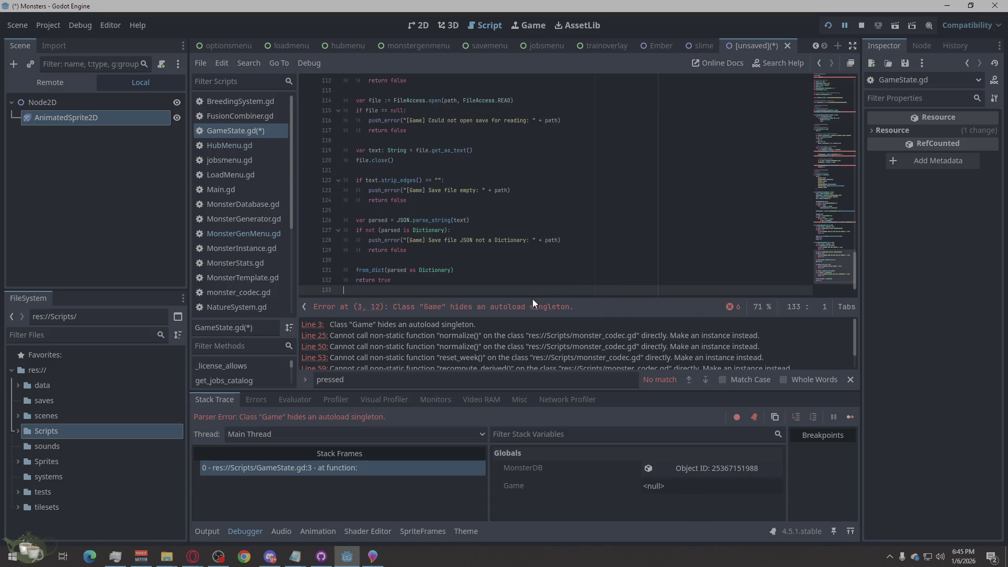
Save the script, cancelling the Save Scene As dialogs that pop up.
key("ctrl+s")
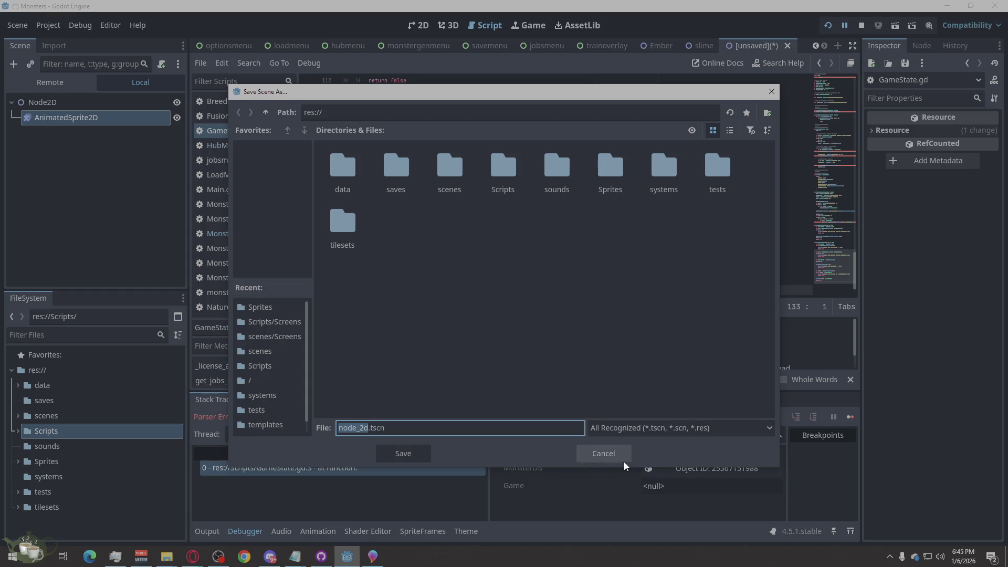
left_click(621, 457)
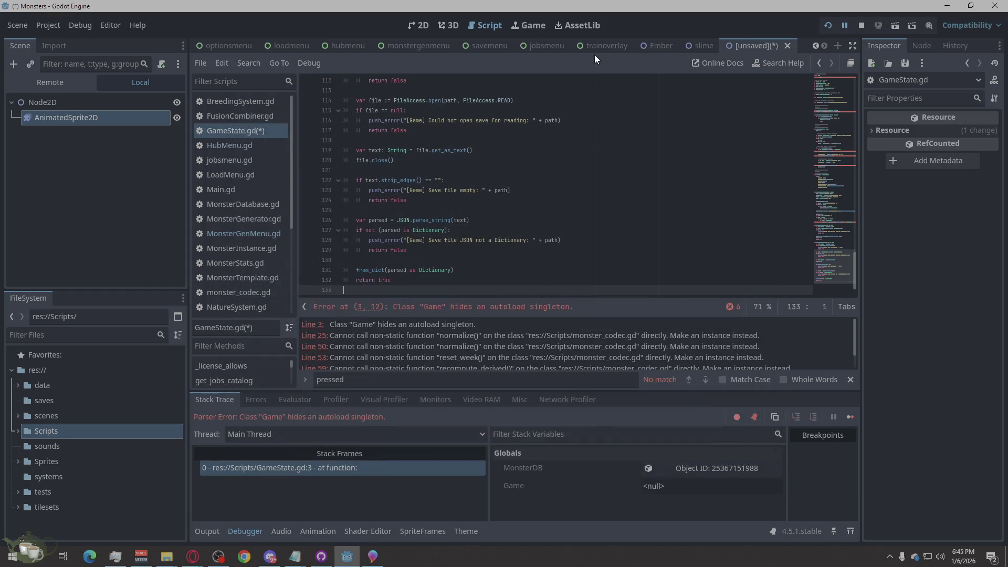
left_click(436, 181)
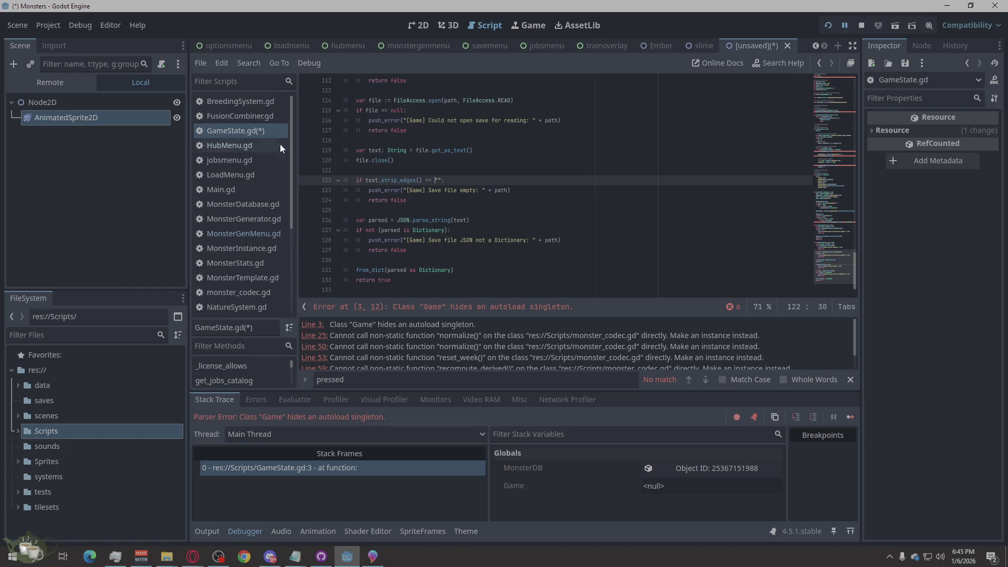
key("ctrl+s")
left_click(627, 457)
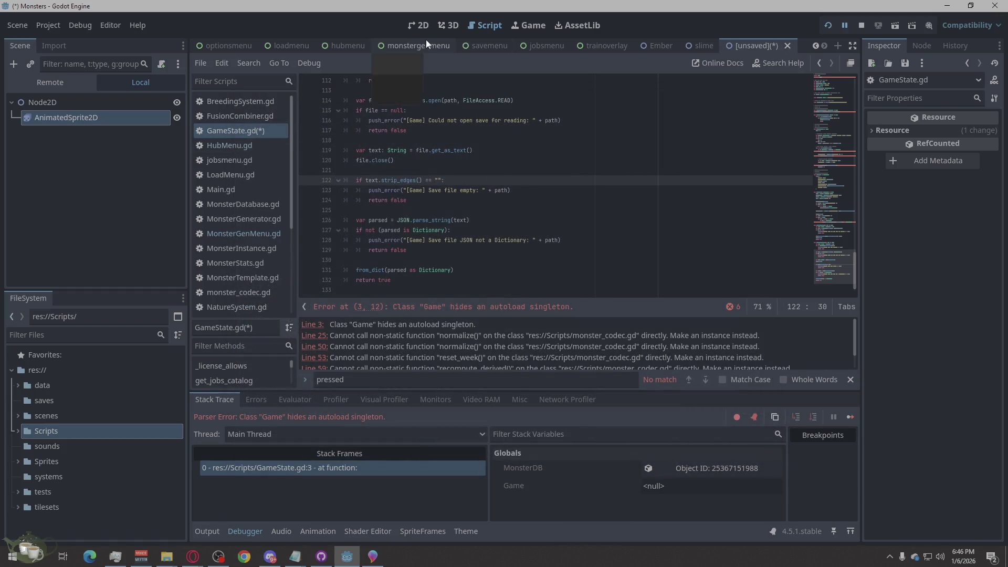
scroll(493, 215, "up", 2)
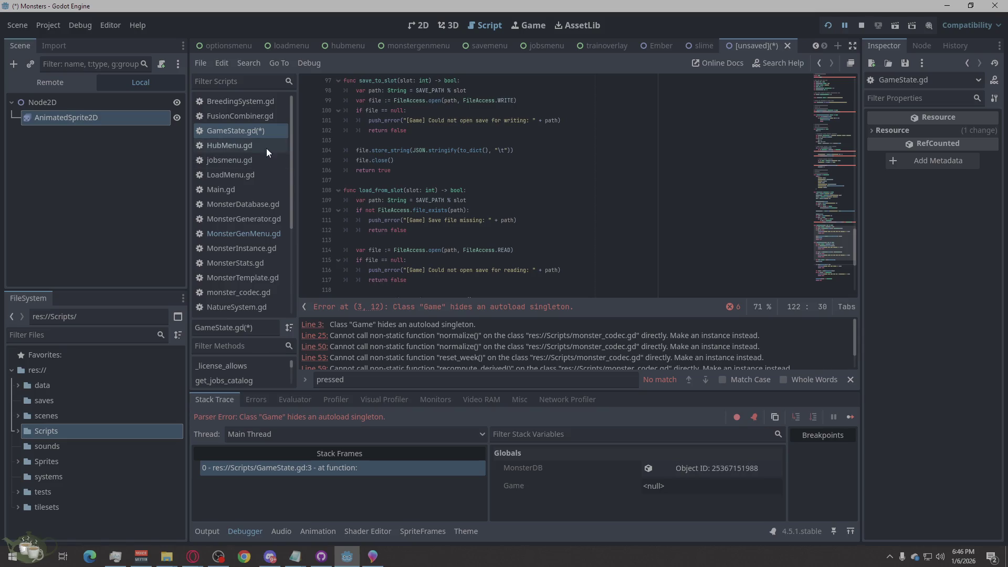
scroll(518, 193, "up", 20)
scroll(518, 194, "up", 10)
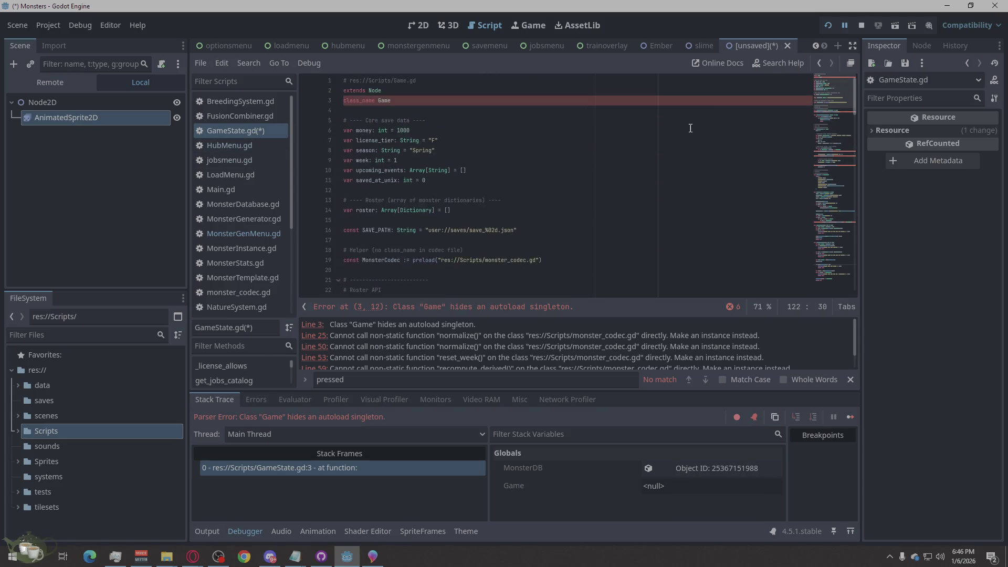
left_click(419, 24)
Save the untitled Node2D scene as slimeember.tscn in res://Sprites, starting from slime.tscn's name.
key("ctrl+s")
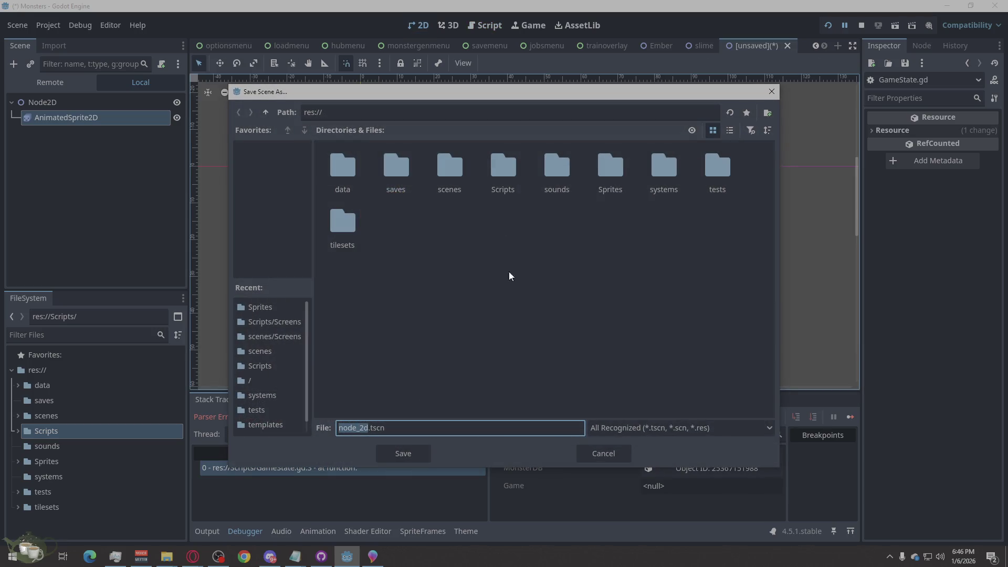
double_click(619, 179)
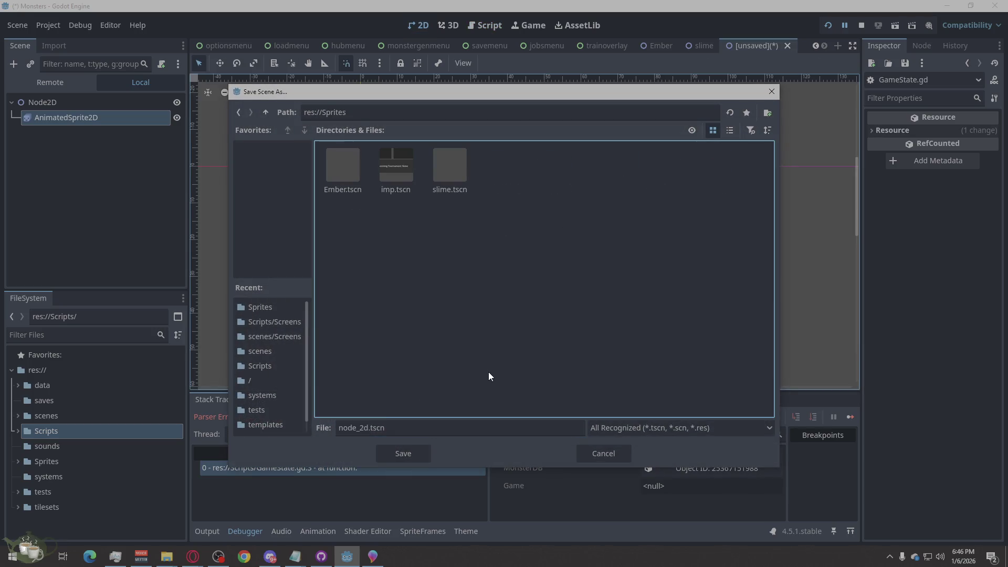
left_click(441, 177)
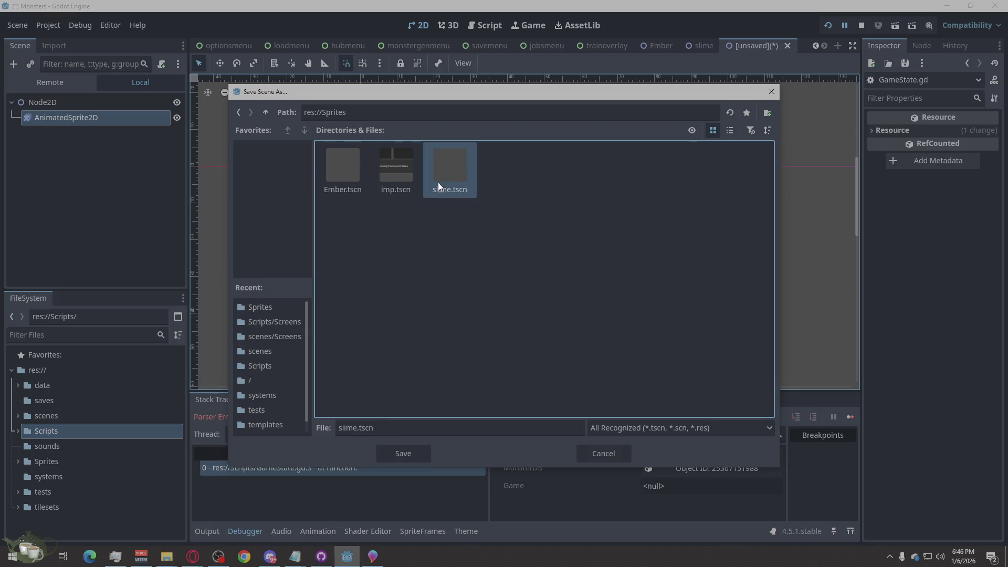
left_click(354, 428)
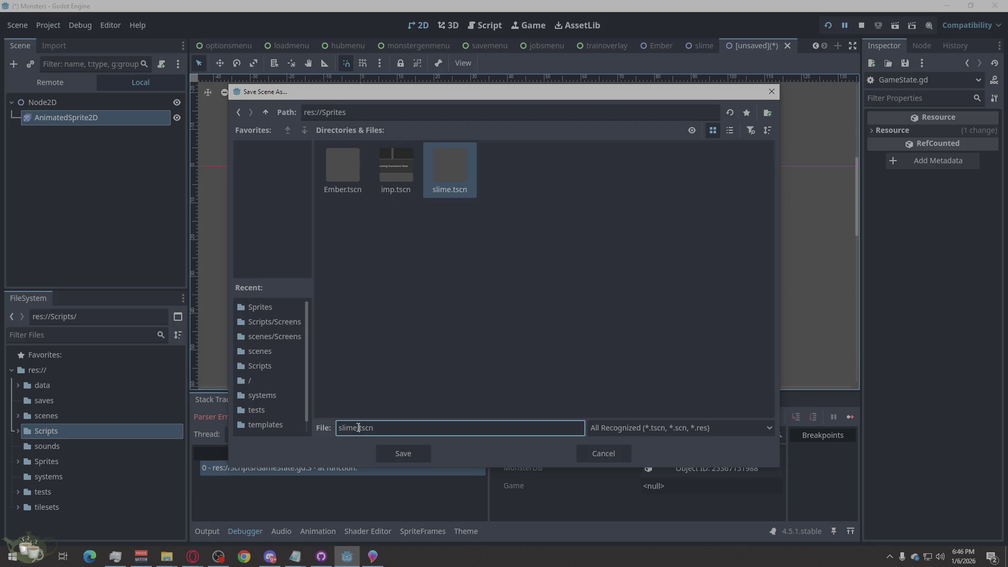
type("ember")
left_click(403, 459)
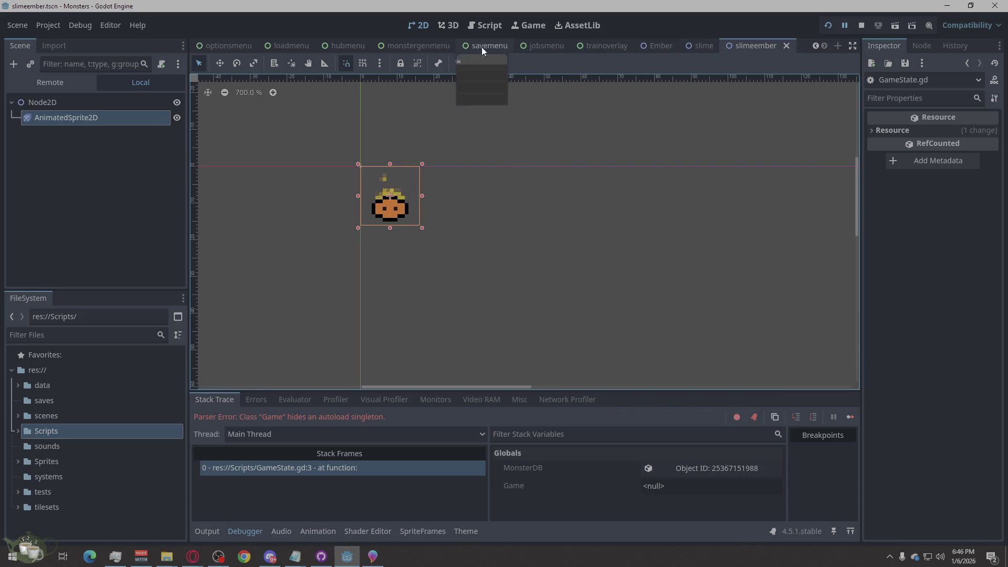
Review GameState.gd, then open MonsterGenMenu.gd to see its non-static normalize() error at line 61.
left_click(472, 23)
left_click(522, 211)
scroll(541, 220, "down", 4)
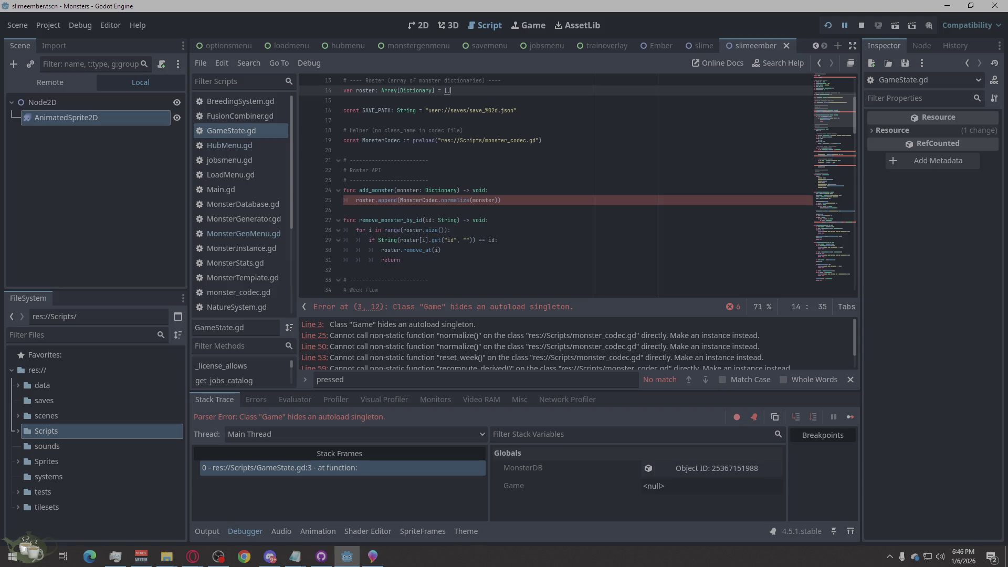
left_click(257, 231)
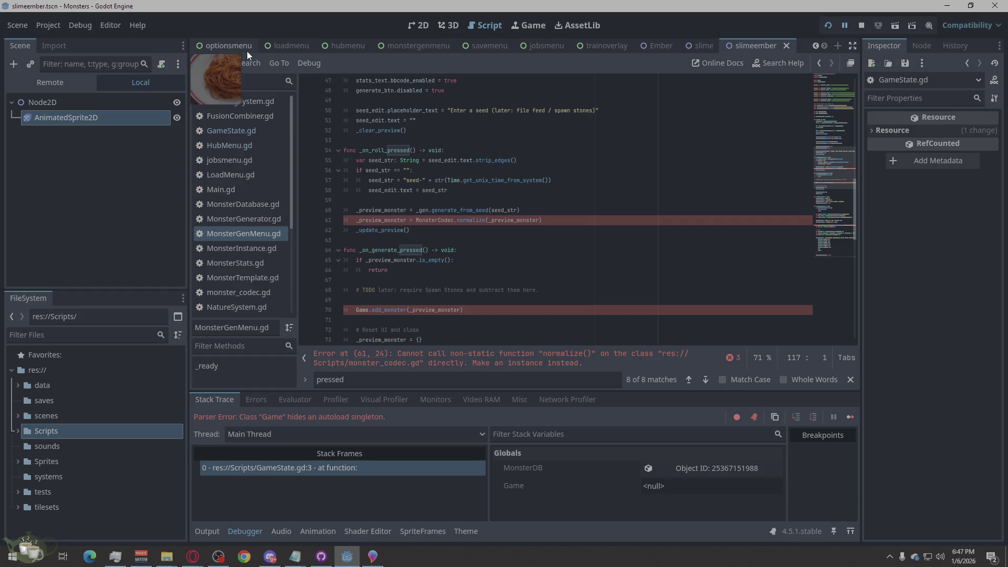
left_click(345, 46)
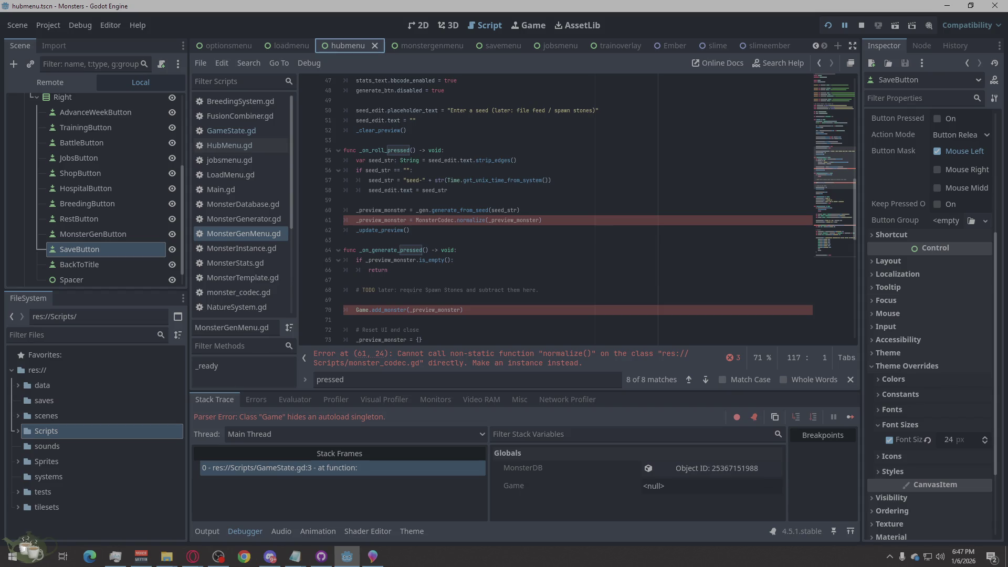
In HubMenu.gd, paste the MonsterGenMenuScene preload and monstergen_btn var after overlay_root.
key("alt+Tab")
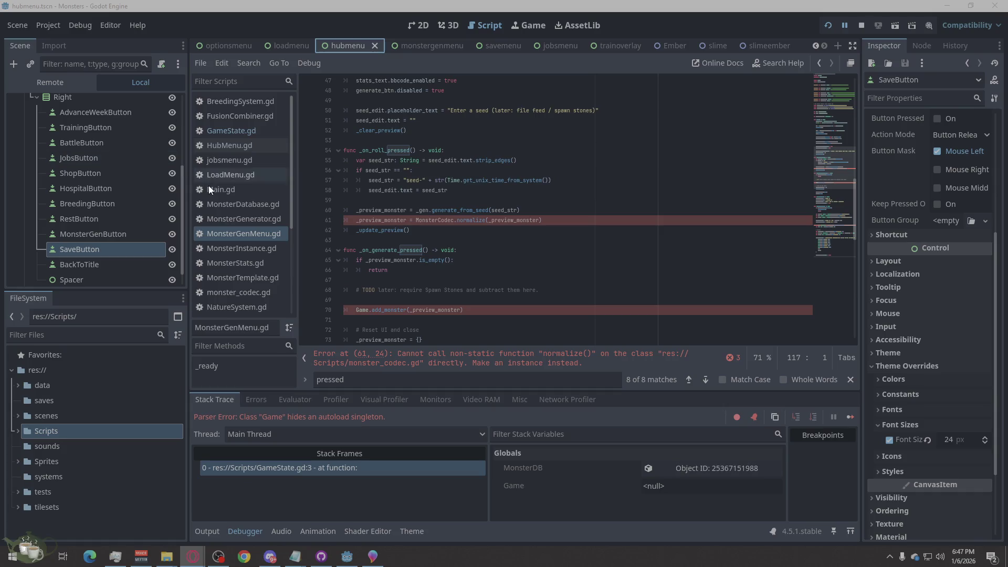
left_click(242, 143)
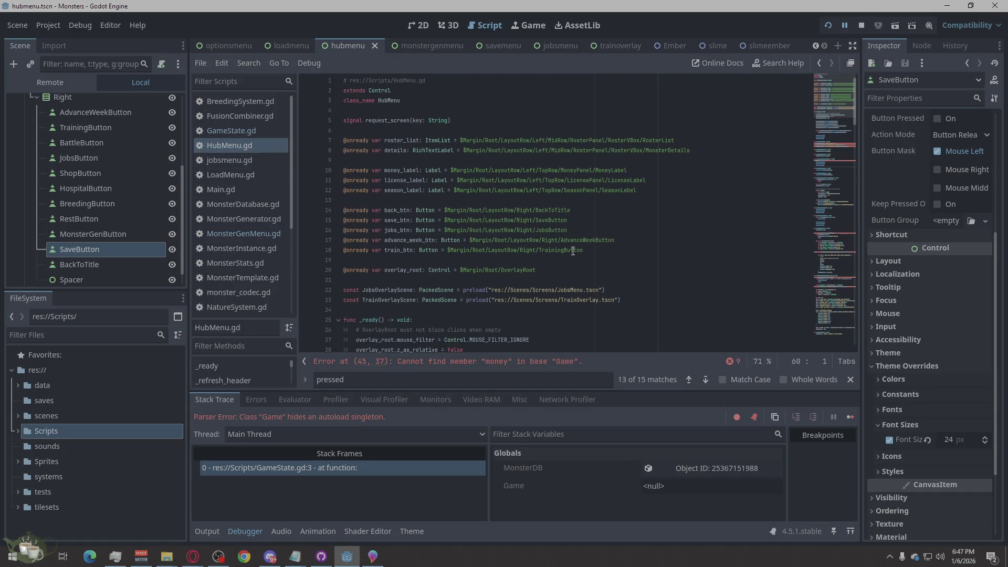
left_click(571, 270)
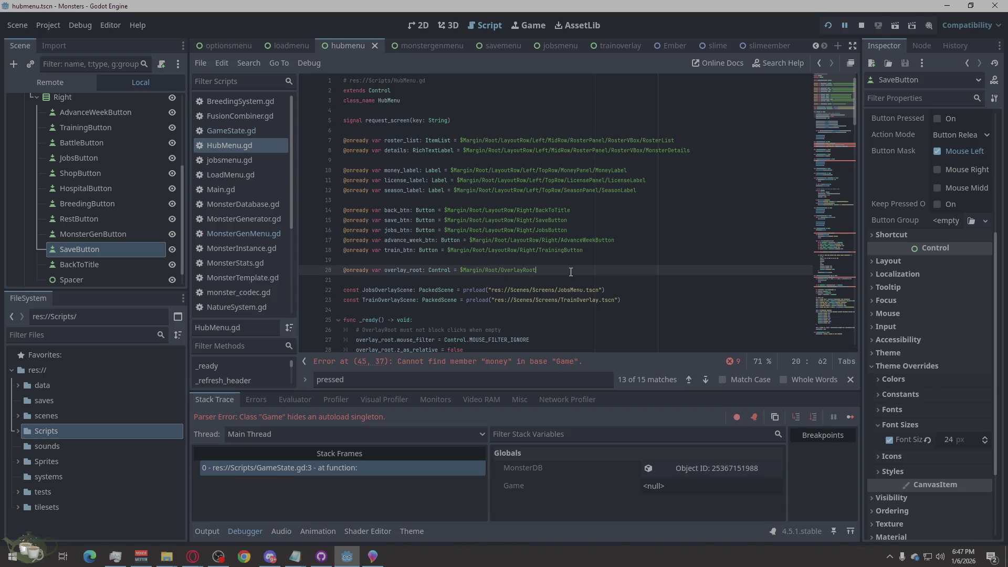
key("Return")
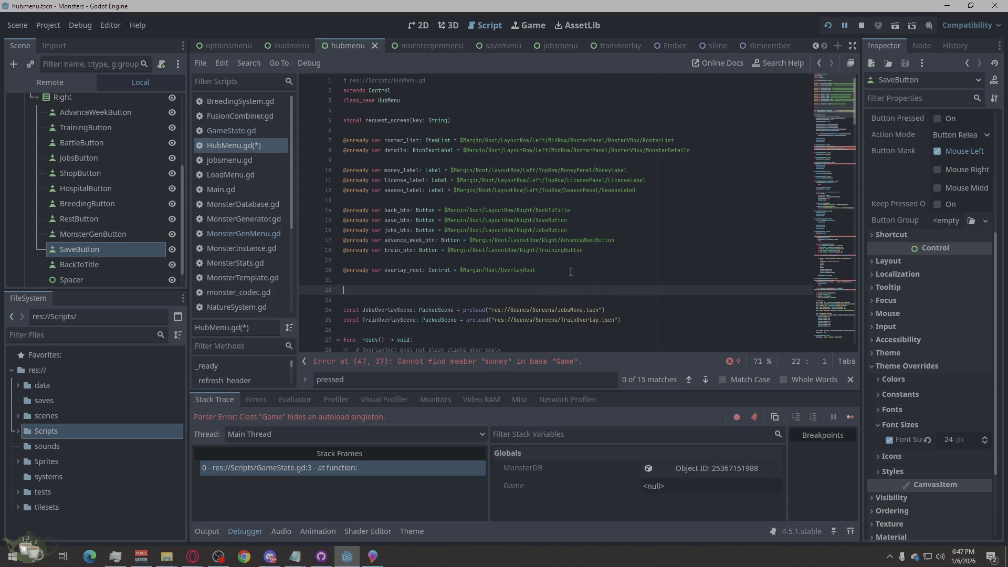
type("const MonsterGenMenuScene: PackedScene = preload(\"res://Scenes/Screens/MonsterGenMenu.tscn\") @onready var monstergen_btn: Button = $Margin/Root/LayoutRow/Right/MonsterGenButton")
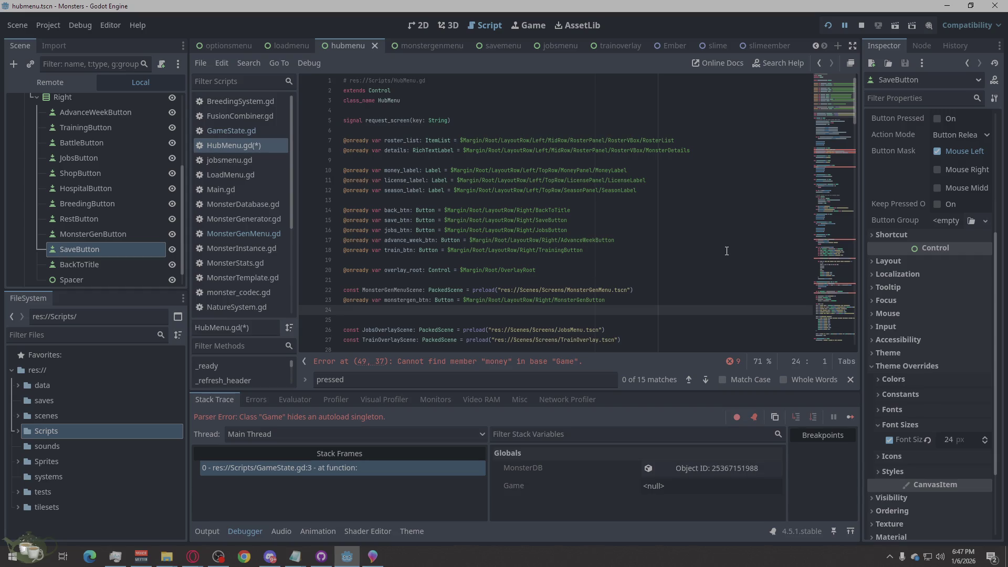
key("BackSpace")
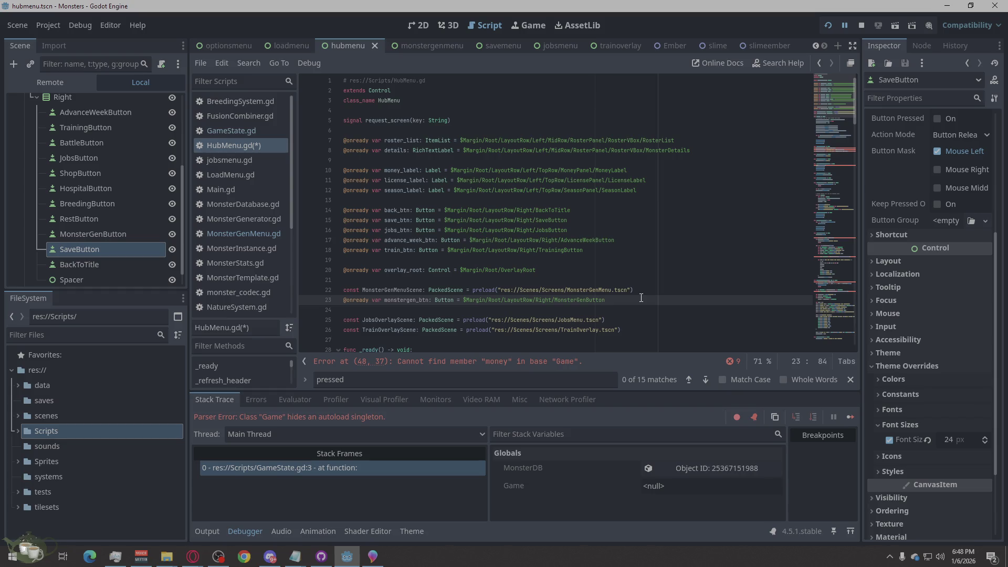
Locate the _ready function using the in-script search for '_ready'.
scroll(641, 298, "down", 3)
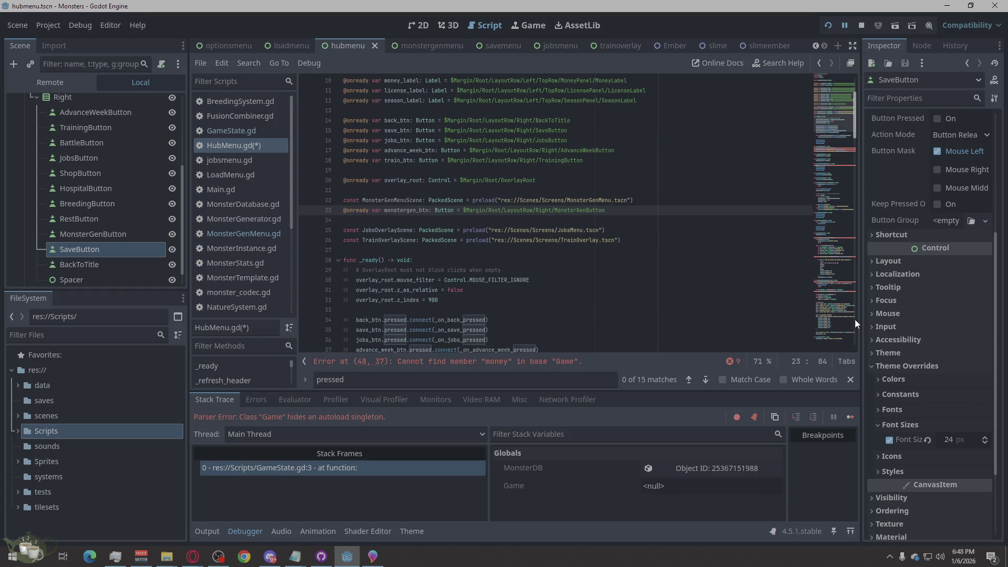
left_click(624, 269)
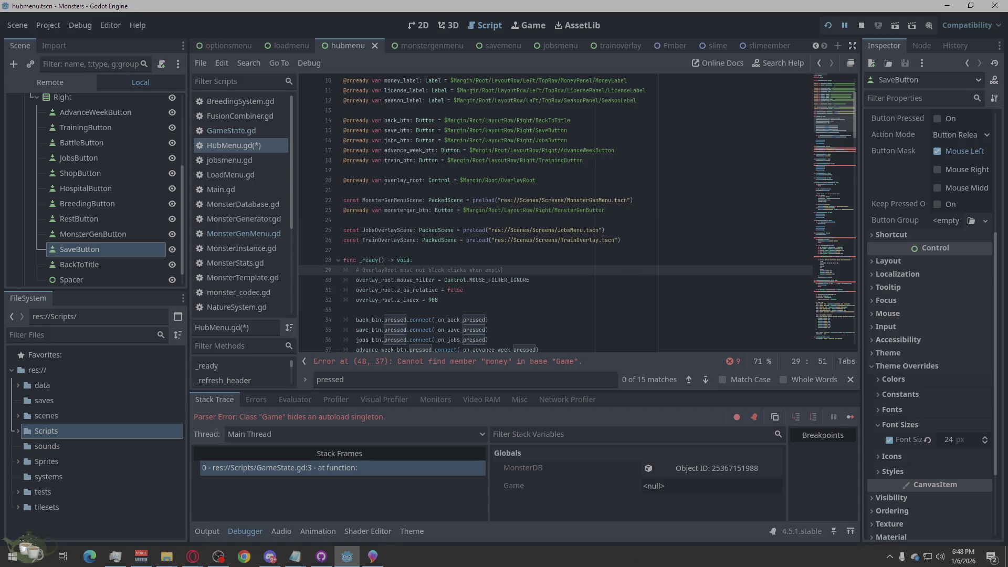
left_click(193, 556)
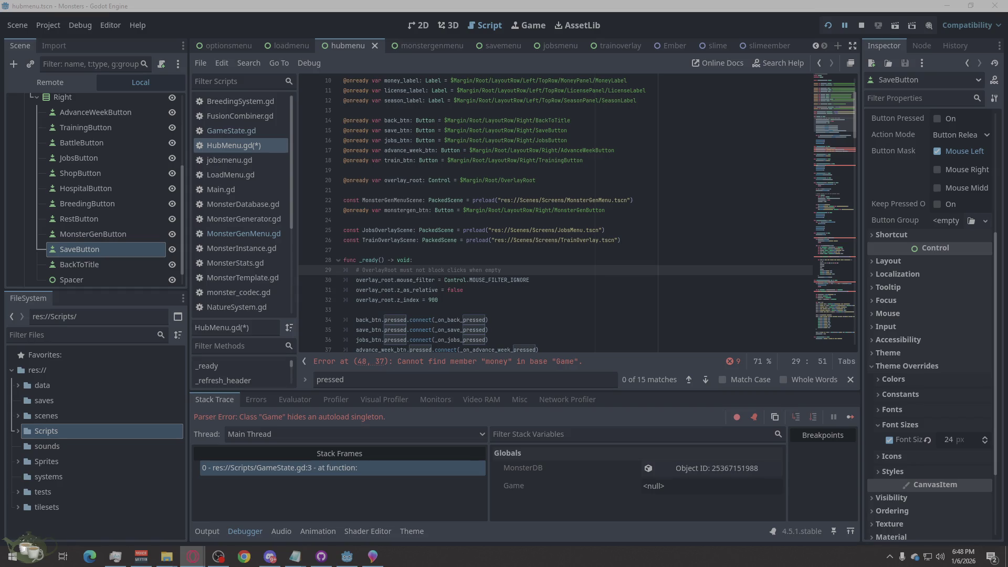
key("alt+Tab")
key("ctrl+f")
type("_ready")
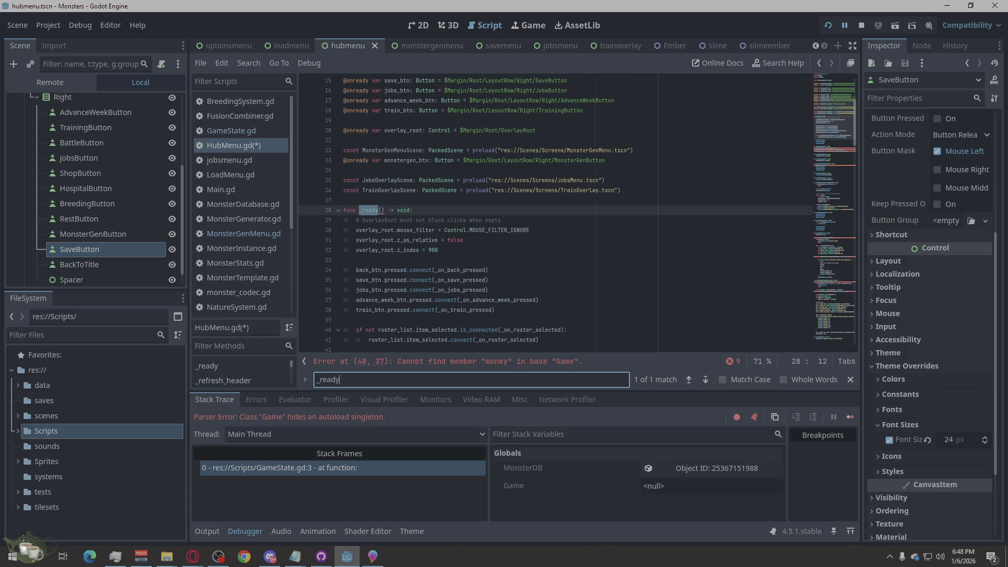
key("alt+Tab")
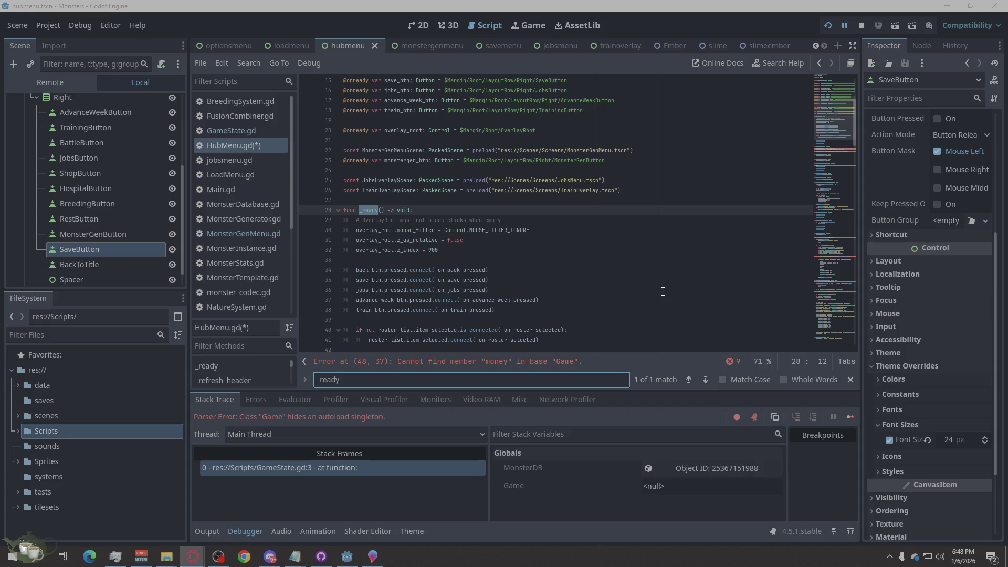
Try pasting the connection line after the overlay setup, then undo it.
left_click(481, 255)
scroll(565, 285, "down", 3)
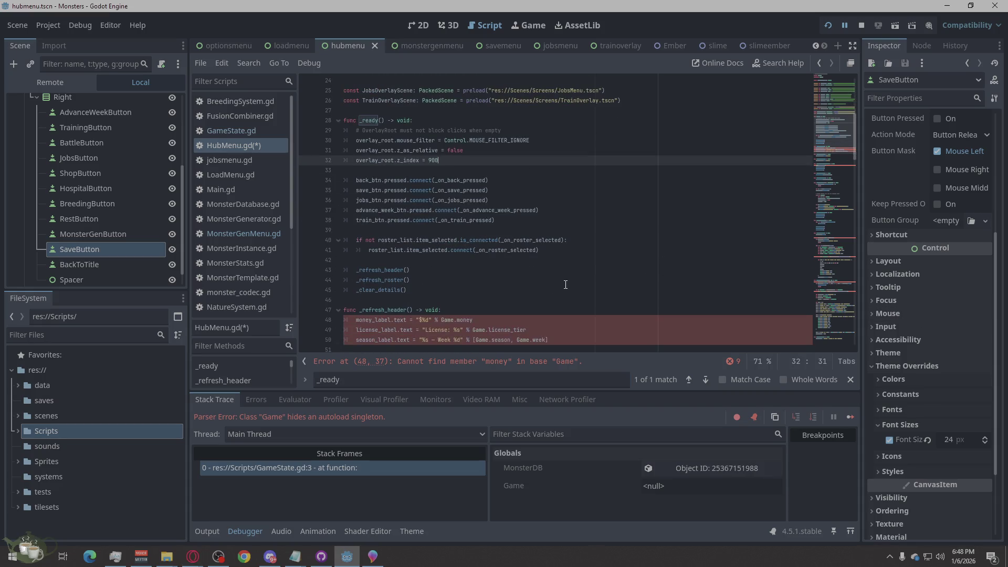
mouse_move(486, 195)
left_click(460, 169)
key("Return")
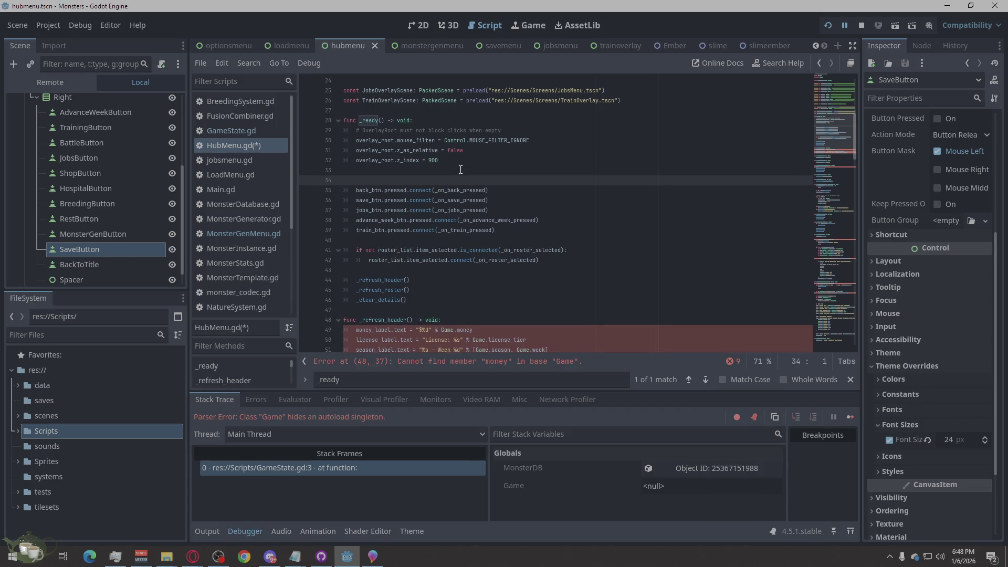
type("monstergen_btn.pressed.connect(_on_monstergen_pressed)")
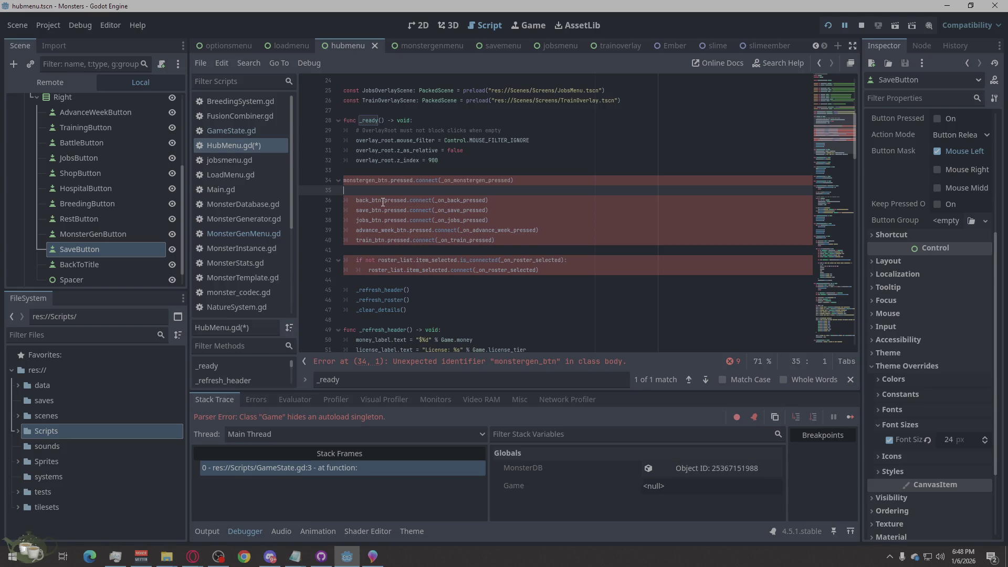
key("ctrl+z")
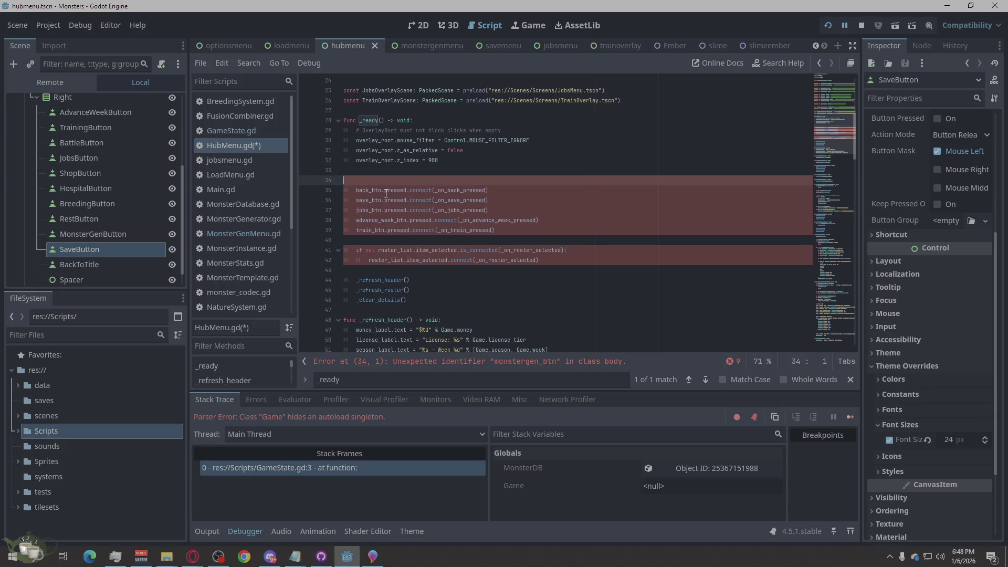
key("BackSpace")
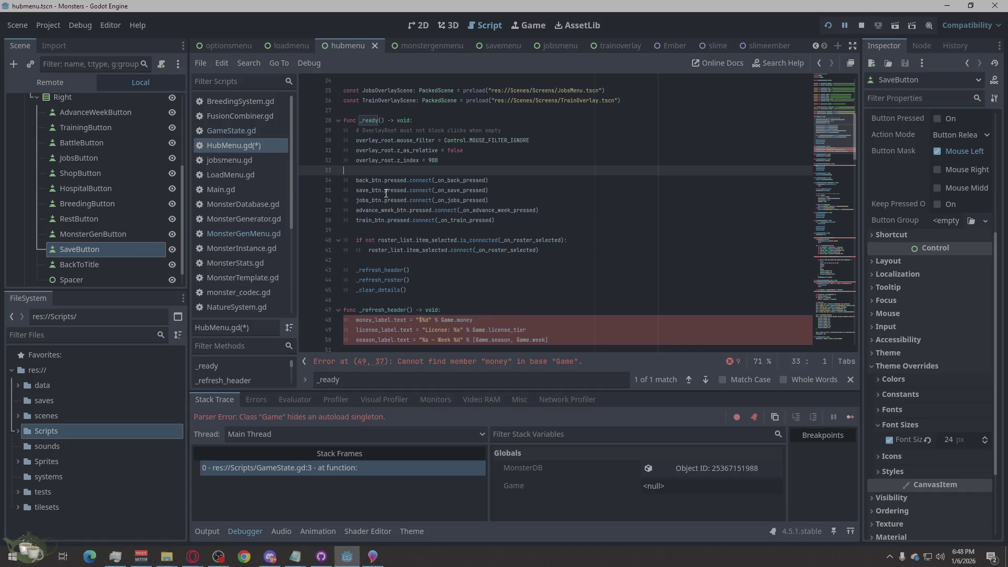
Connect monstergen_btn's pressed signal inside _ready.
left_click(500, 221)
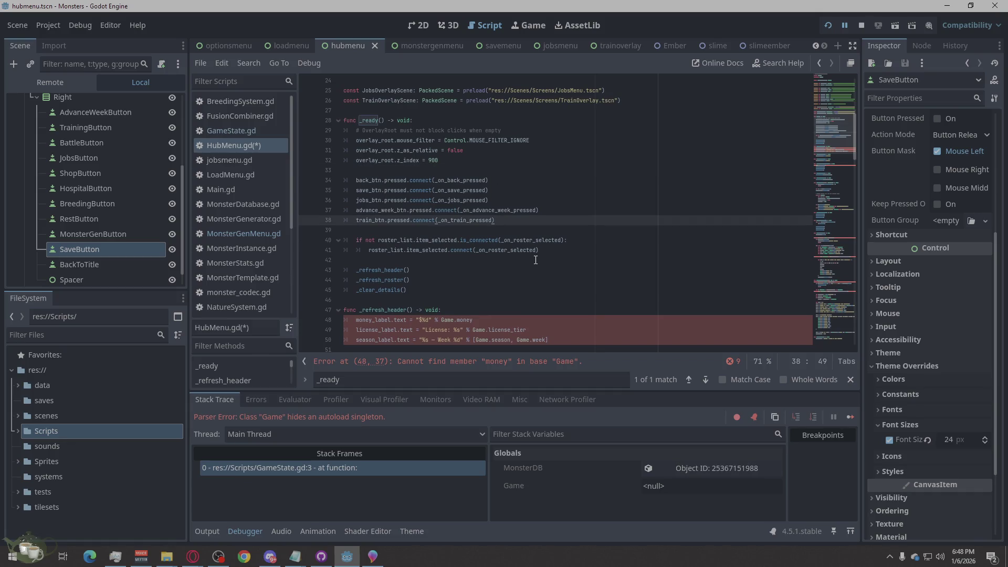
left_click(705, 380)
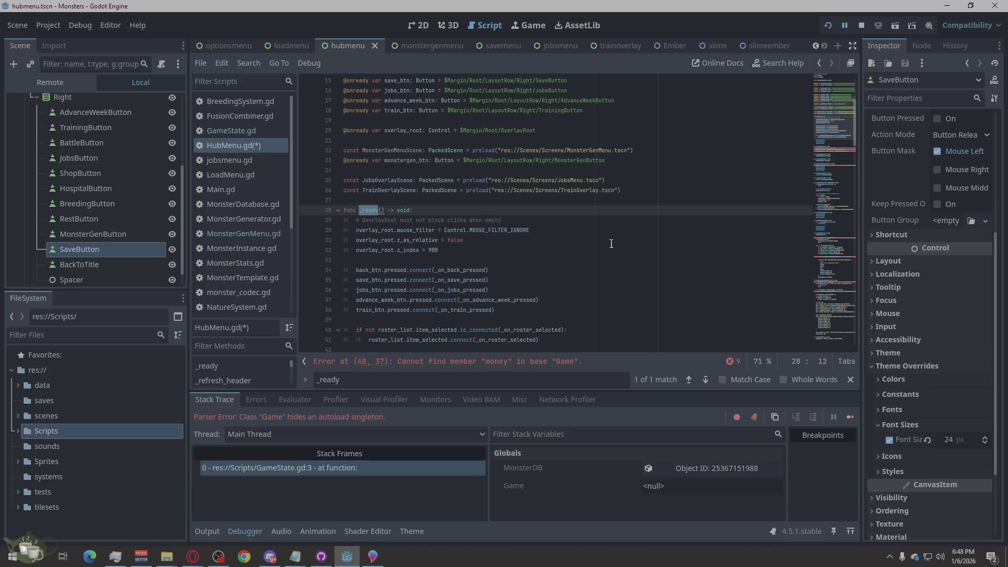
key("alt+Tab")
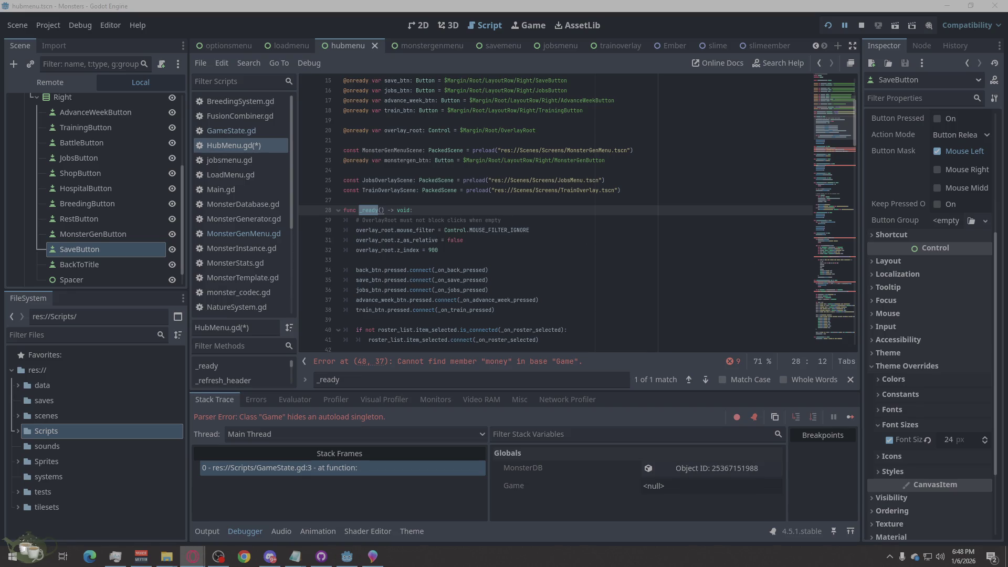
left_click(360, 262)
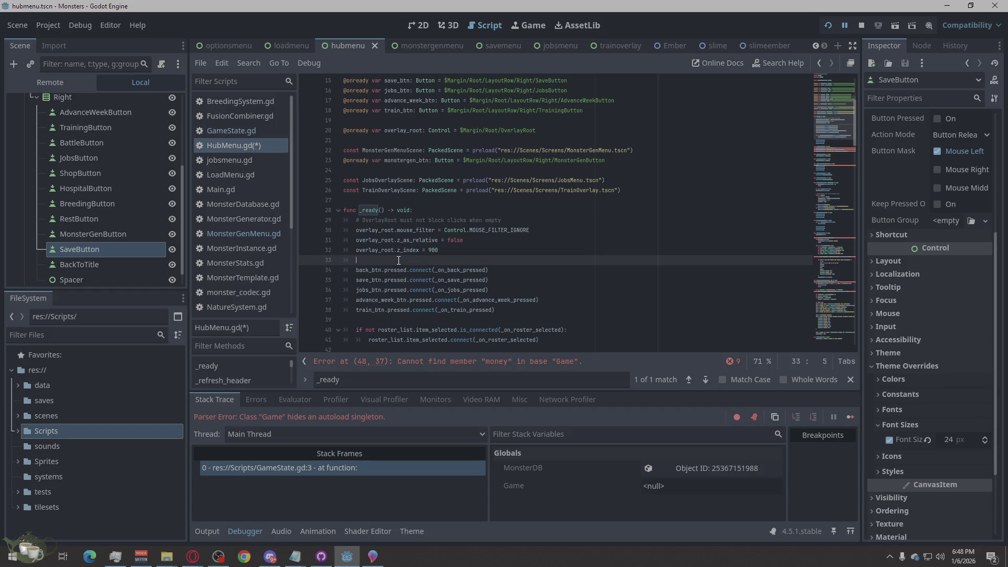
type("monstergen_btn.pressed.connect(_on_monstergen_pressed)")
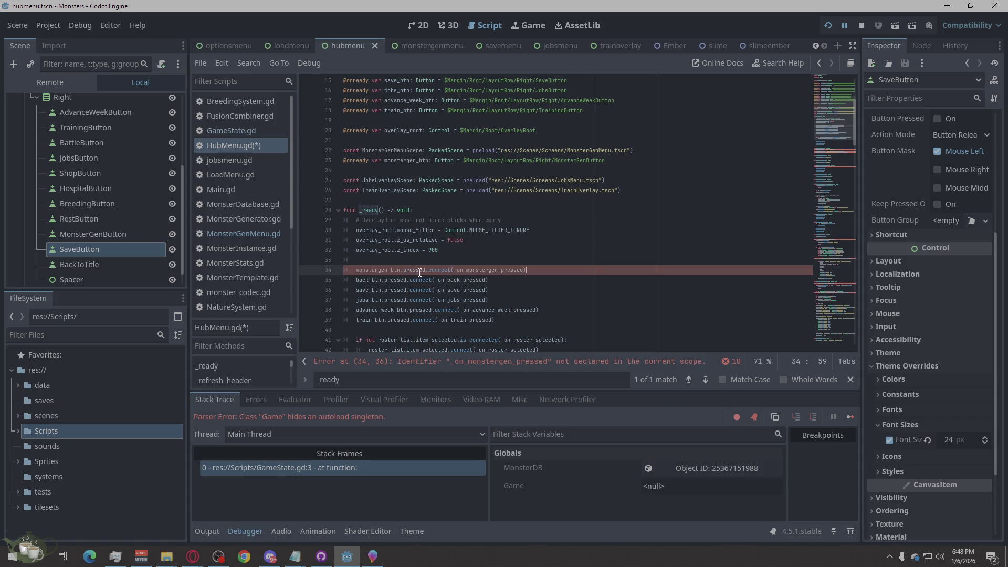
mouse_move(440, 269)
mouse_move(615, 192)
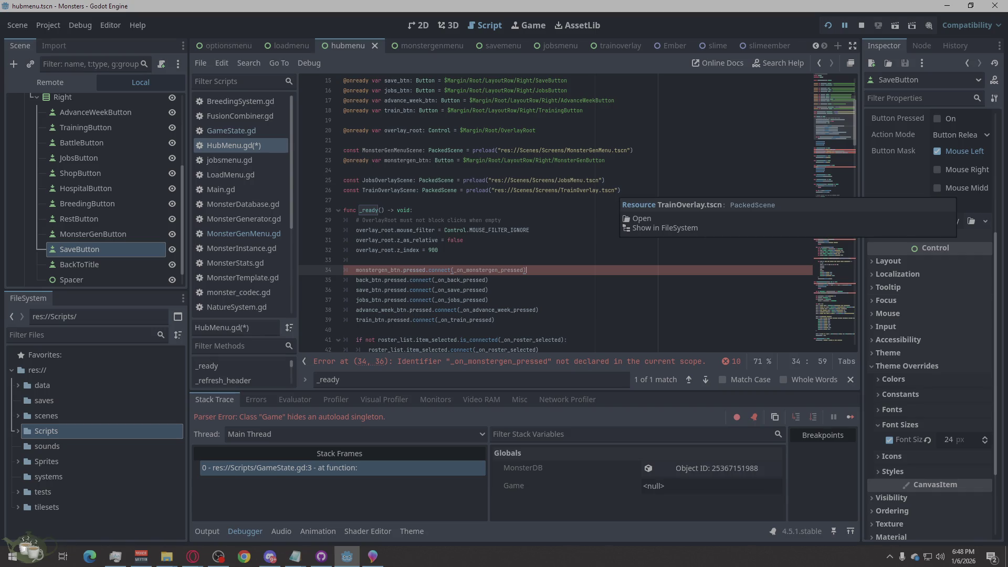
Add the _on_monstergen_pressed handler calling _open_overlay after _ready, and save HubMenu.gd.
key("alt+Tab")
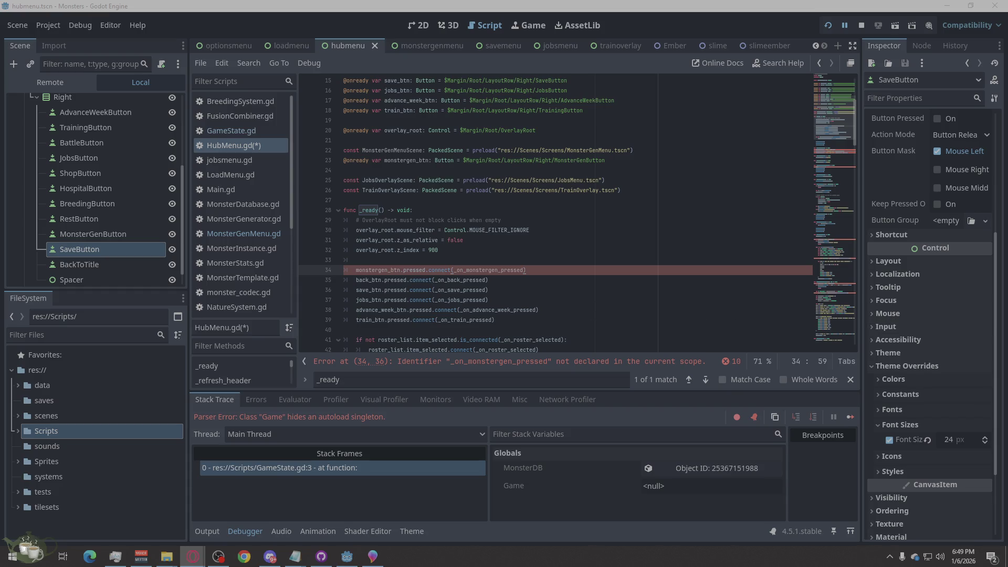
scroll(413, 258, "down", 5)
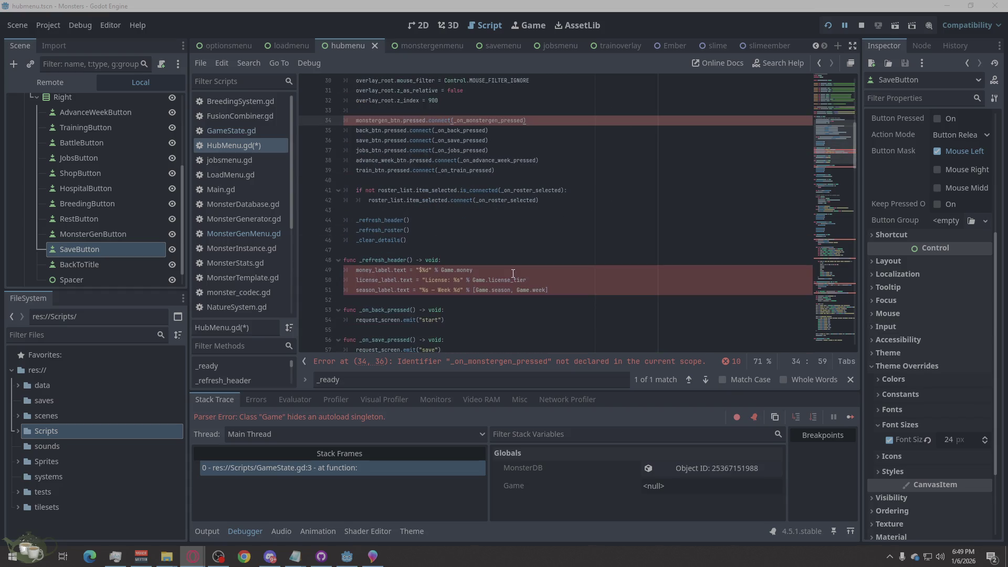
left_click(428, 248)
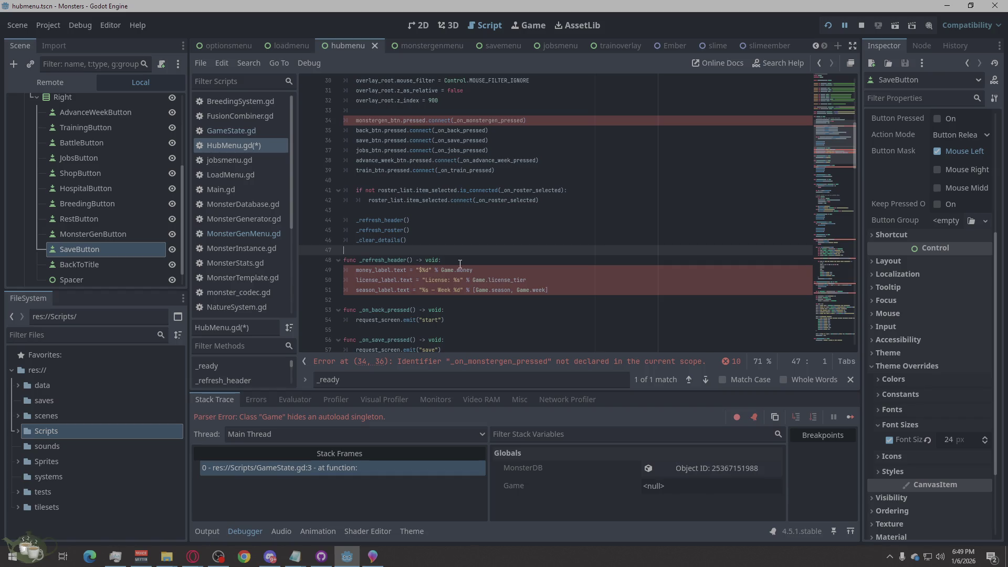
type("func _on_monstergen_pressed() -> void: \t_open_overlay(MonsterGenMenuScene)")
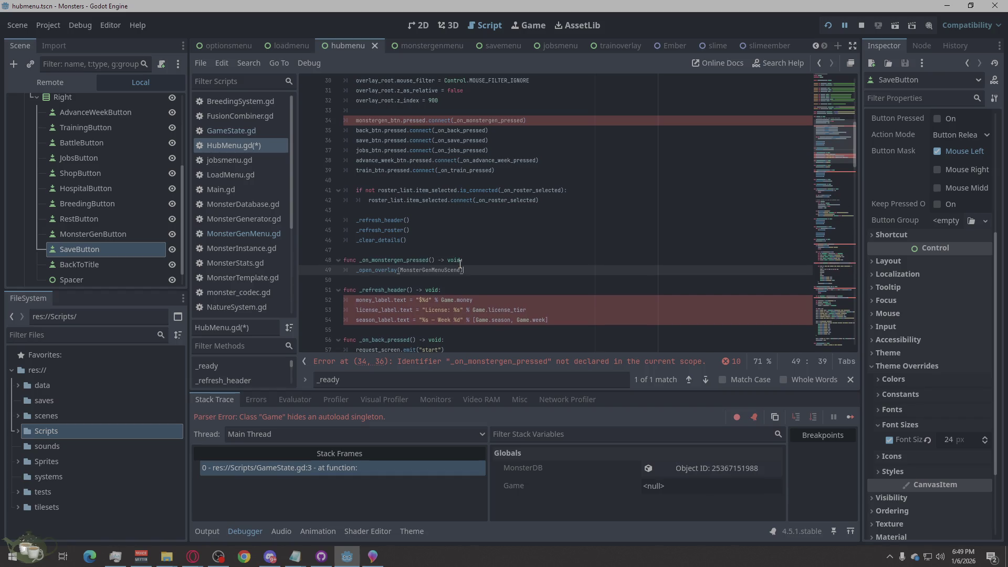
left_click(582, 246)
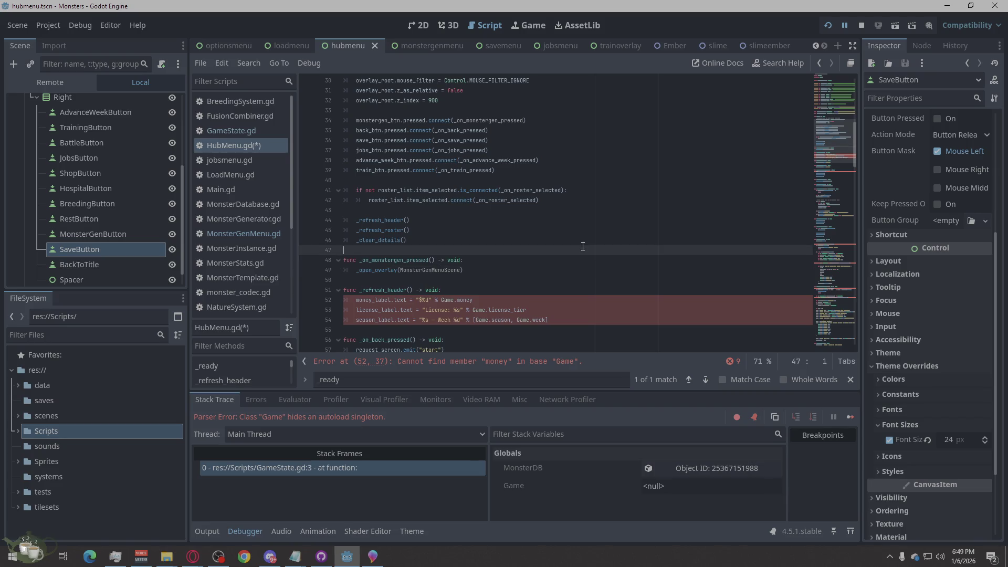
key("ctrl+s")
Open GameState.gd to review its six listed errors.
scroll(580, 256, "up", 5)
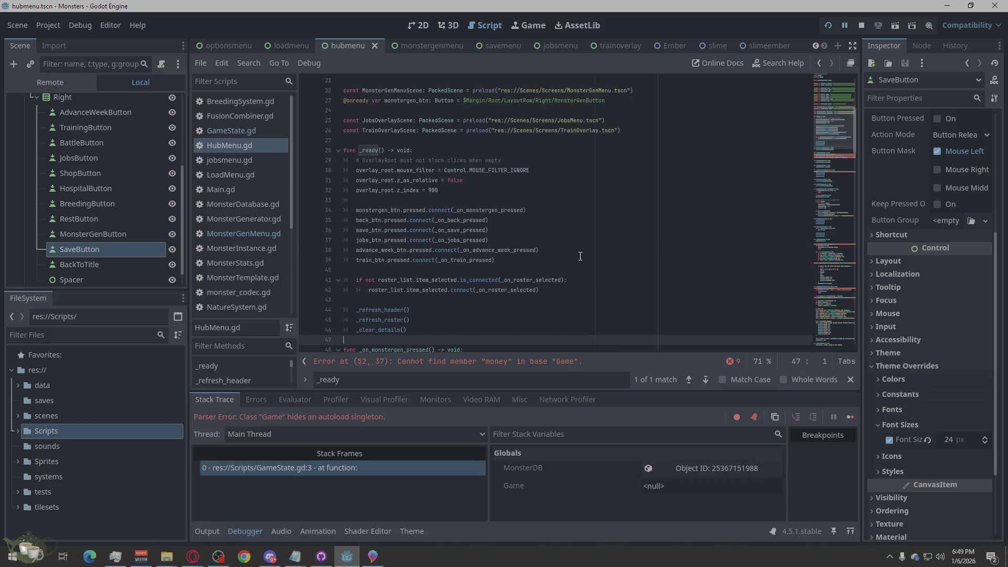
scroll(580, 256, "down", 5)
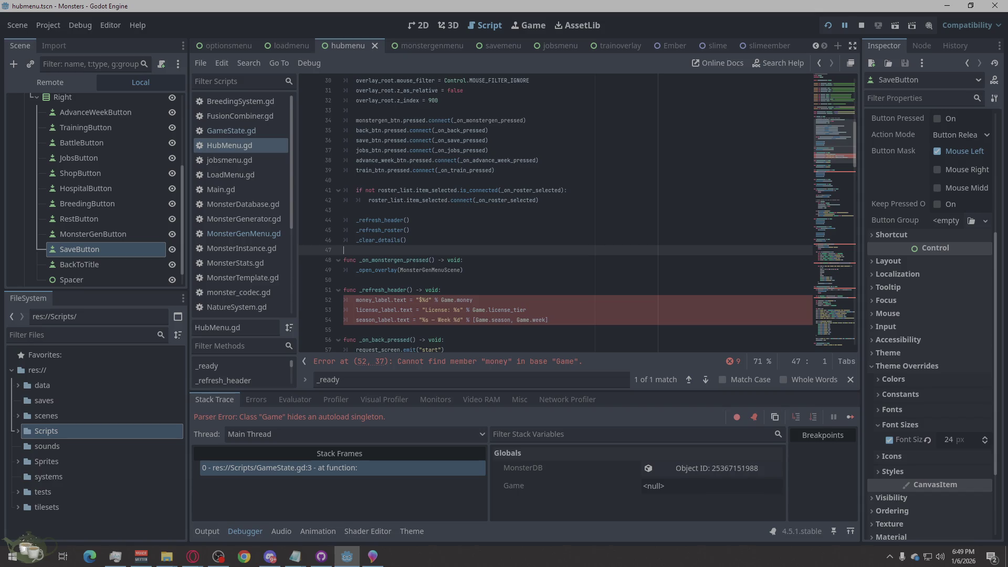
left_click(192, 556)
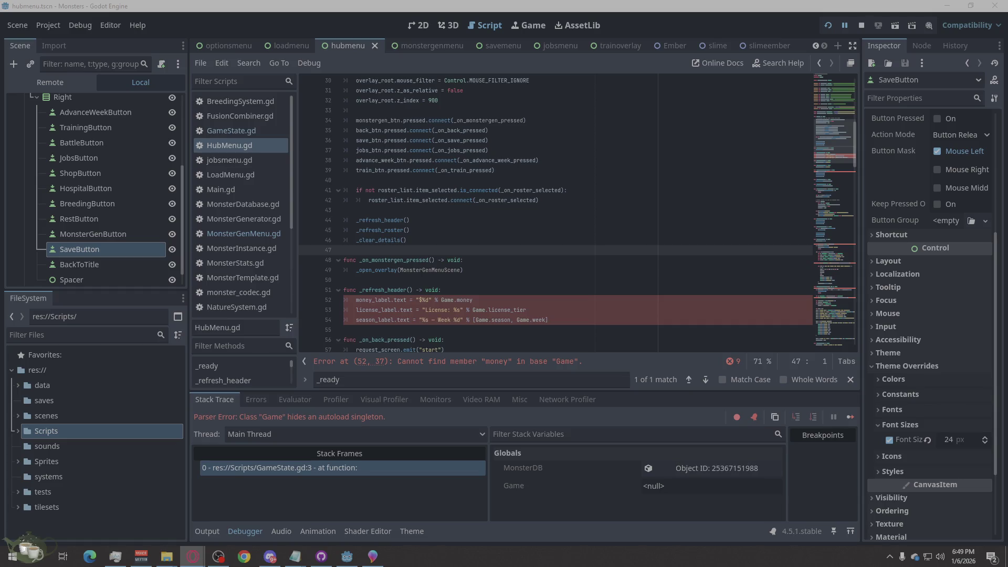
left_click(257, 131)
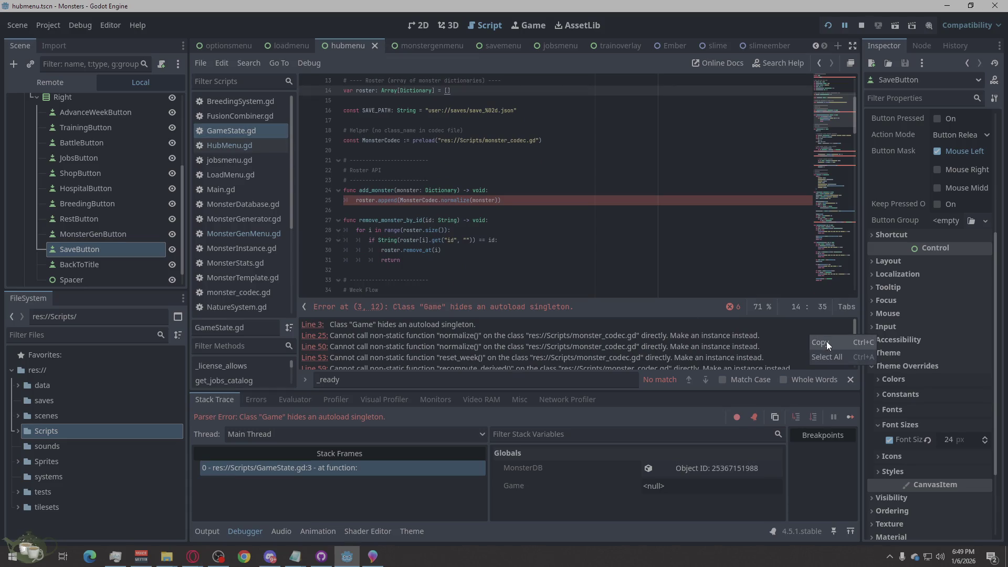
Copy GameState's error messages, then open BreedingSystem.gd to see its _type_pool argument error.
right_click(825, 341)
left_click(817, 338)
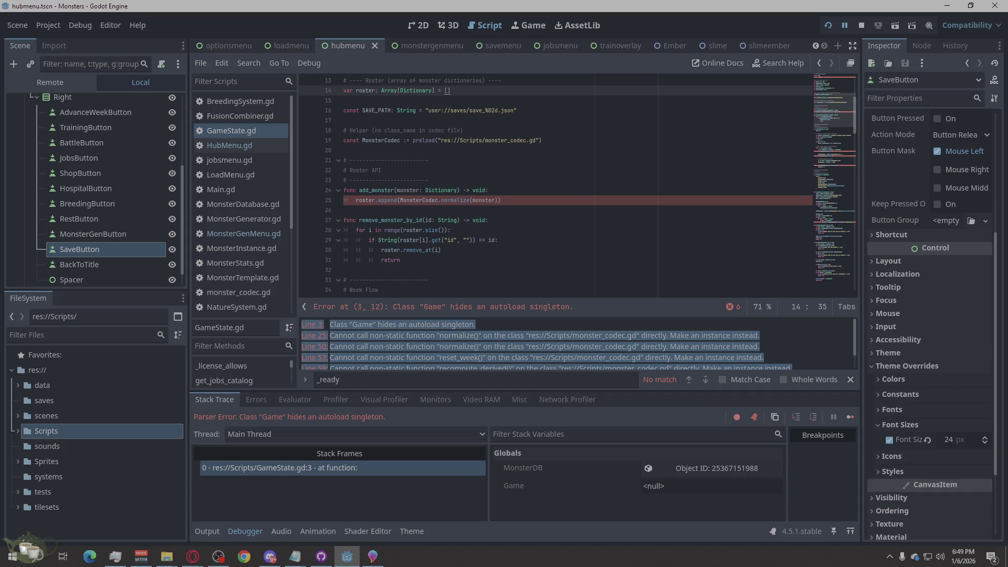
key("alt+Tab")
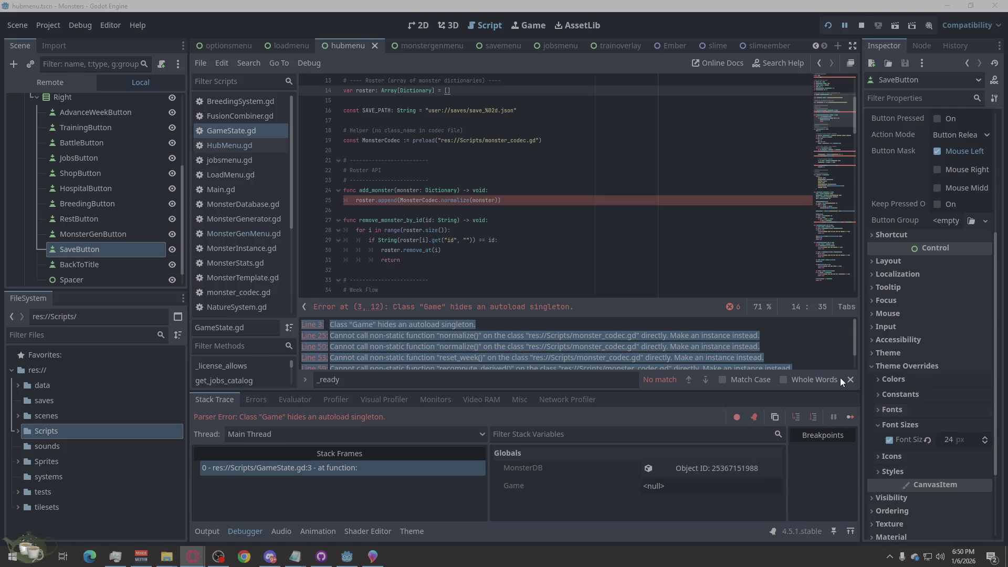
left_click(793, 345)
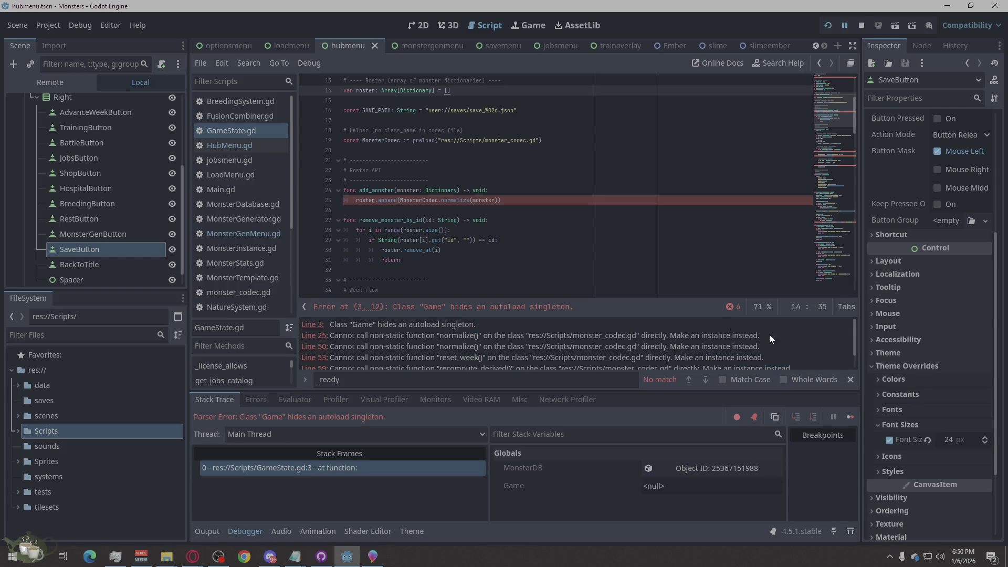
left_click(257, 116)
left_click(260, 101)
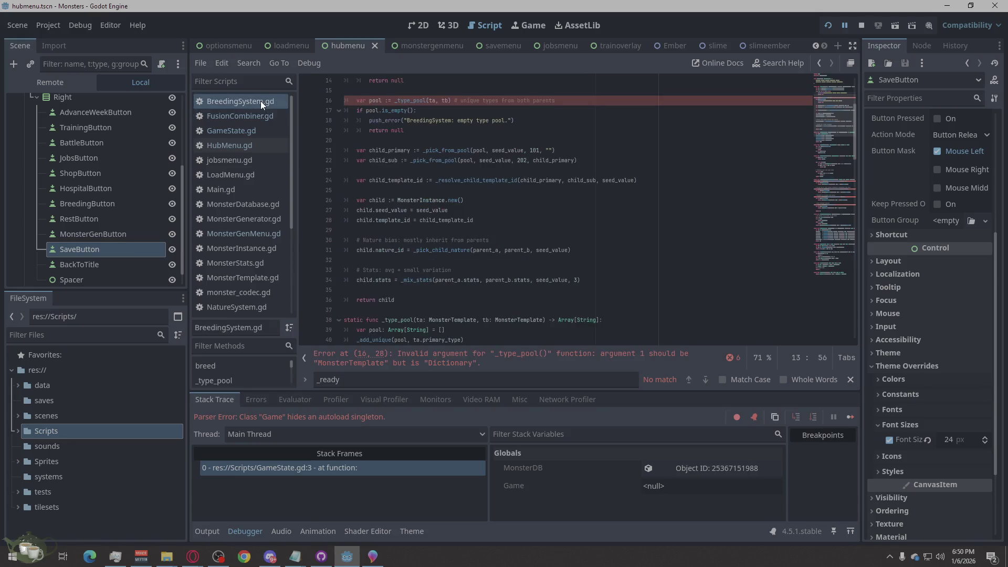
Check the error lines in GameState.gd, HubMenu.gd and jobsmenu.gd.
scroll(503, 251, "up", 3)
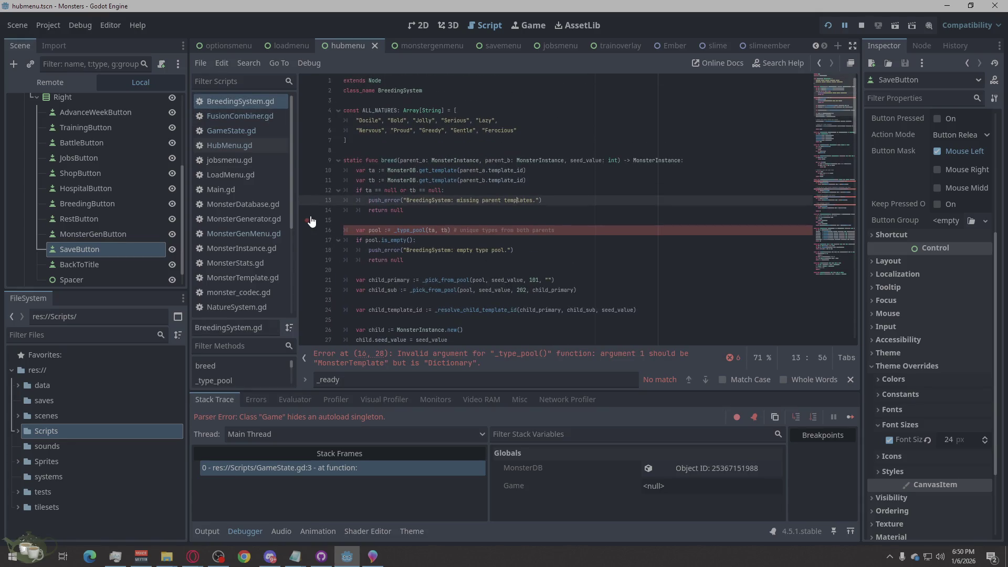
left_click(254, 113)
left_click(251, 132)
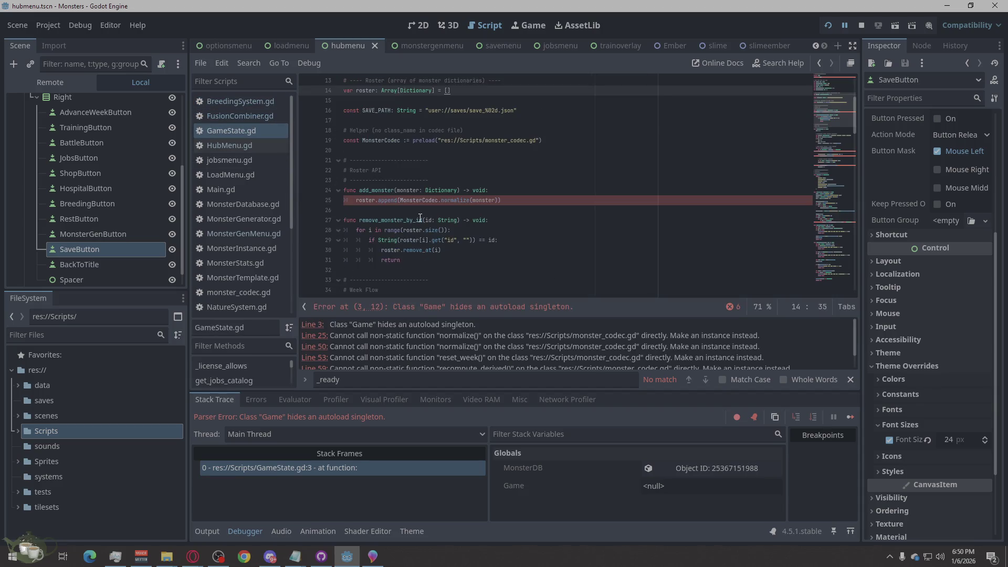
scroll(420, 218, "down", 3)
left_click(244, 147)
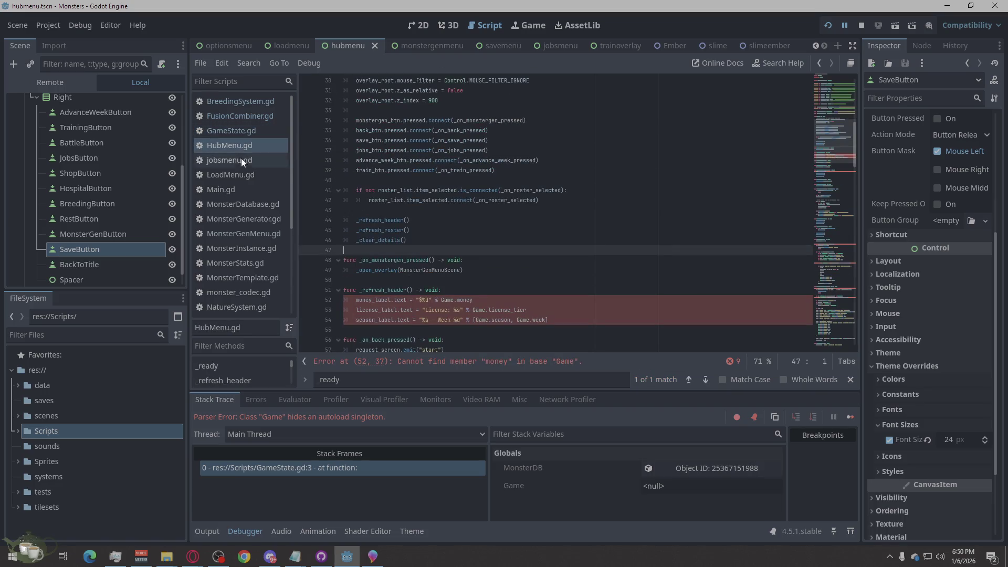
left_click(241, 162)
left_click(241, 174)
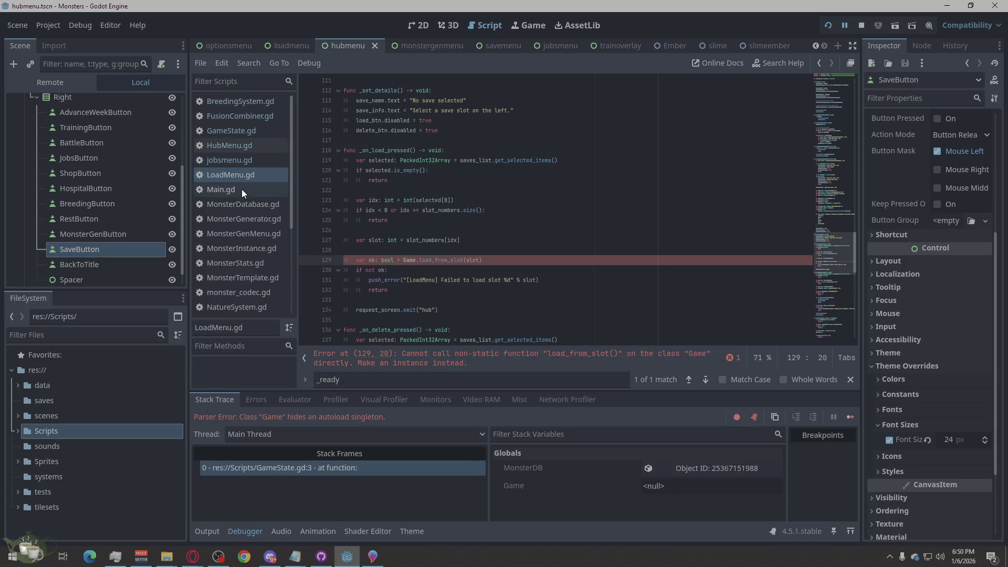
left_click(242, 161)
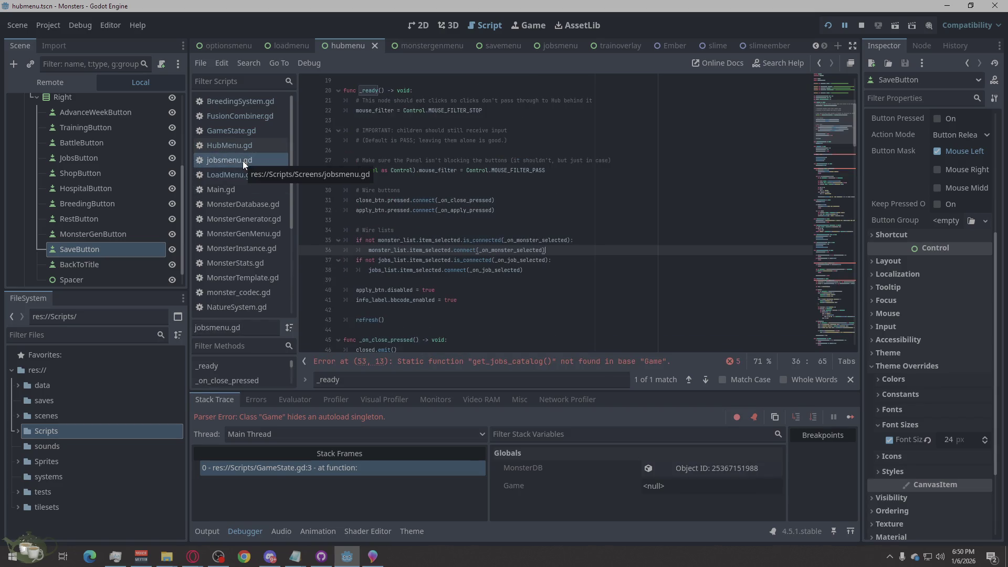
Check the errors in MonsterDatabase.gd, LoadMenu.gd, MonsterGenerator.gd and MonsterGenMenu.gd.
left_click(237, 173)
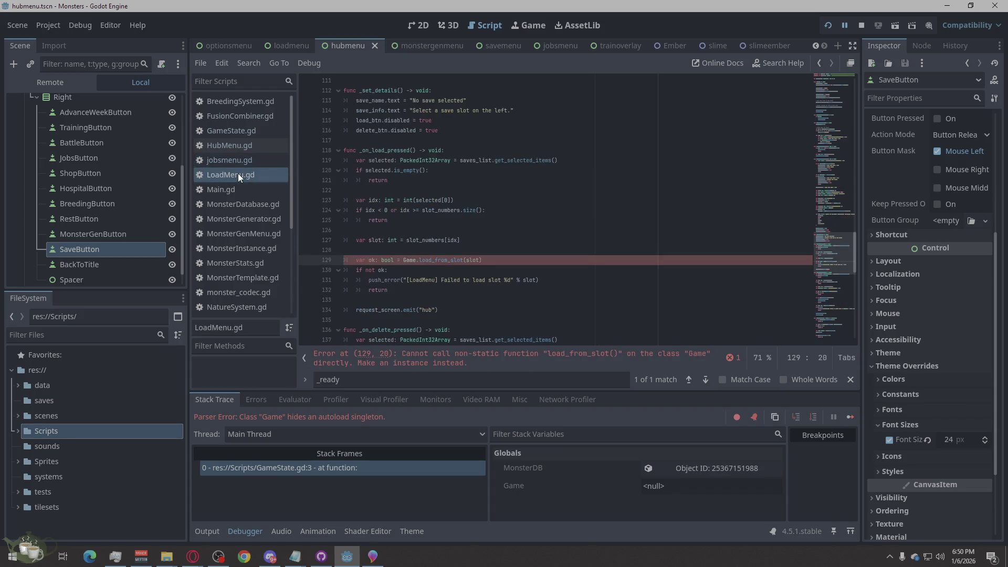
left_click(239, 203)
left_click(238, 189)
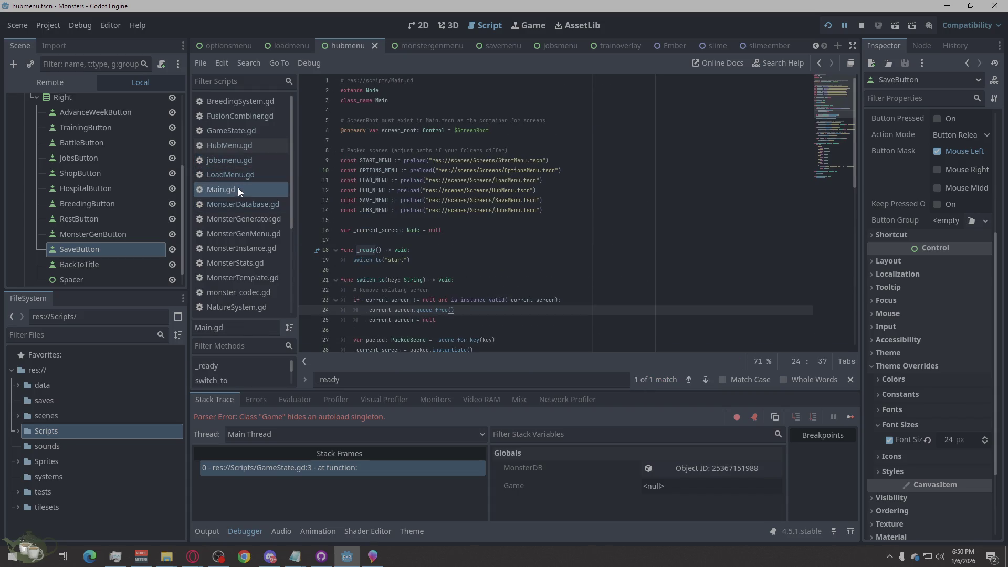
left_click(237, 169)
left_click(234, 184)
left_click(235, 205)
left_click(235, 222)
left_click(235, 236)
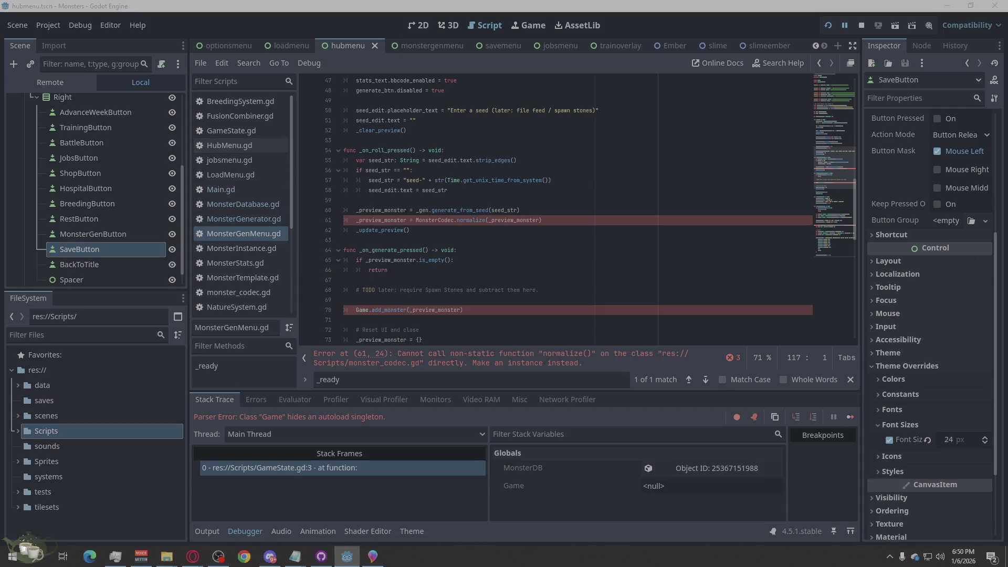
Show the slimeember scene in the 2D view.
left_click(193, 556)
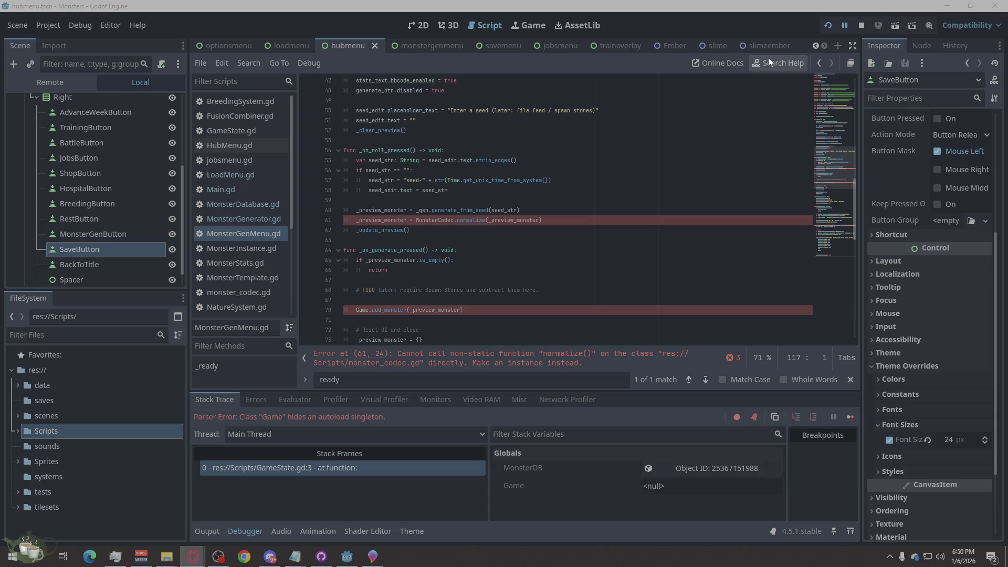
left_click(769, 42)
left_click(417, 23)
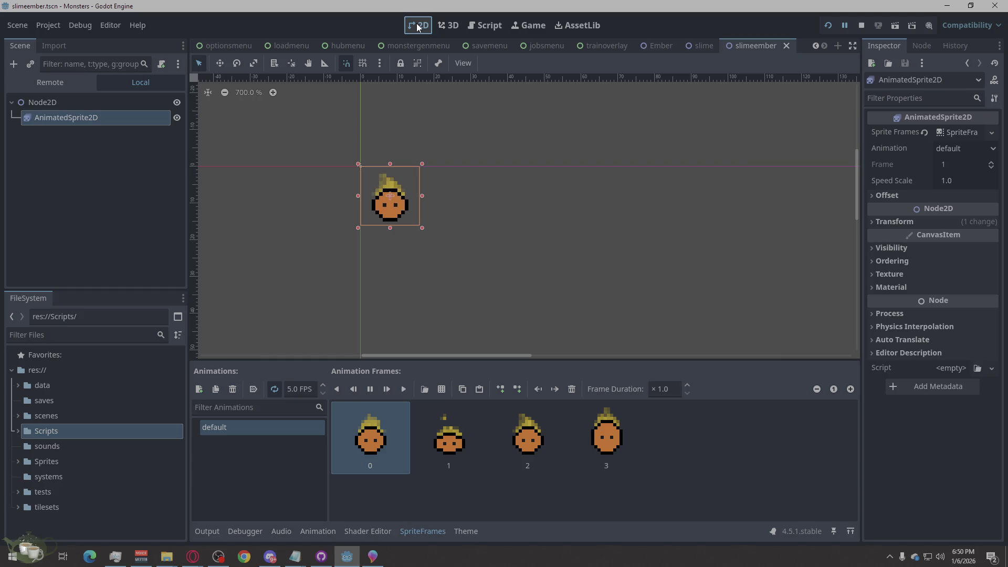
Stop the game and view the hubmenu scene with SaveButton deselected.
left_click(861, 25)
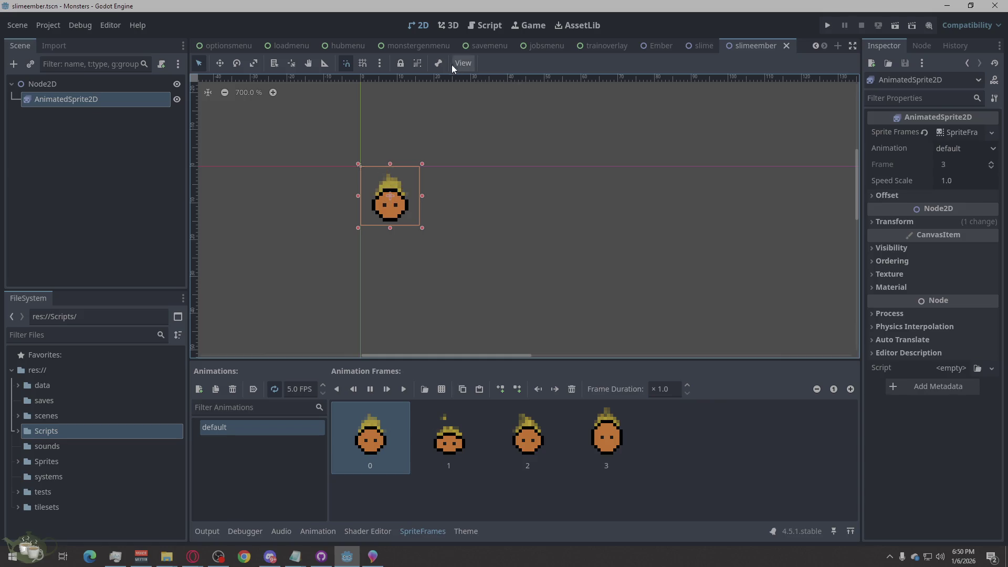
left_click(346, 46)
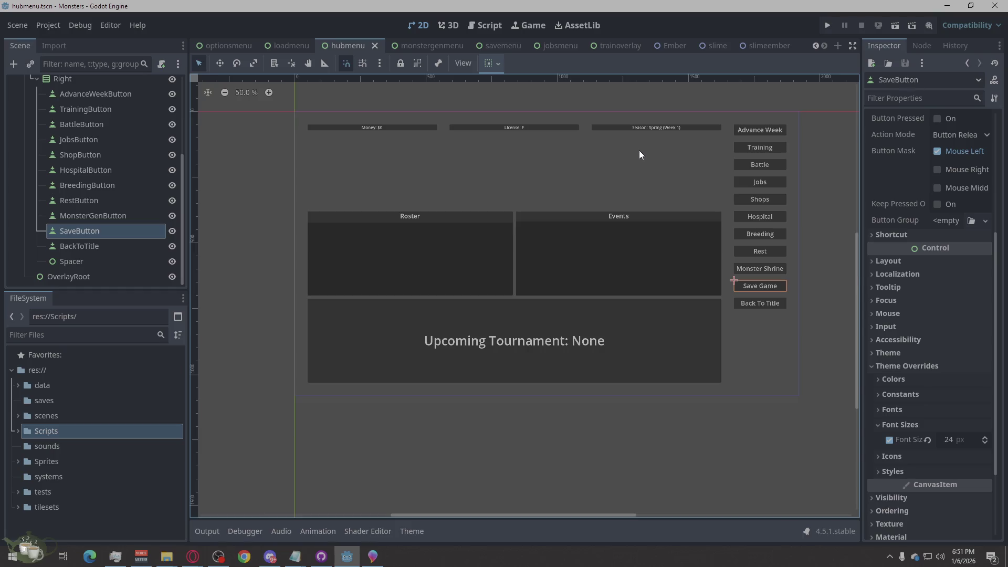
scroll(541, 220, "up", 3)
scroll(458, 244, "down", 2)
left_click(764, 245)
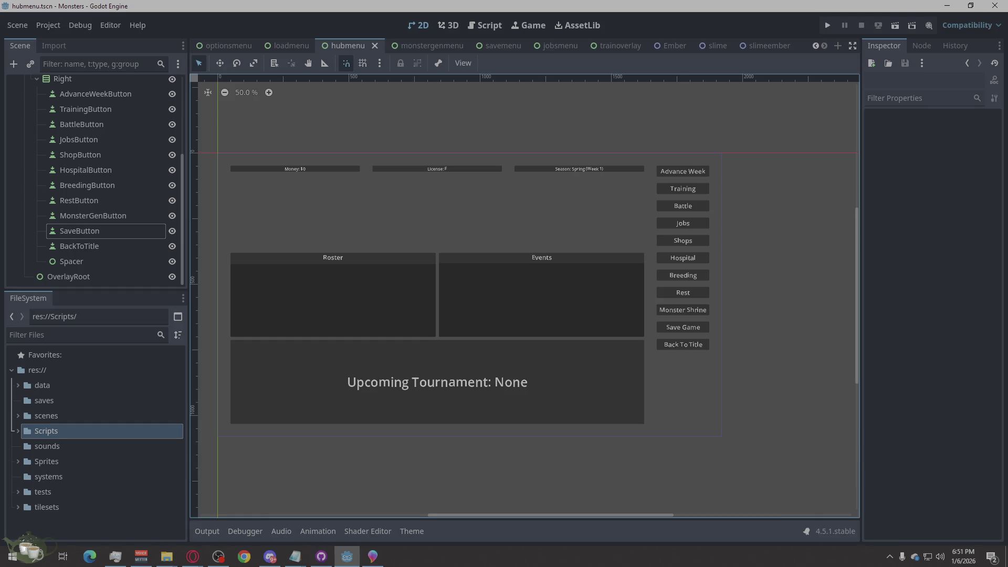
key("alt+Tab")
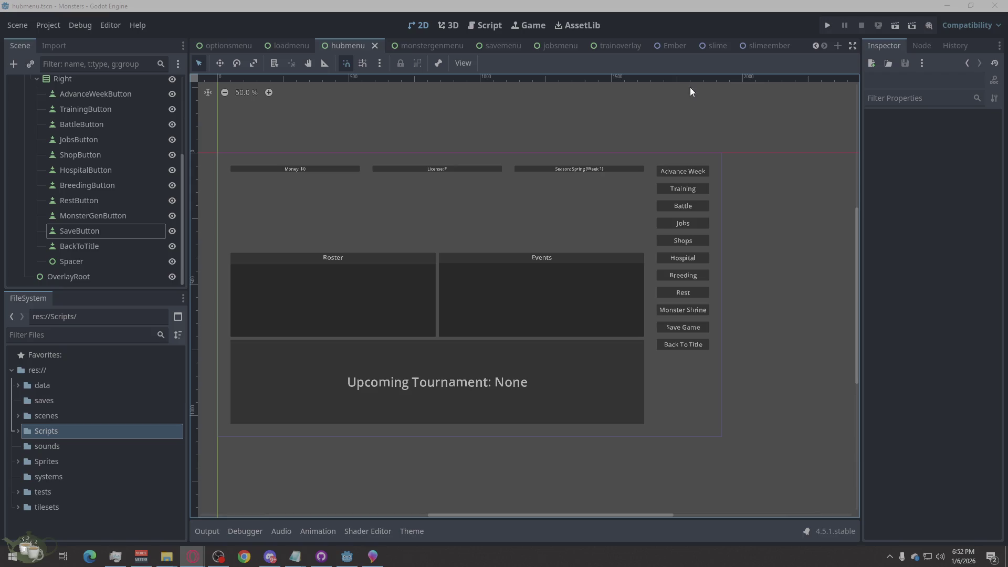
Overwrite all of GameState.gd with the new code containing save_to_slot and load_from_slot.
left_click(482, 28)
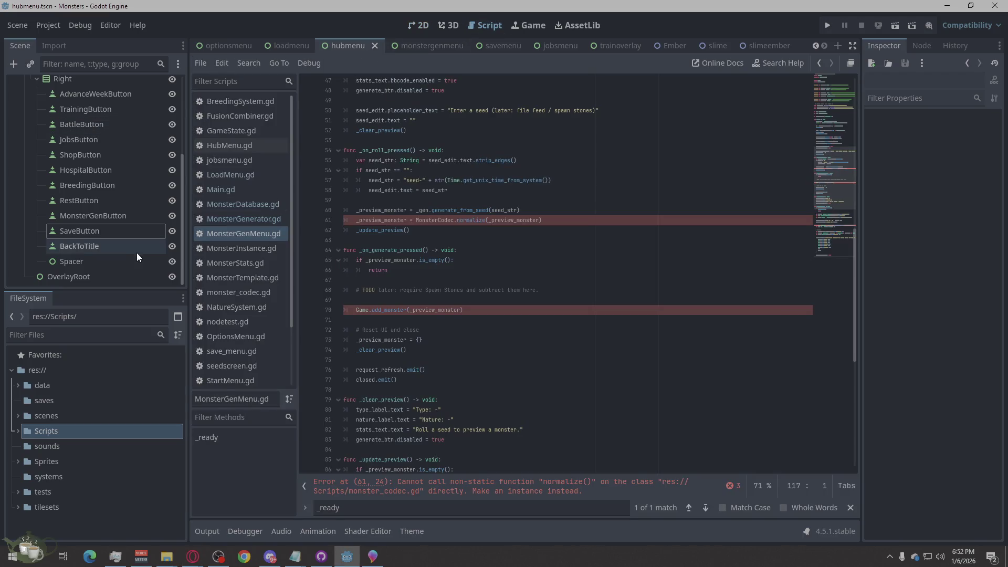
left_click(245, 135)
right_click(654, 293)
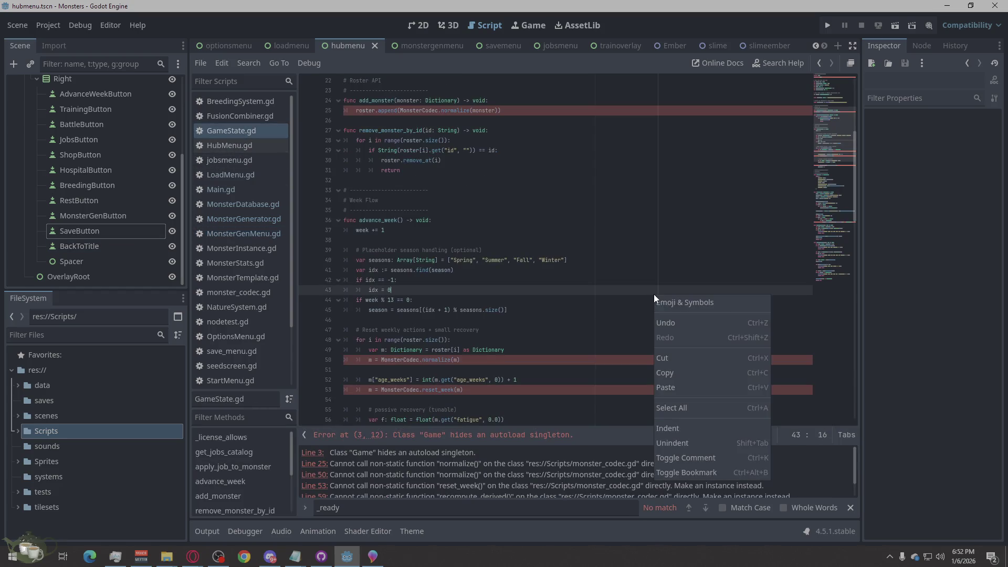
left_click(689, 407)
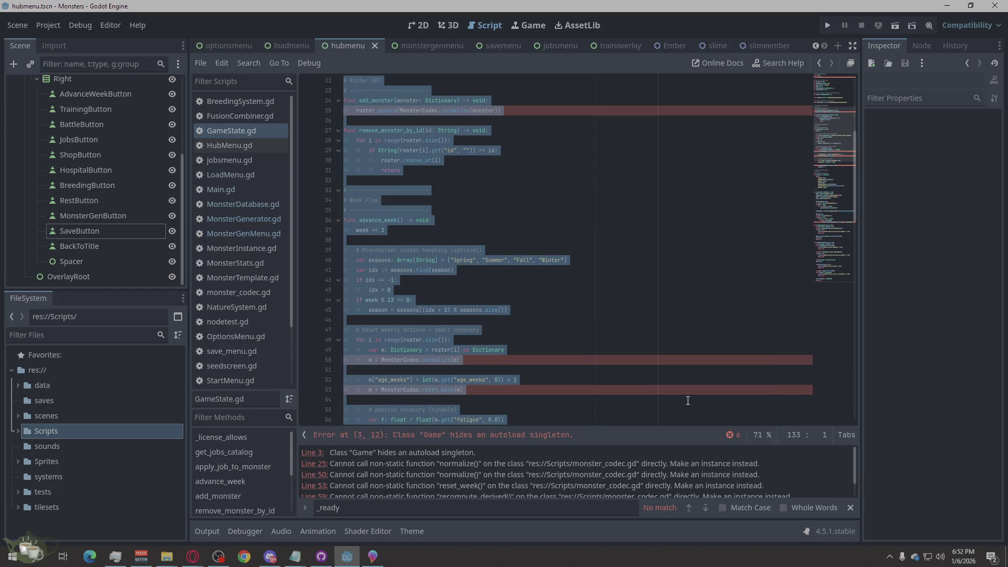
key("ctrl+v")
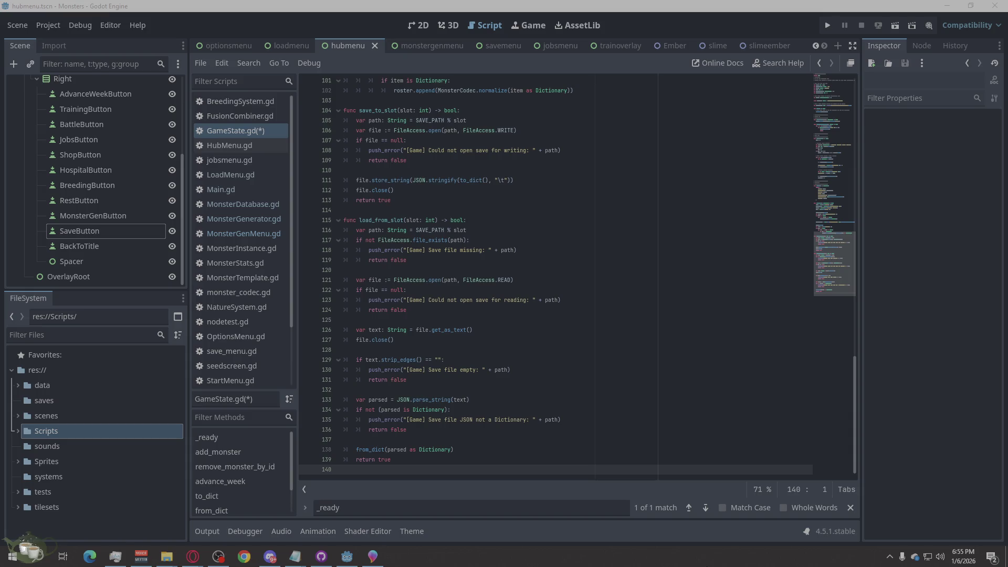
left_click(676, 544)
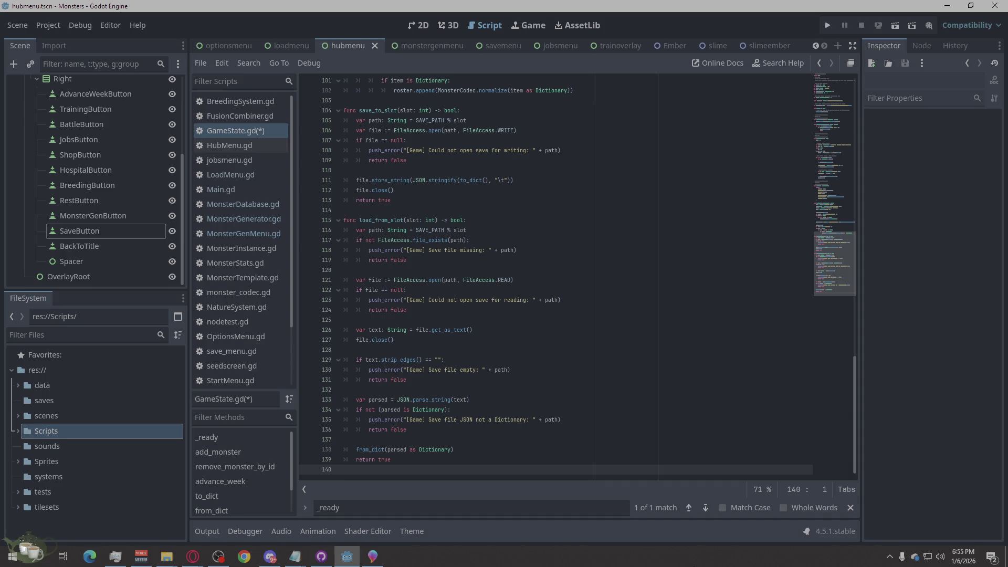
left_click(594, 564)
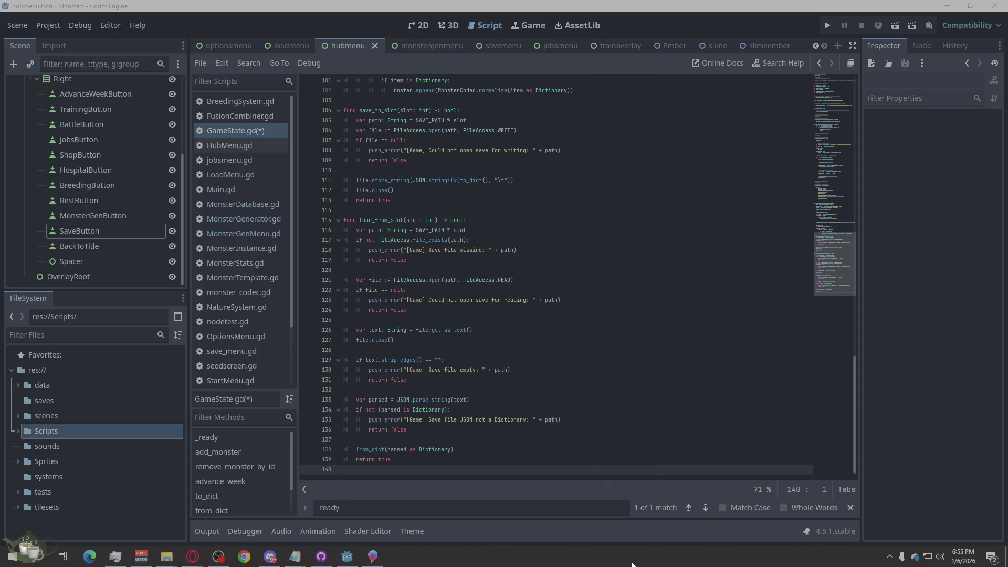